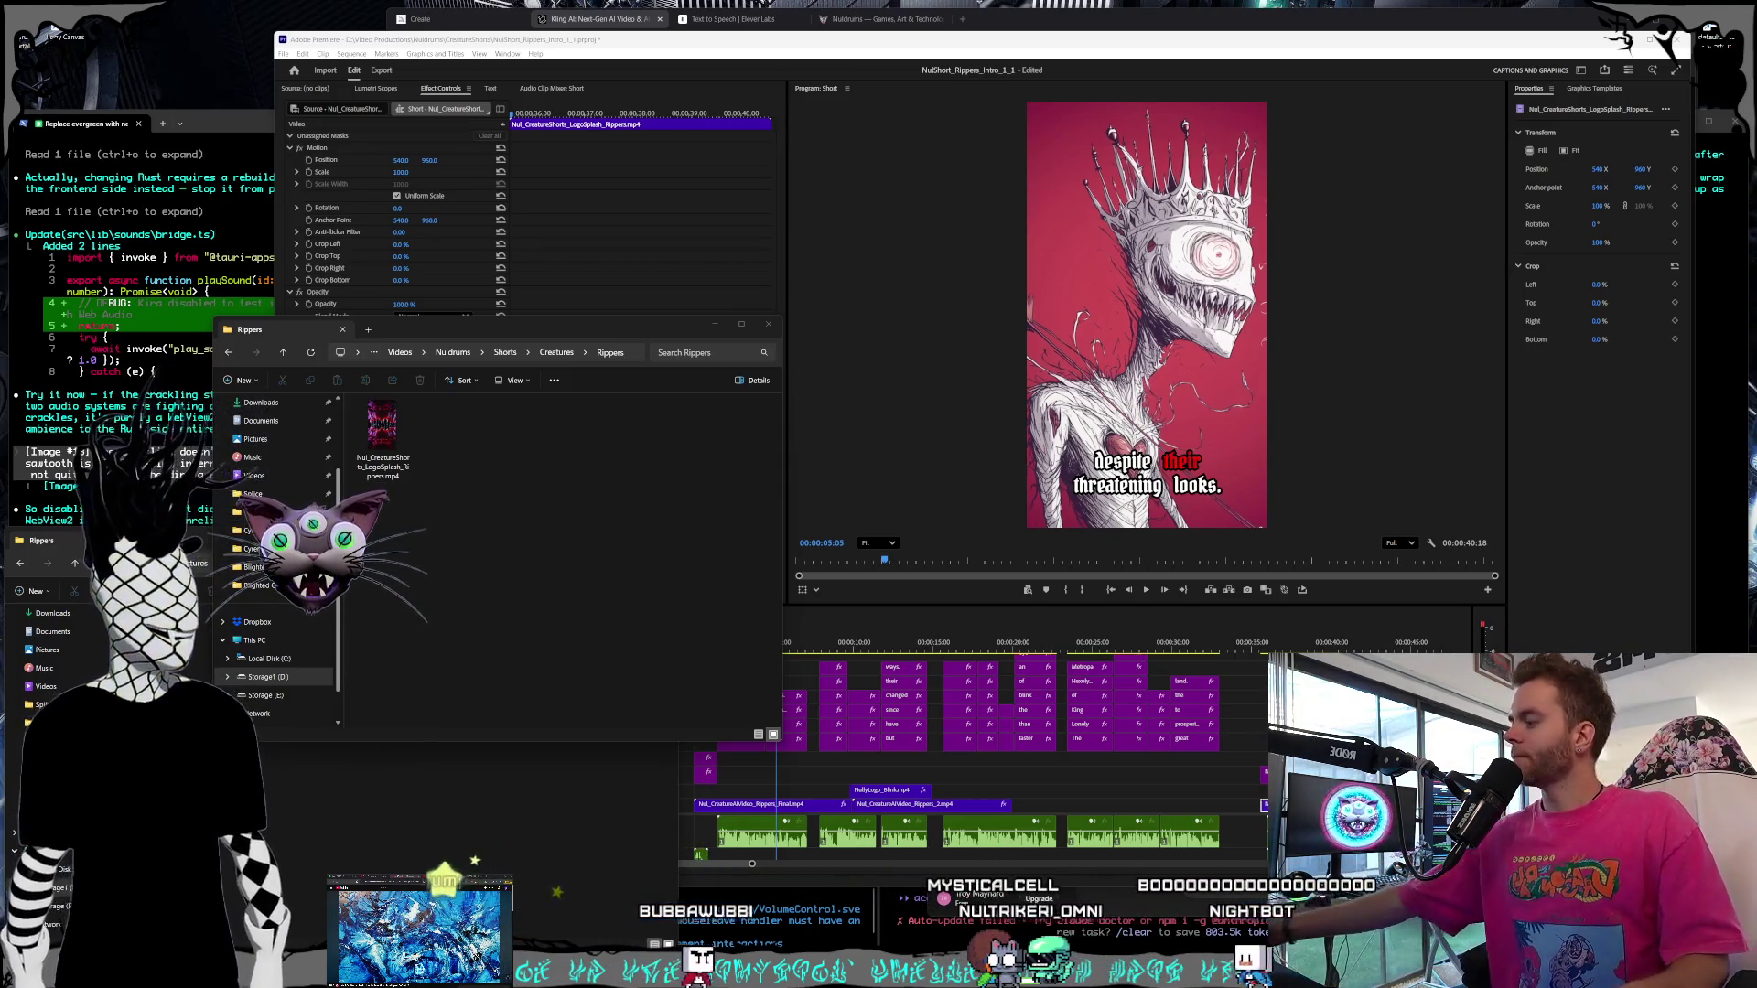
# Bring Kling AI and the Rippers folder forward, then select the Rippers / Nully Blink entry in the Order notes
pyautogui.click(613, 19)
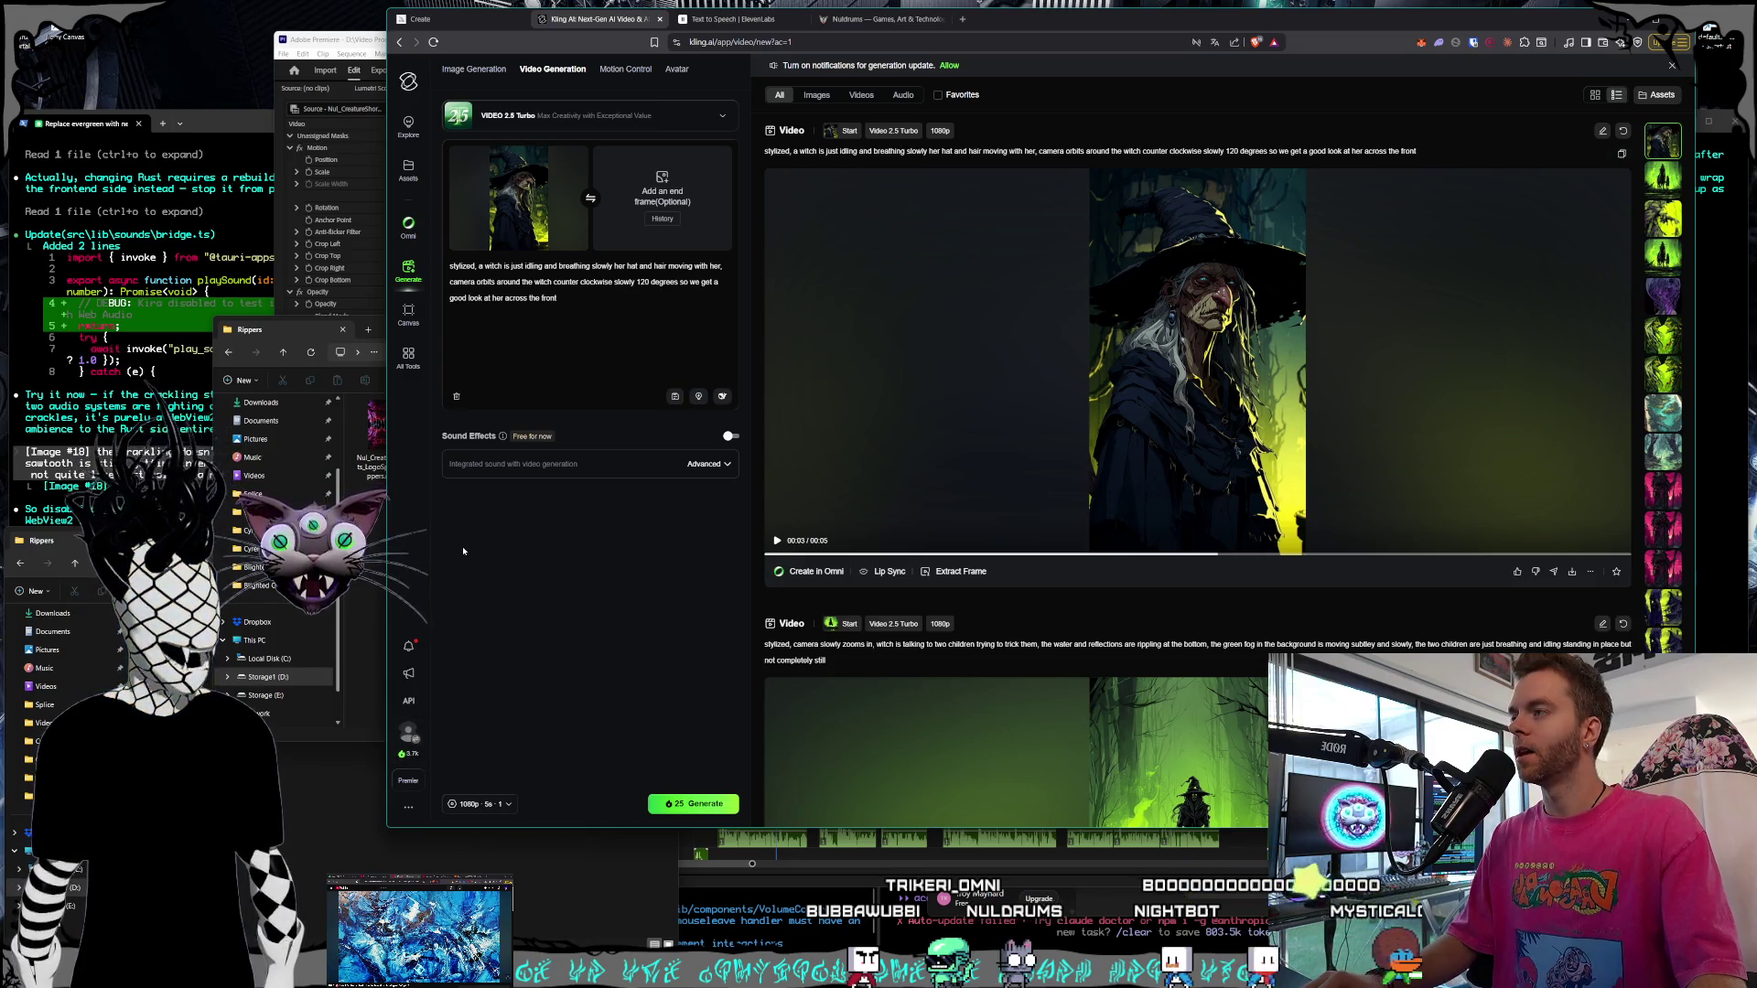
pyautogui.click(371, 548)
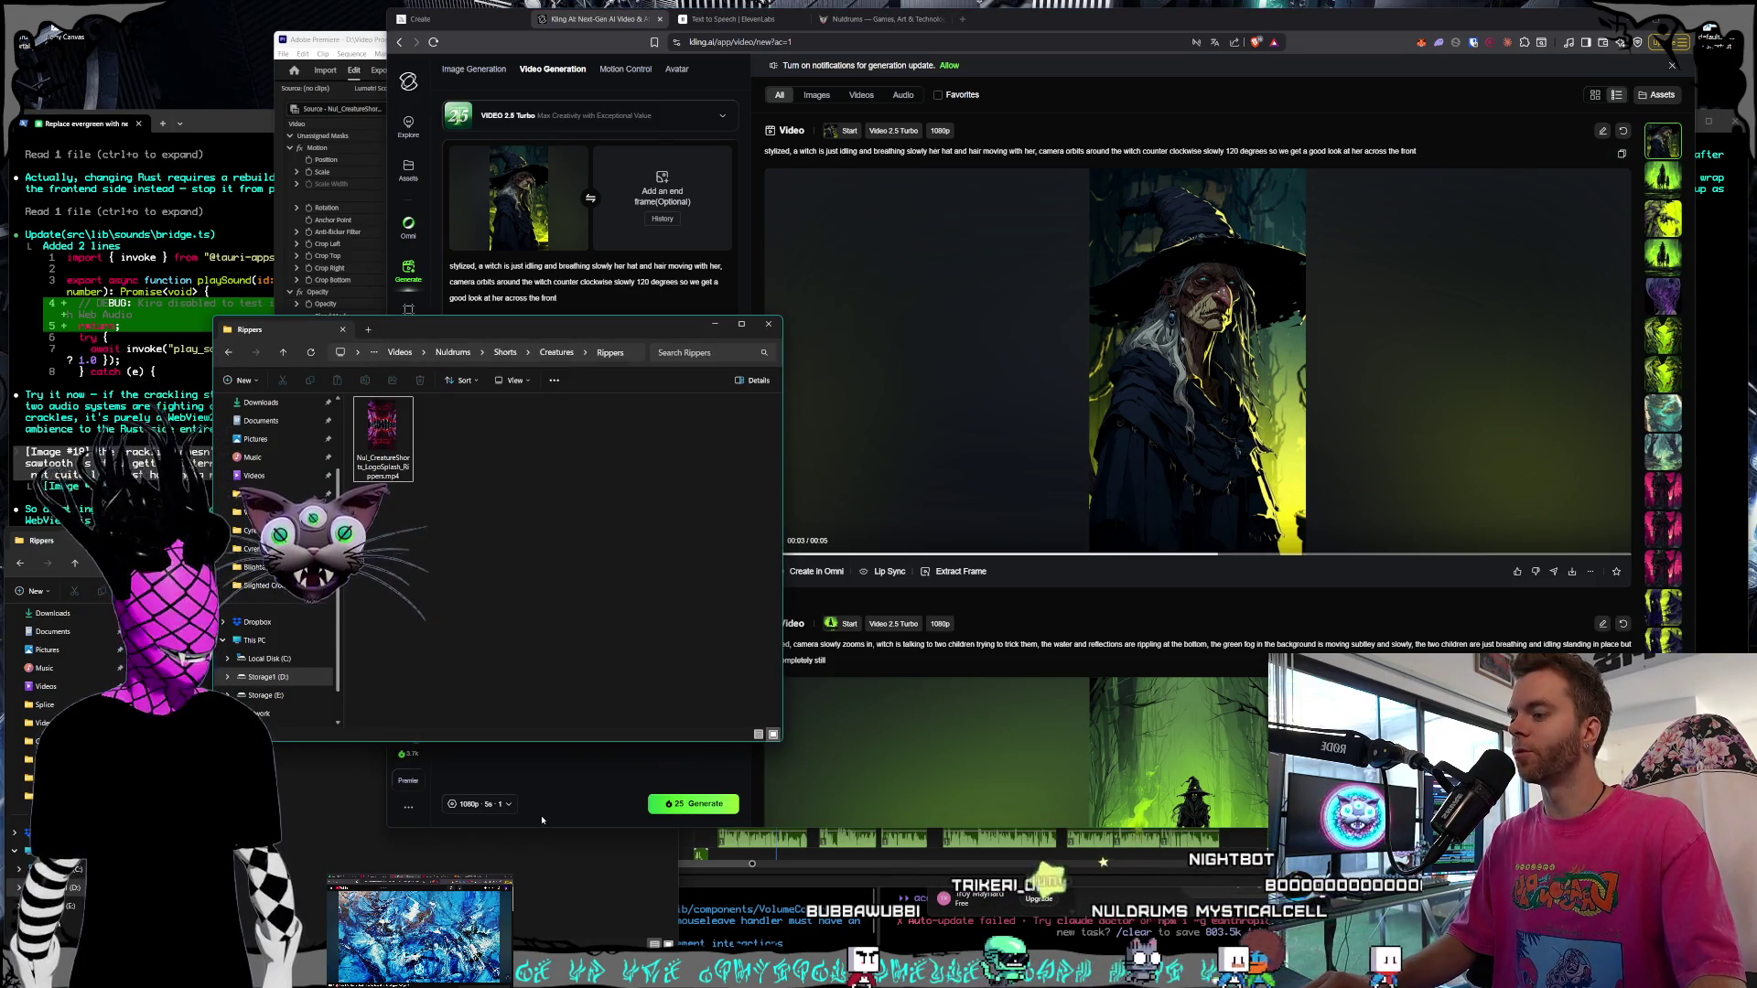
pyautogui.click(866, 968)
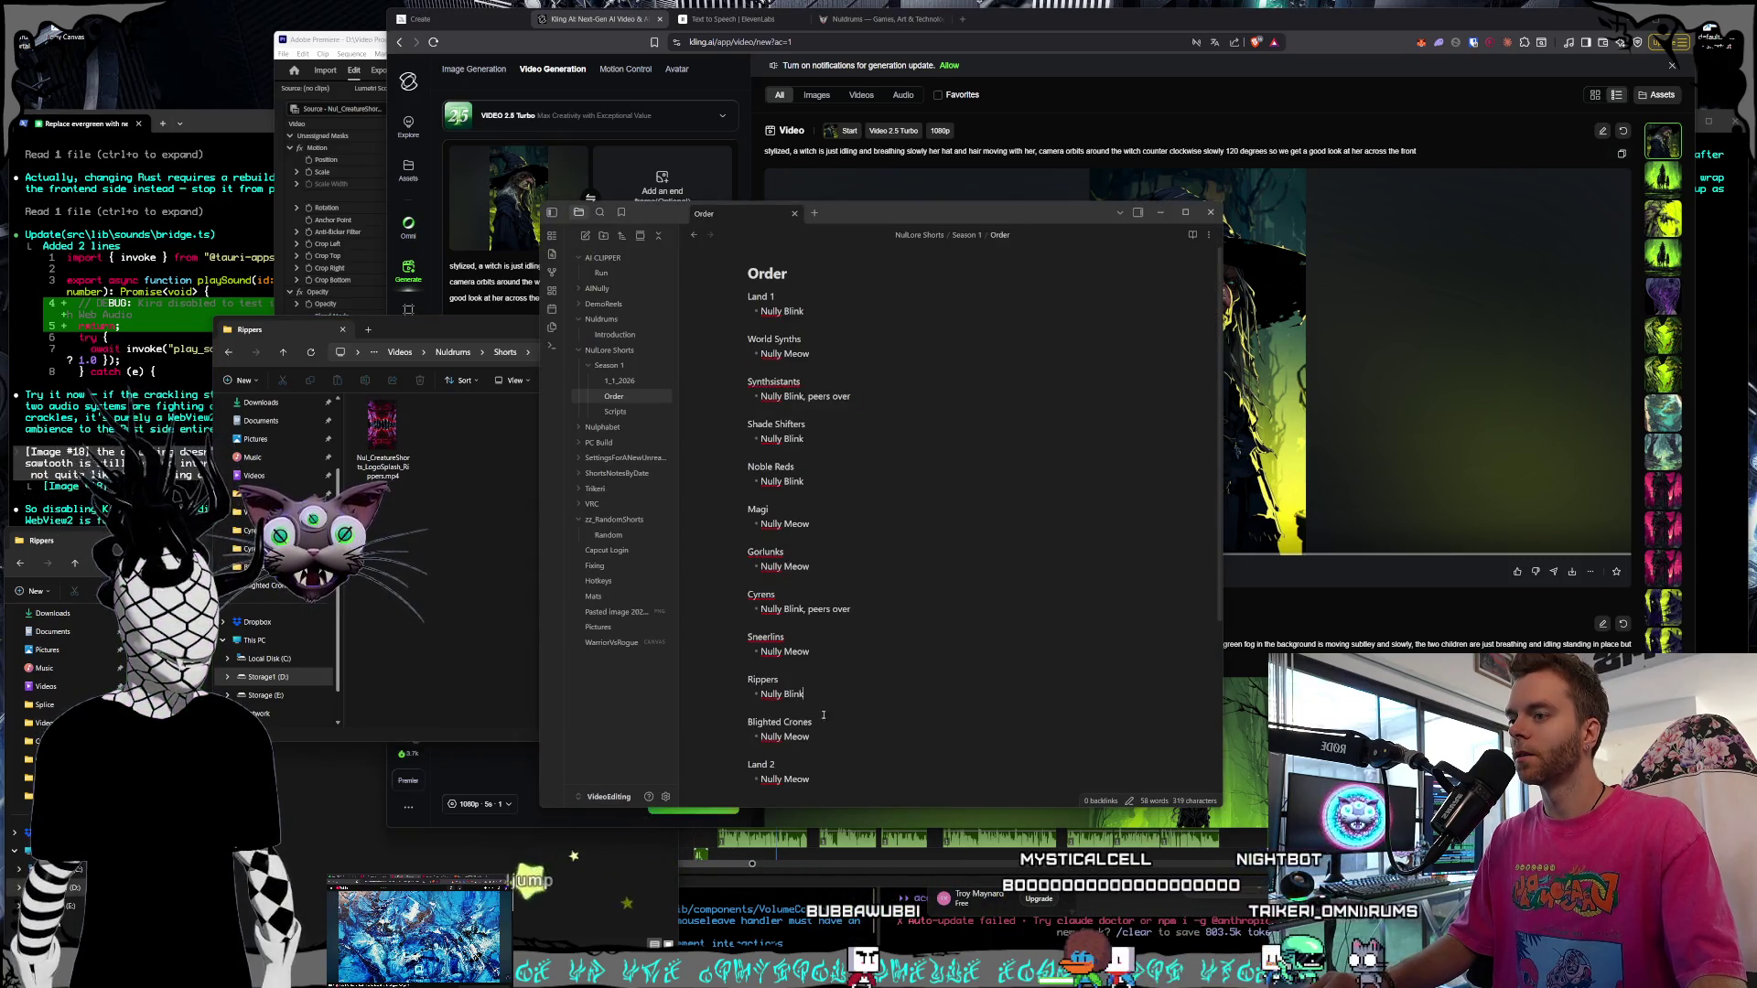
pyautogui.moveTo(814, 696); pyautogui.dragTo(747, 675)
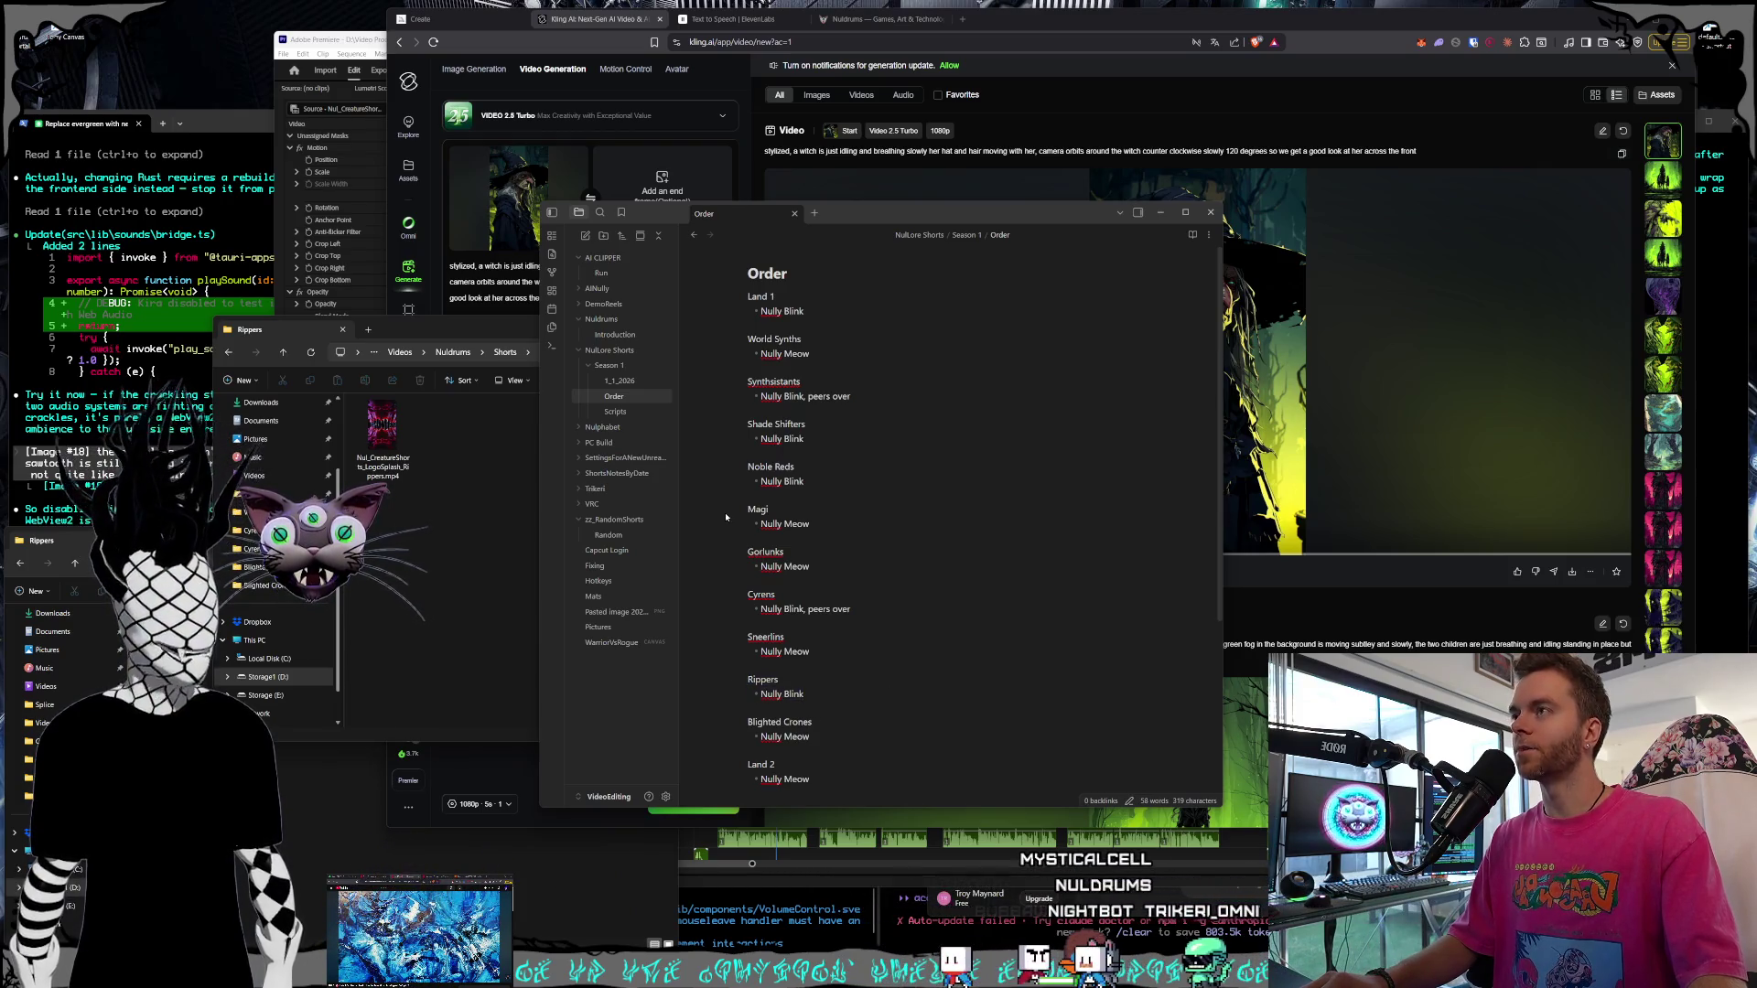
pyautogui.click(522, 200)
# Show the Midjourney witch feed, then bring the Rippers folder window in front of it
pyautogui.click(408, 8)
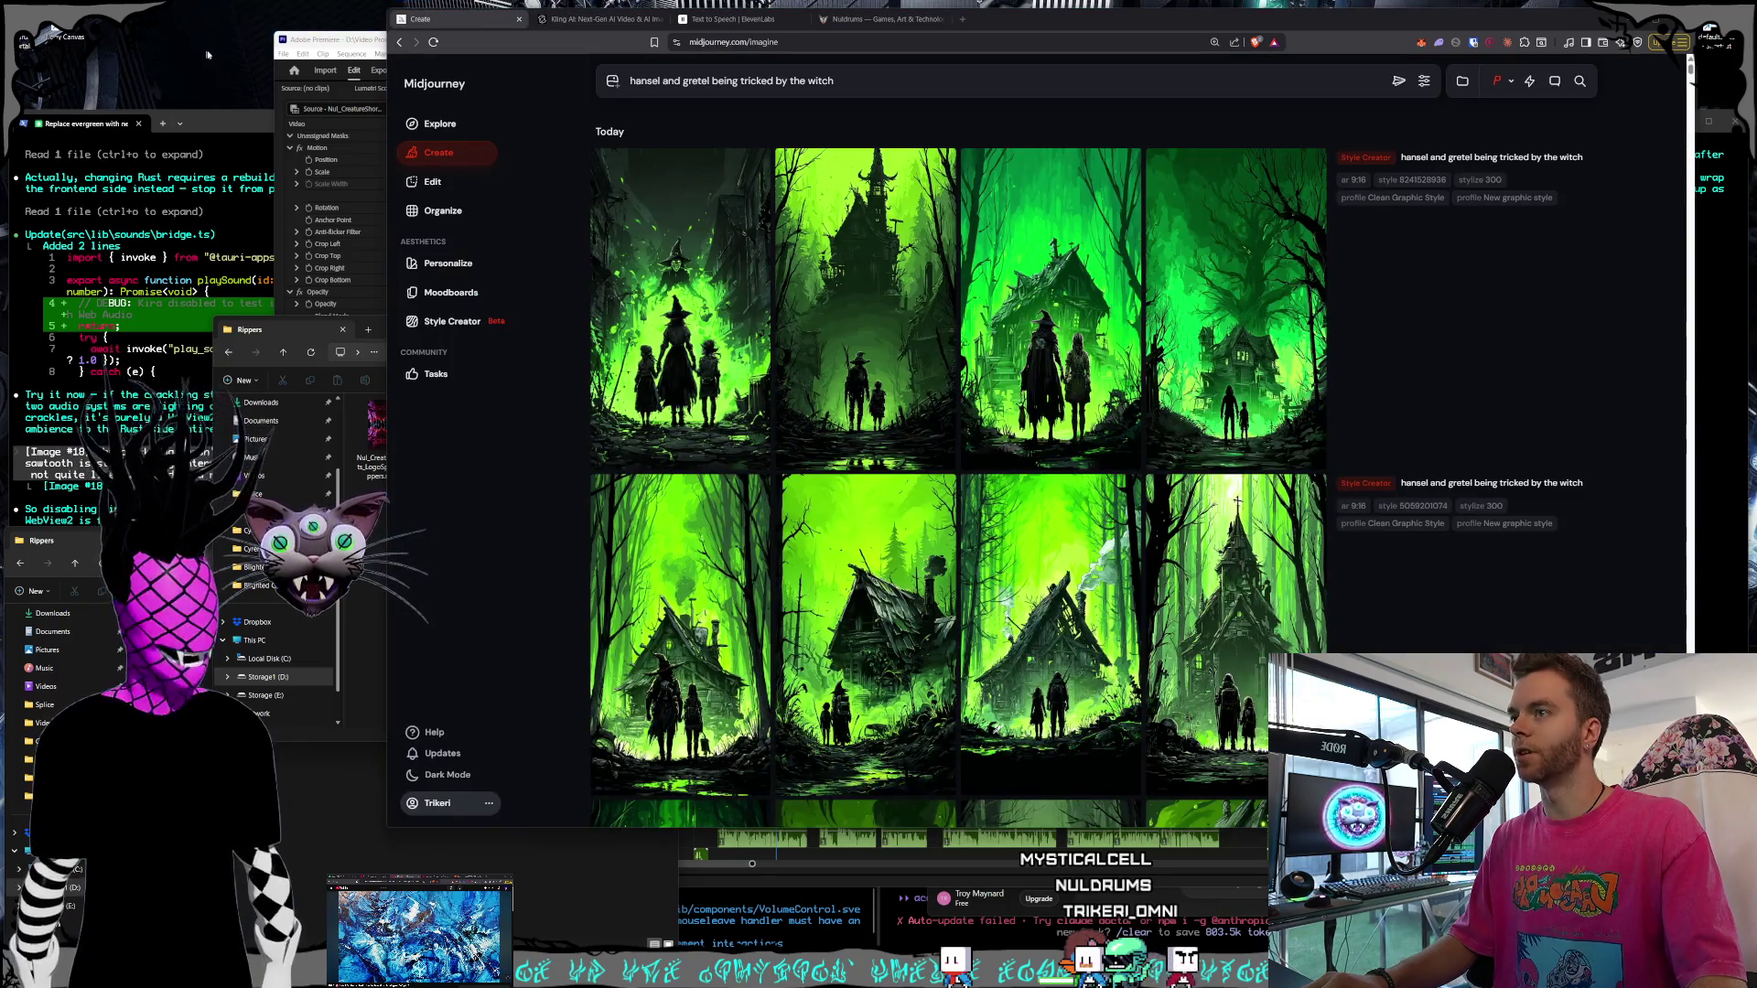
pyautogui.scroll(-3, 1096, 346)
pyautogui.scroll(-3, 1095, 347)
pyautogui.scroll(-3, 1092, 351)
pyautogui.scroll(-3, 1090, 355)
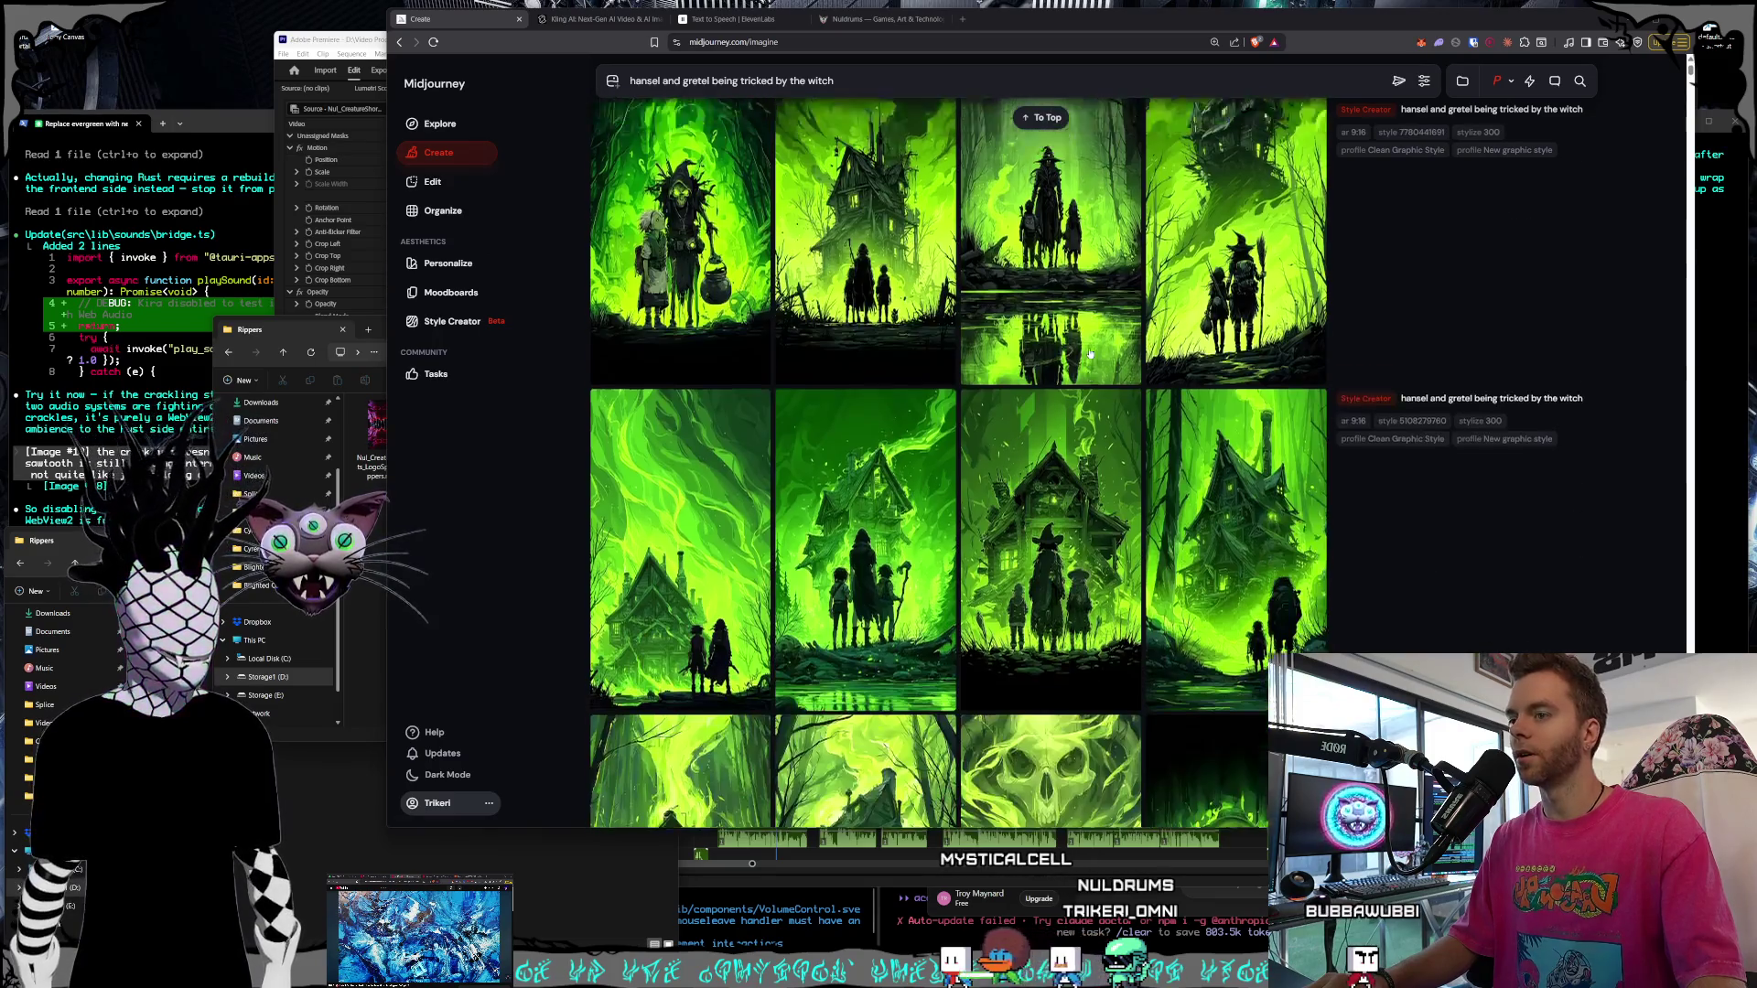
pyautogui.scroll(-3, 1090, 355)
pyautogui.scroll(-3, 1088, 359)
pyautogui.scroll(-3, 1086, 368)
pyautogui.scroll(-2, 1085, 365)
pyautogui.scroll(-3, 1086, 372)
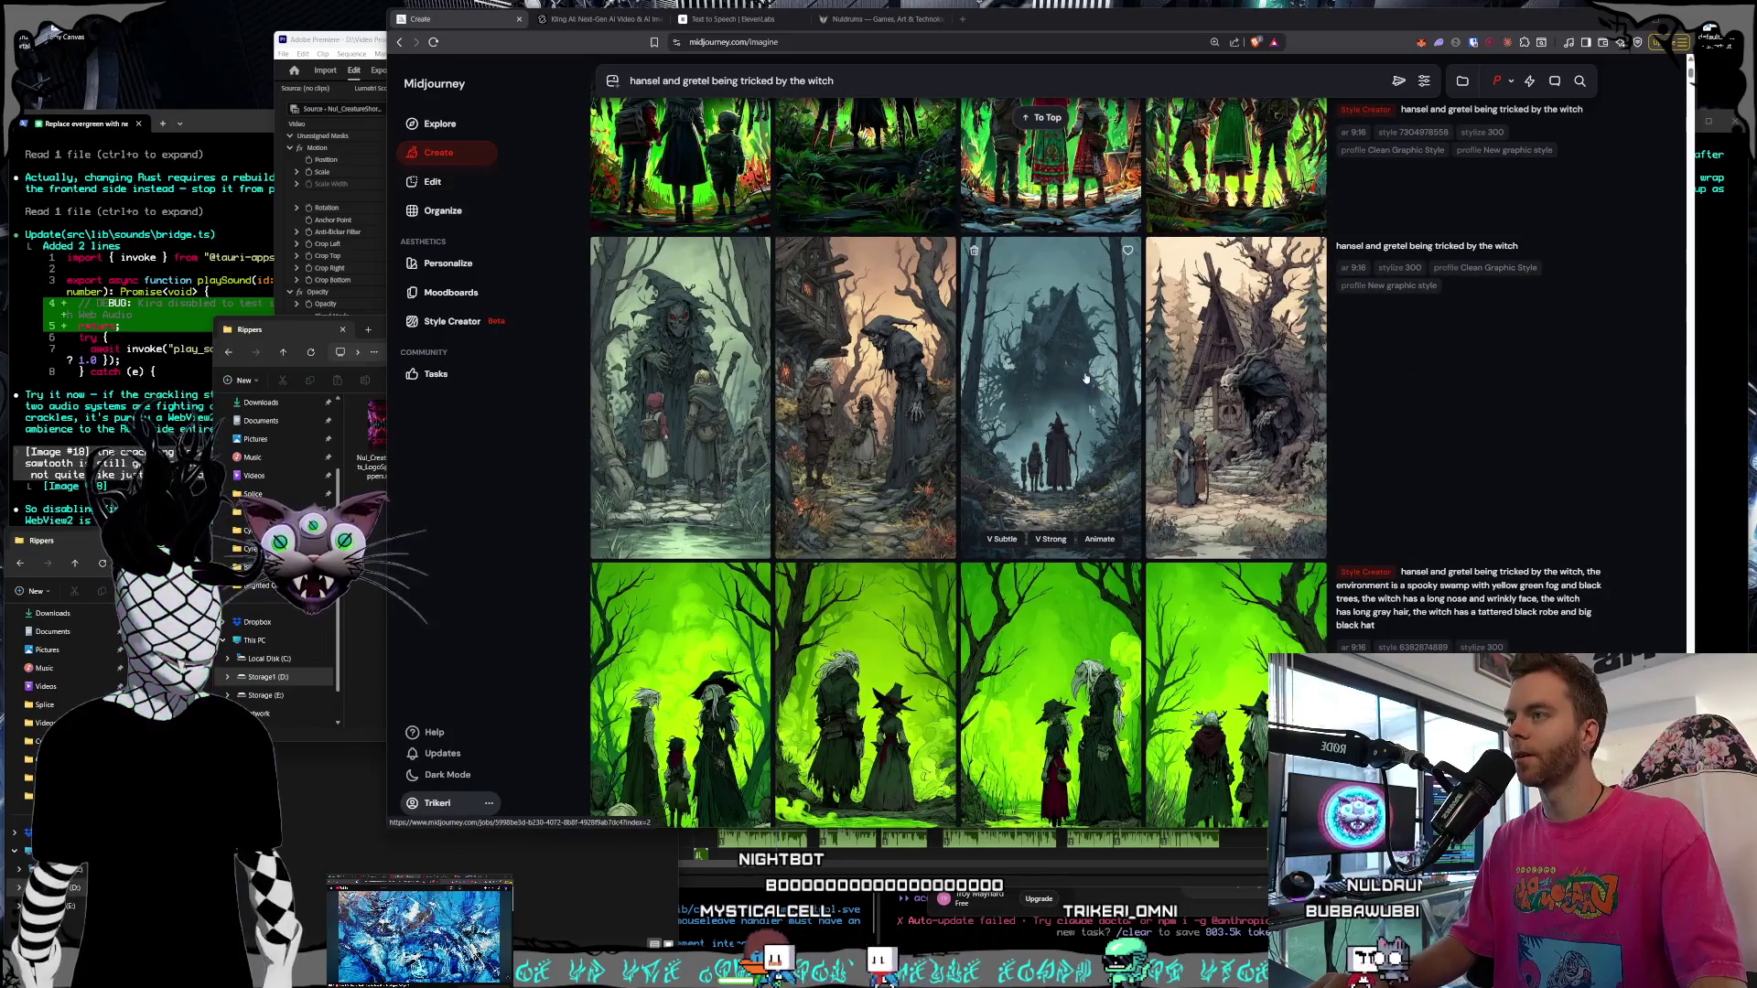
pyautogui.scroll(5, 1084, 378)
pyautogui.scroll(5, 1084, 373)
pyautogui.scroll(5, 1085, 371)
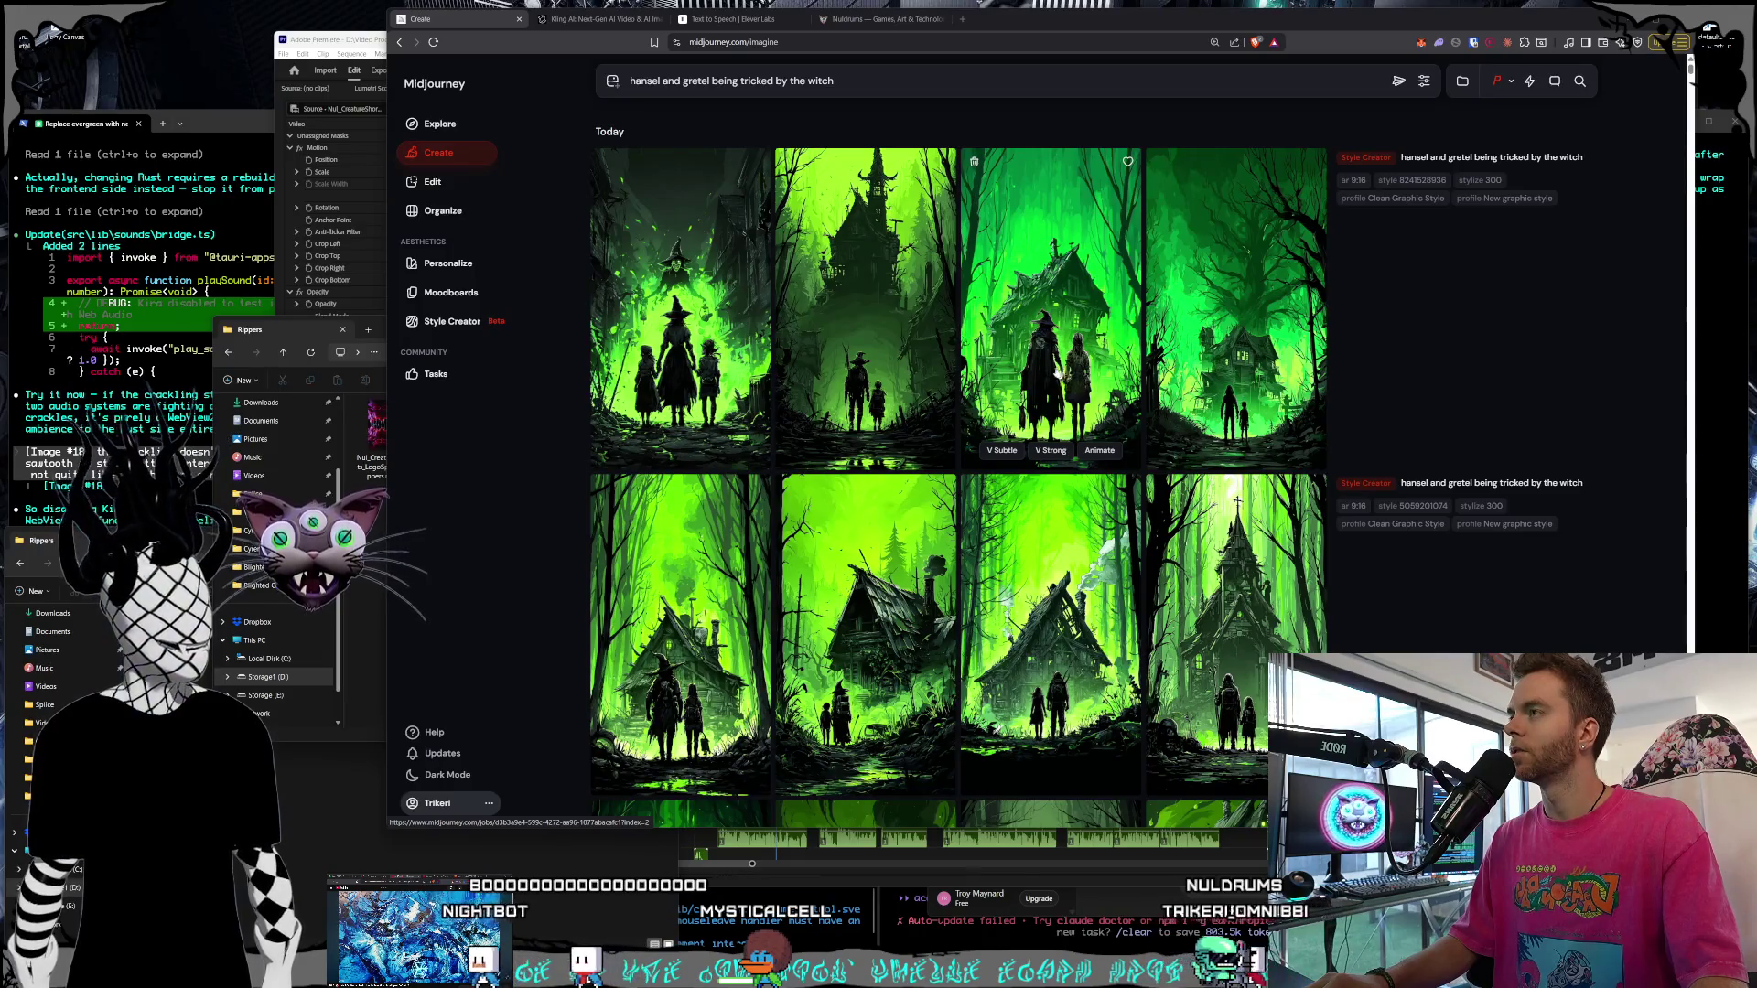
pyautogui.click(291, 342)
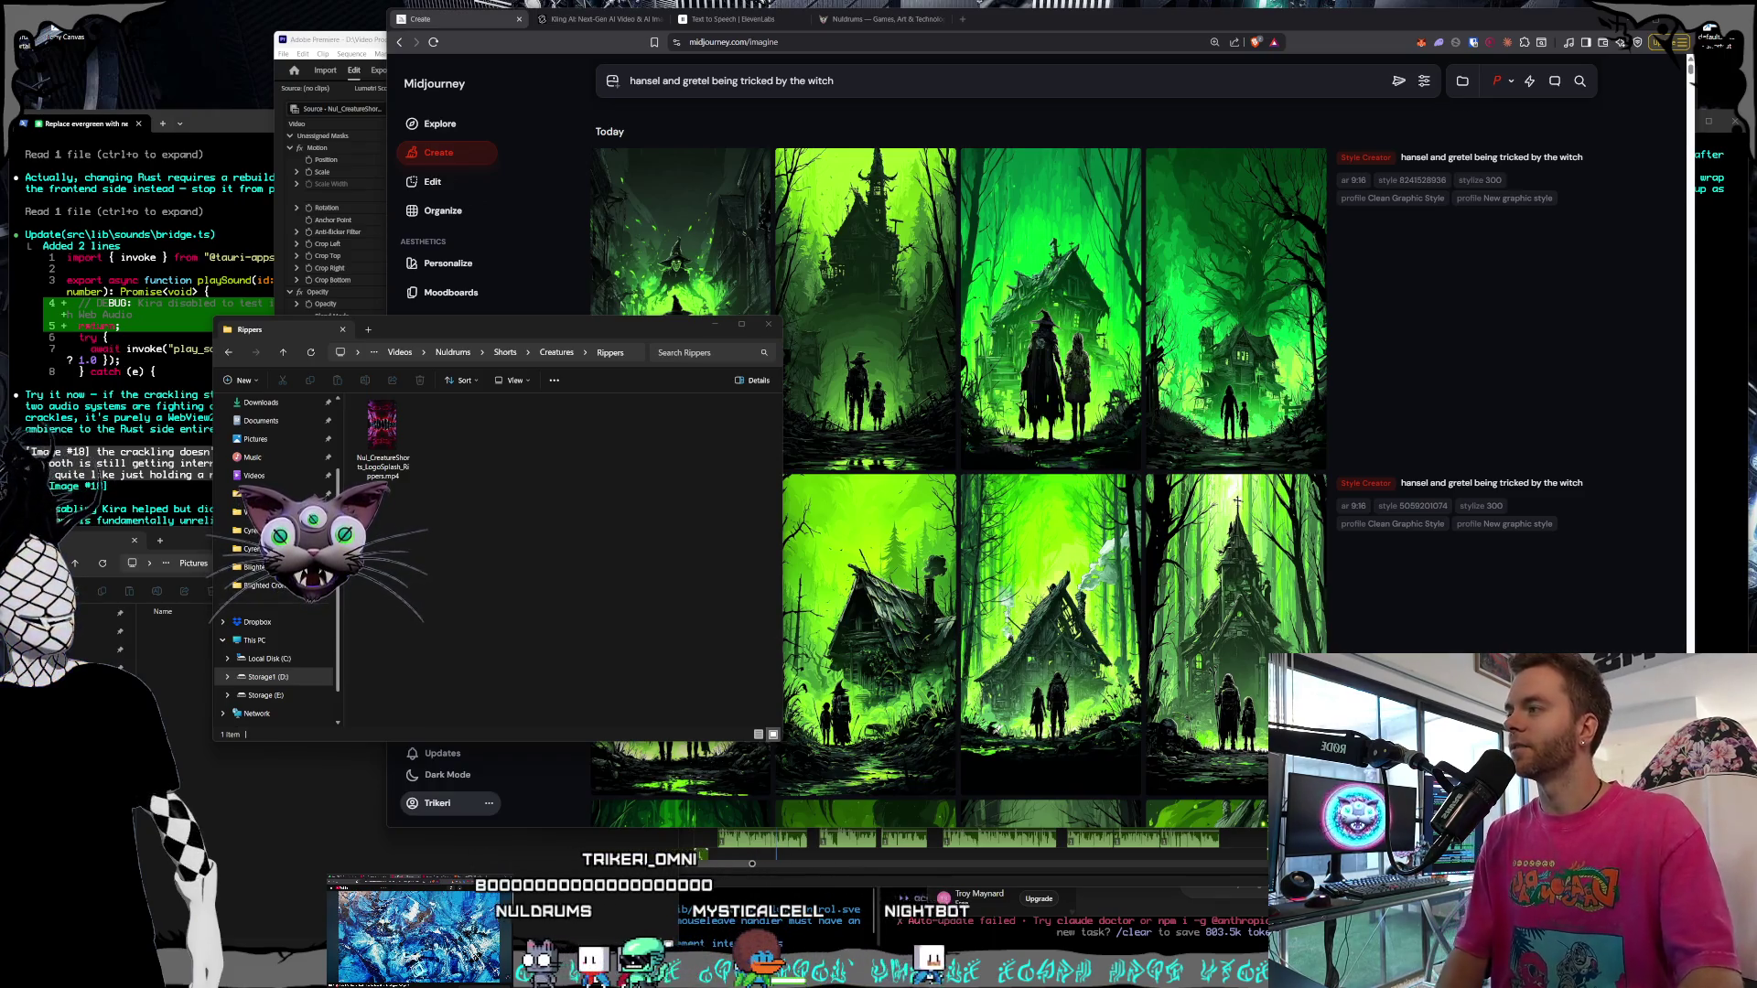
# Nudge the Rippers folder window left, then view the enlarged Rippers artwork on the Nuldrums about page
pyautogui.click(483, 423)
pyautogui.moveTo(482, 332); pyautogui.dragTo(447, 340)
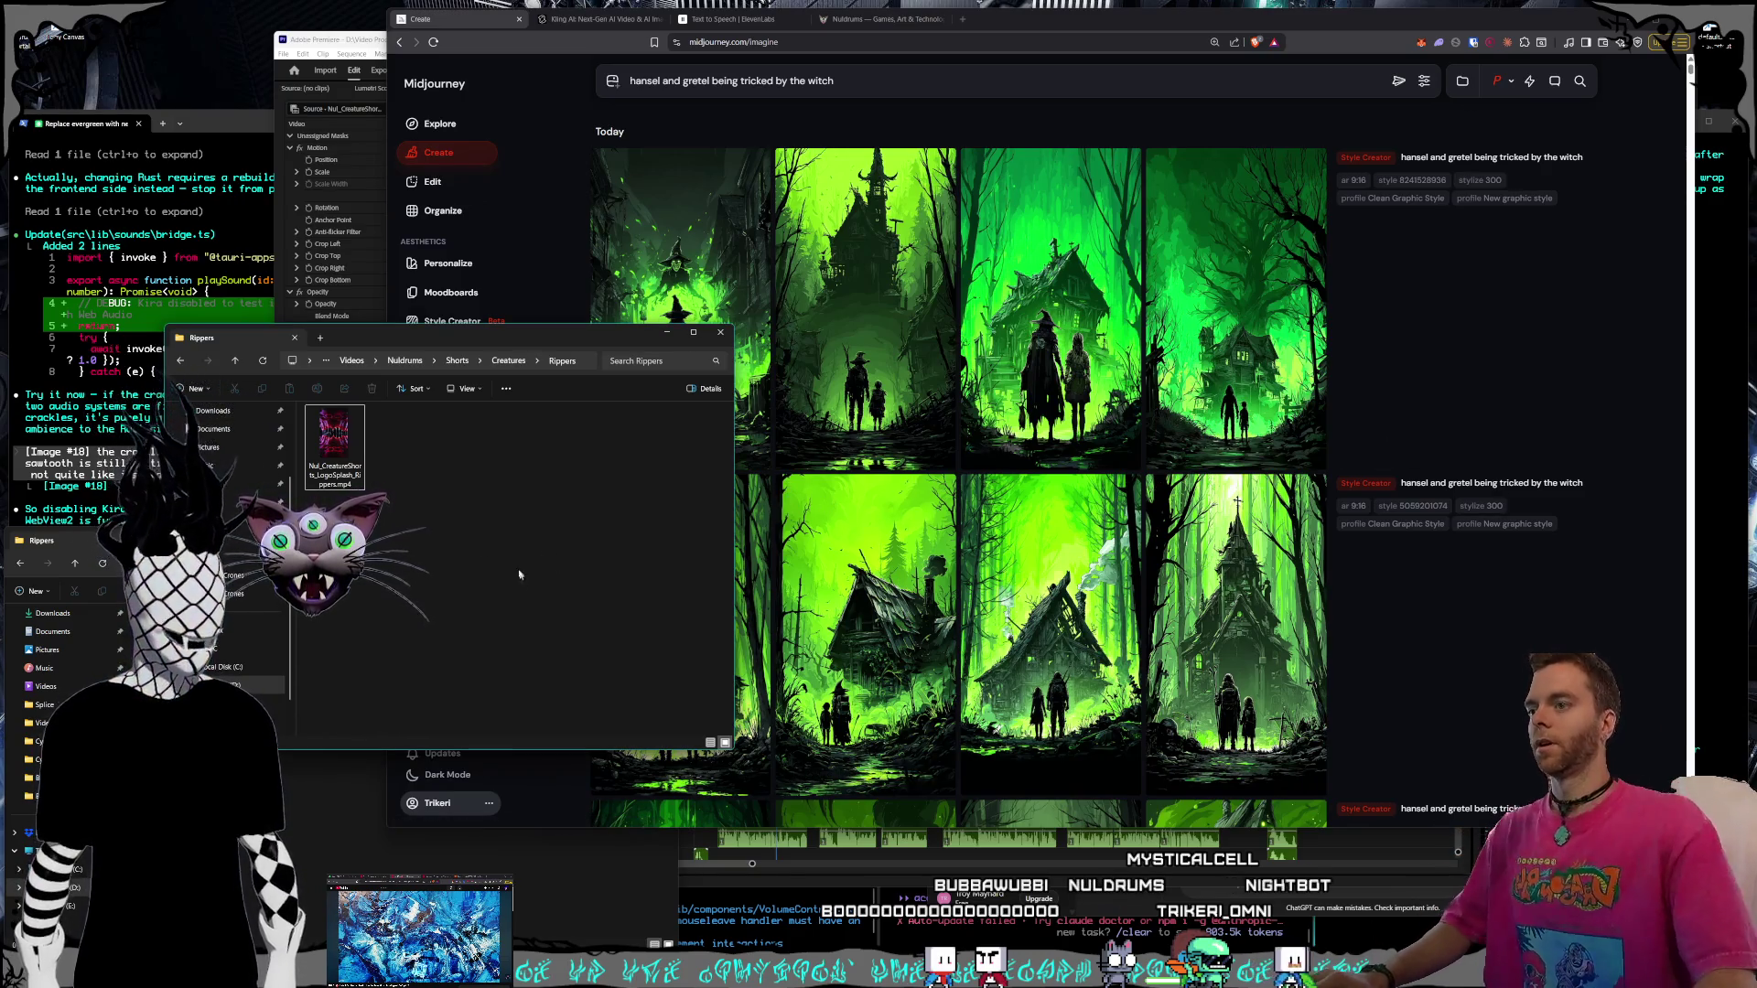
pyautogui.click(855, 24)
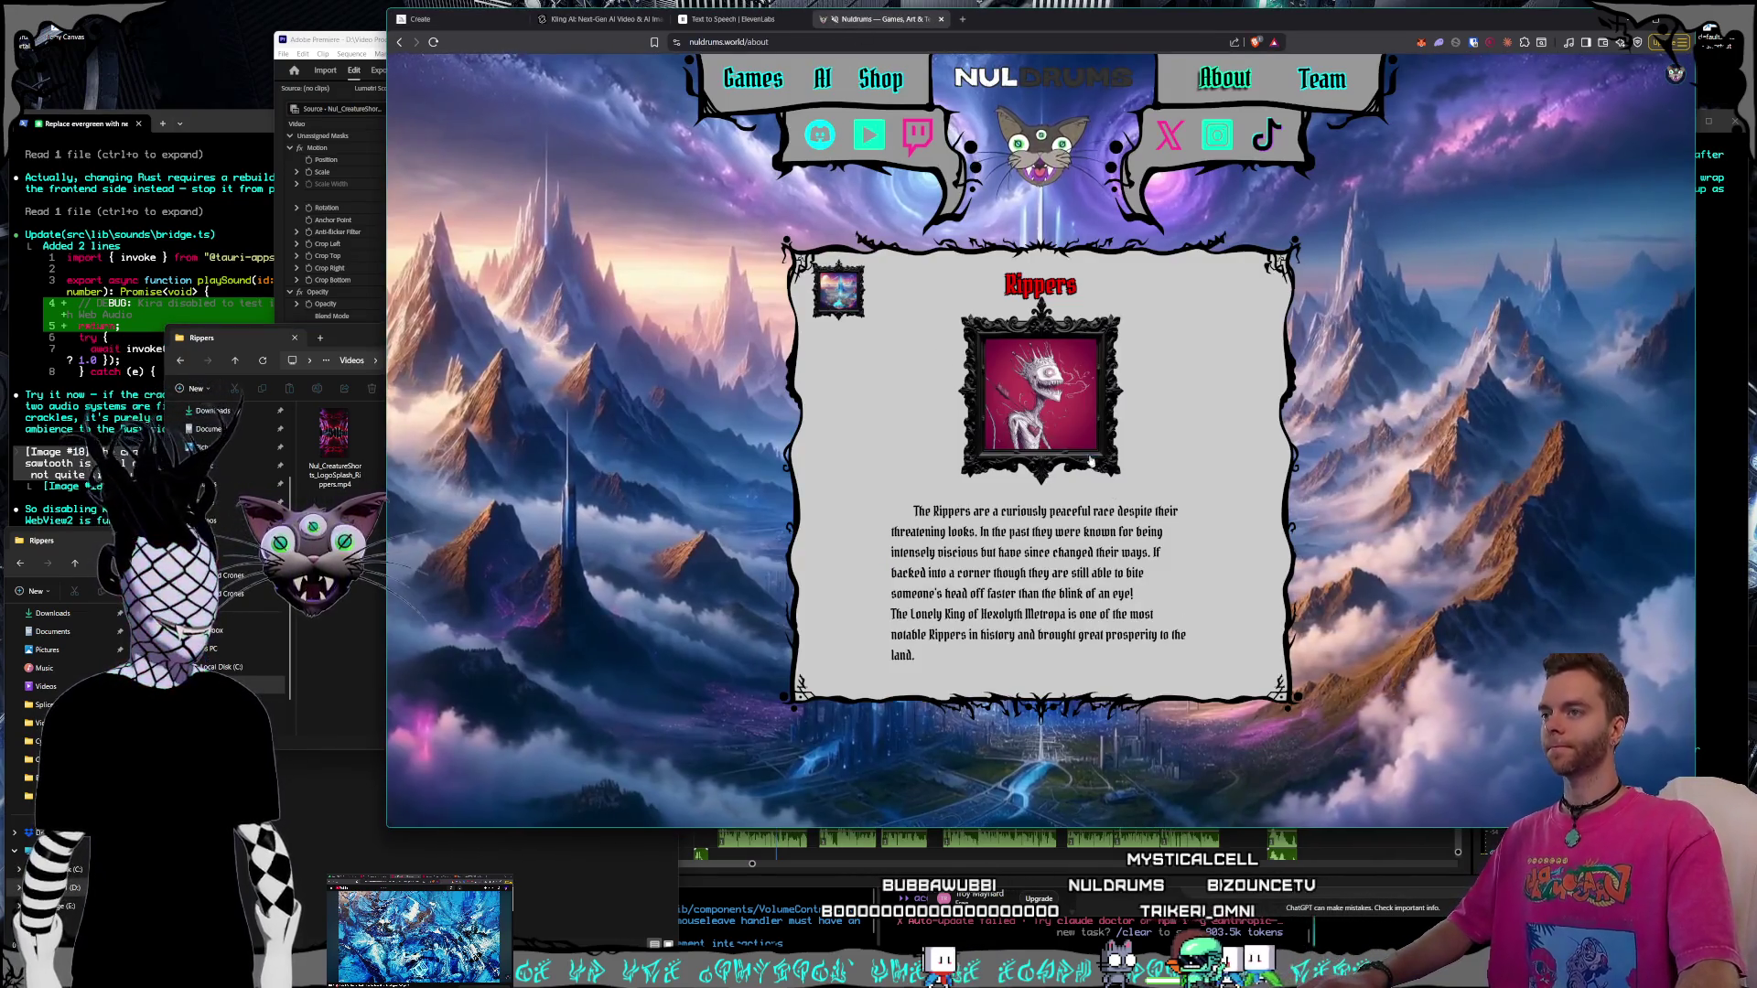
pyautogui.click(1081, 417)
pyautogui.click(705, 389)
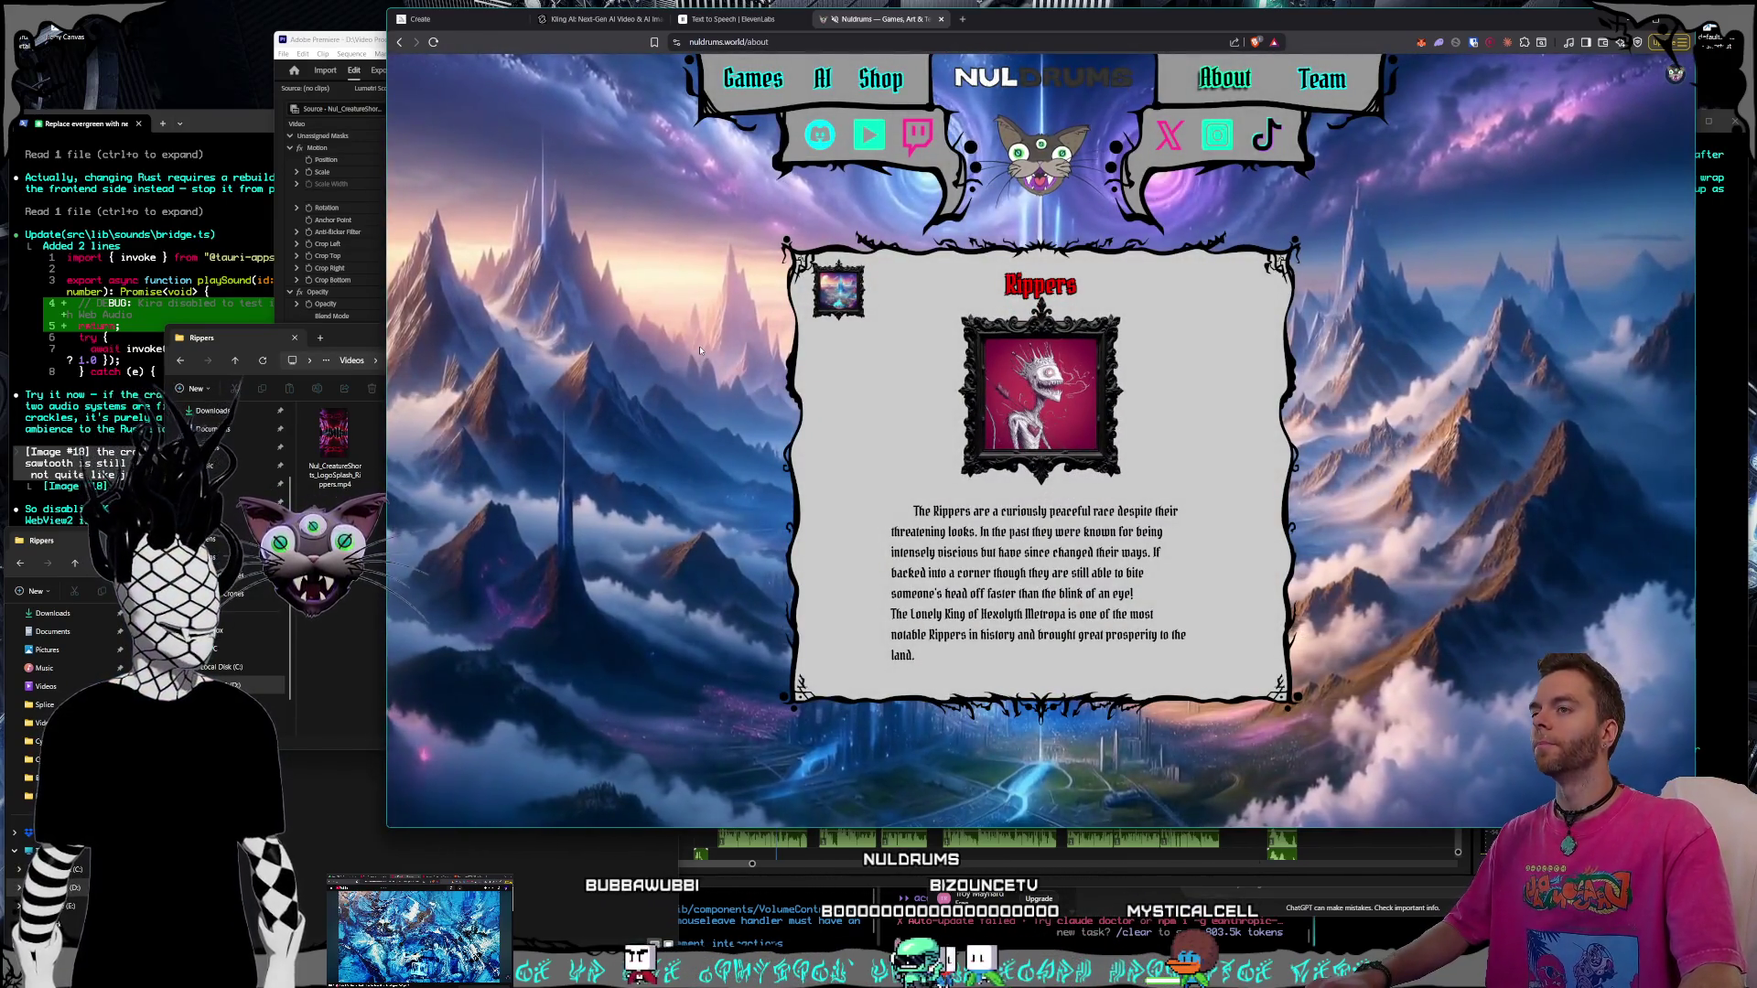
# Return to the Midjourney feed and browse to the spooky crowned creature sketches
pyautogui.click(453, 19)
pyautogui.scroll(-5, 1373, 420)
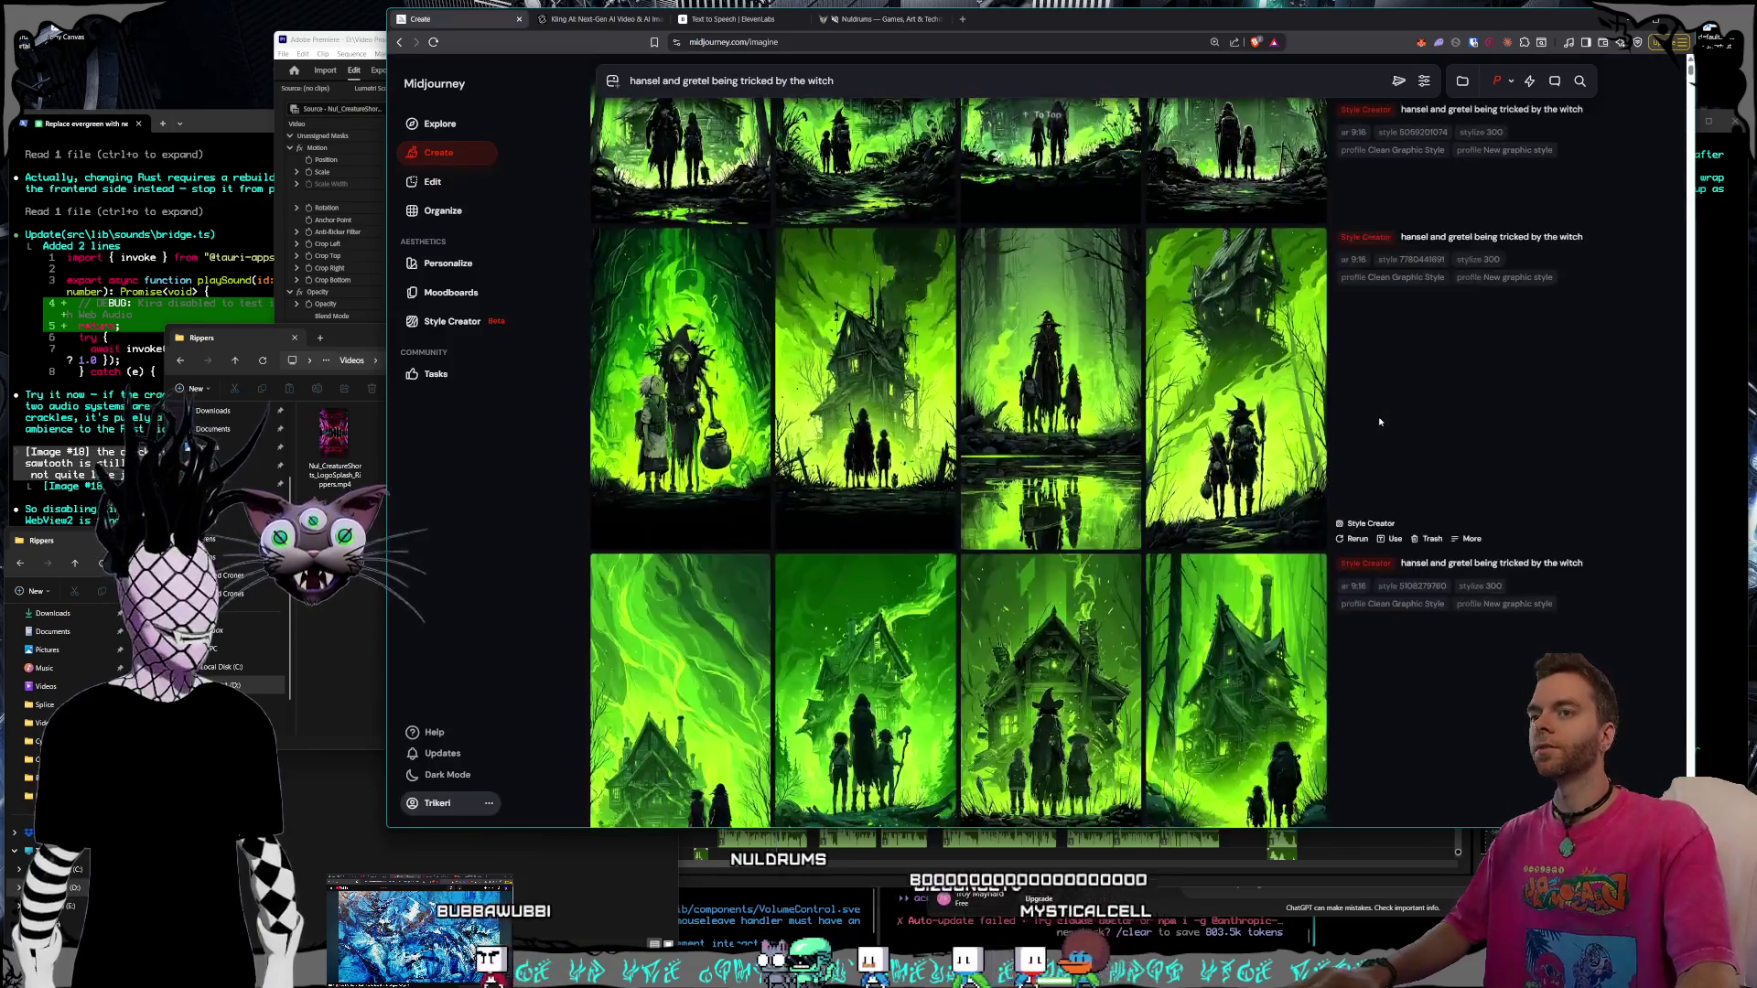
pyautogui.scroll(-5, 1378, 414)
pyautogui.scroll(-5, 1366, 412)
pyautogui.scroll(-5, 1351, 406)
pyautogui.scroll(-5, 1352, 407)
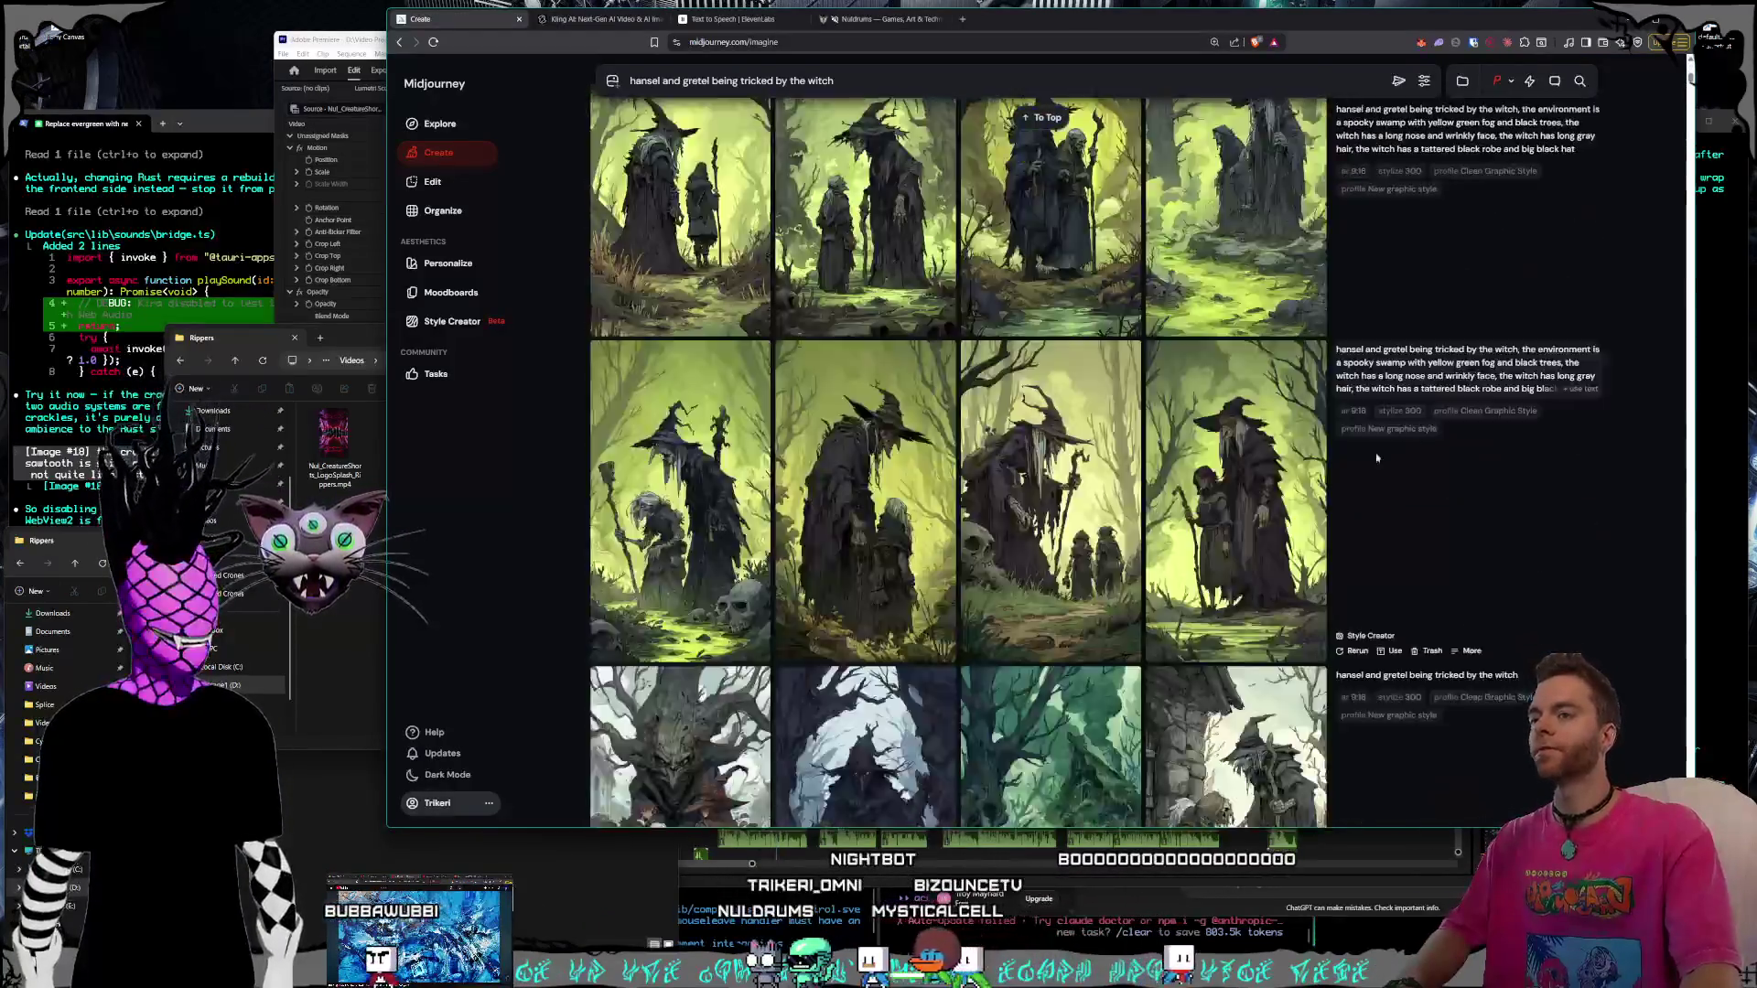
pyautogui.scroll(-5, 1359, 413)
pyautogui.scroll(-5, 1372, 419)
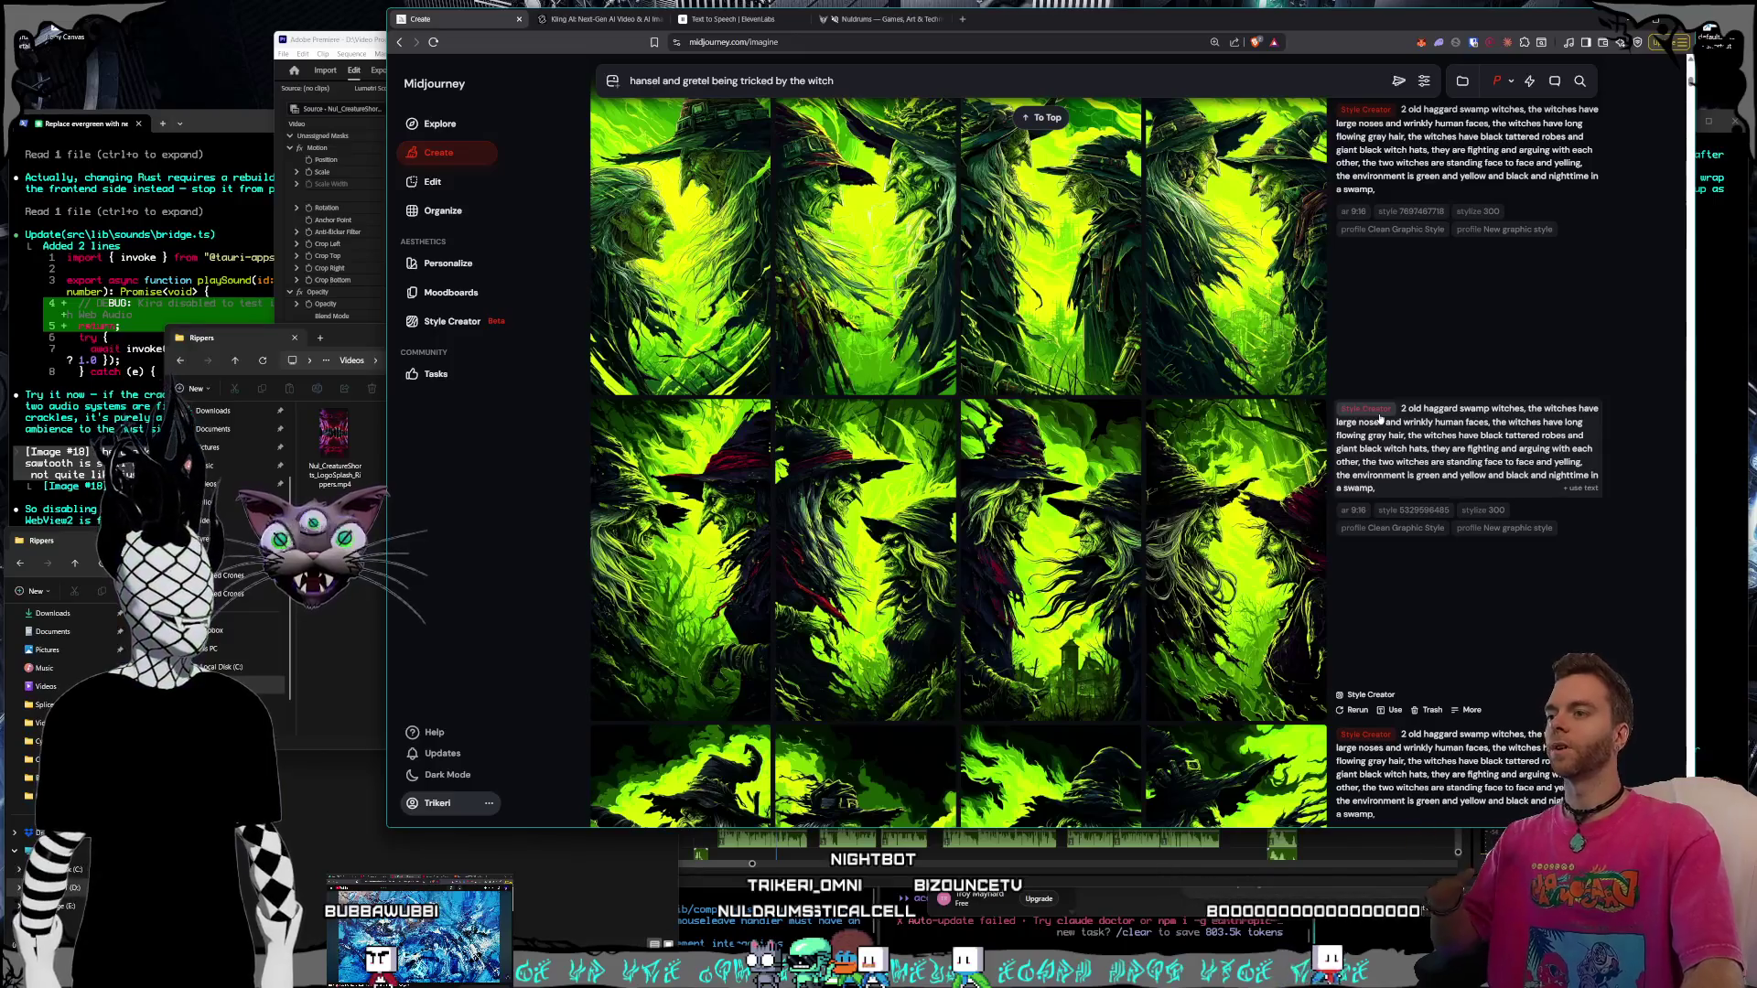
pyautogui.scroll(-5, 1380, 412)
pyautogui.scroll(-5, 1387, 420)
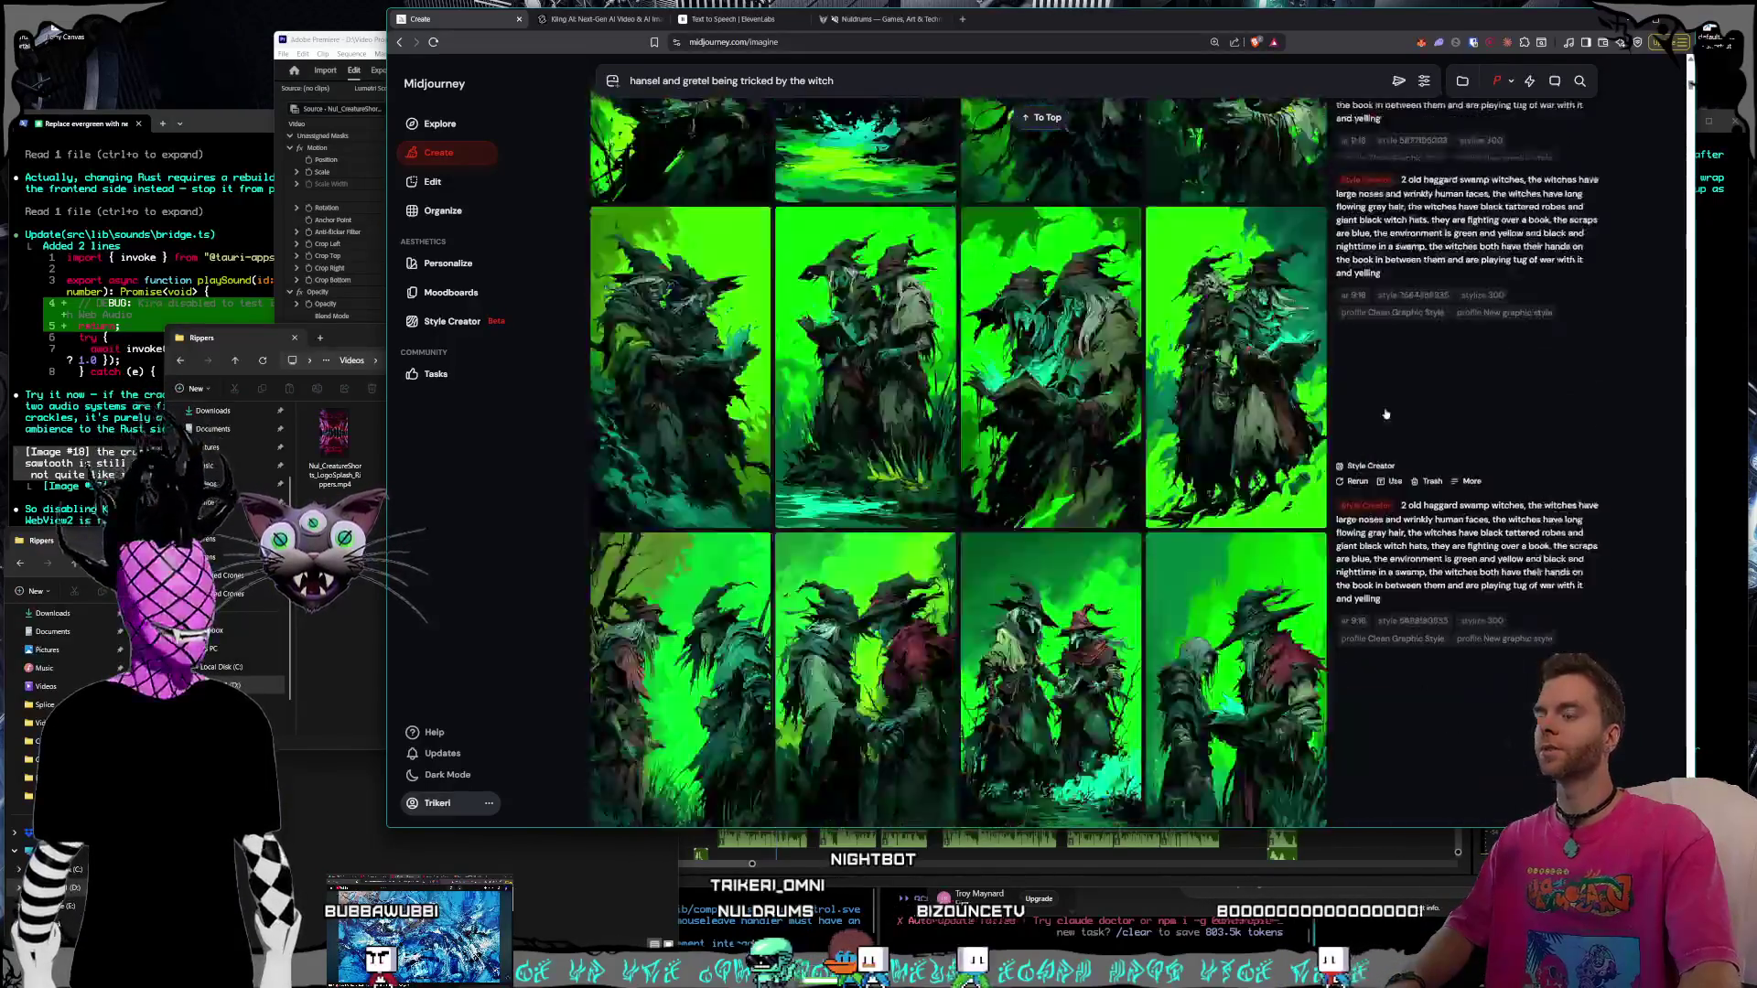
pyautogui.scroll(-5, 1400, 432)
pyautogui.scroll(-5, 1415, 443)
pyautogui.scroll(-5, 1414, 442)
pyautogui.scroll(-5, 1413, 444)
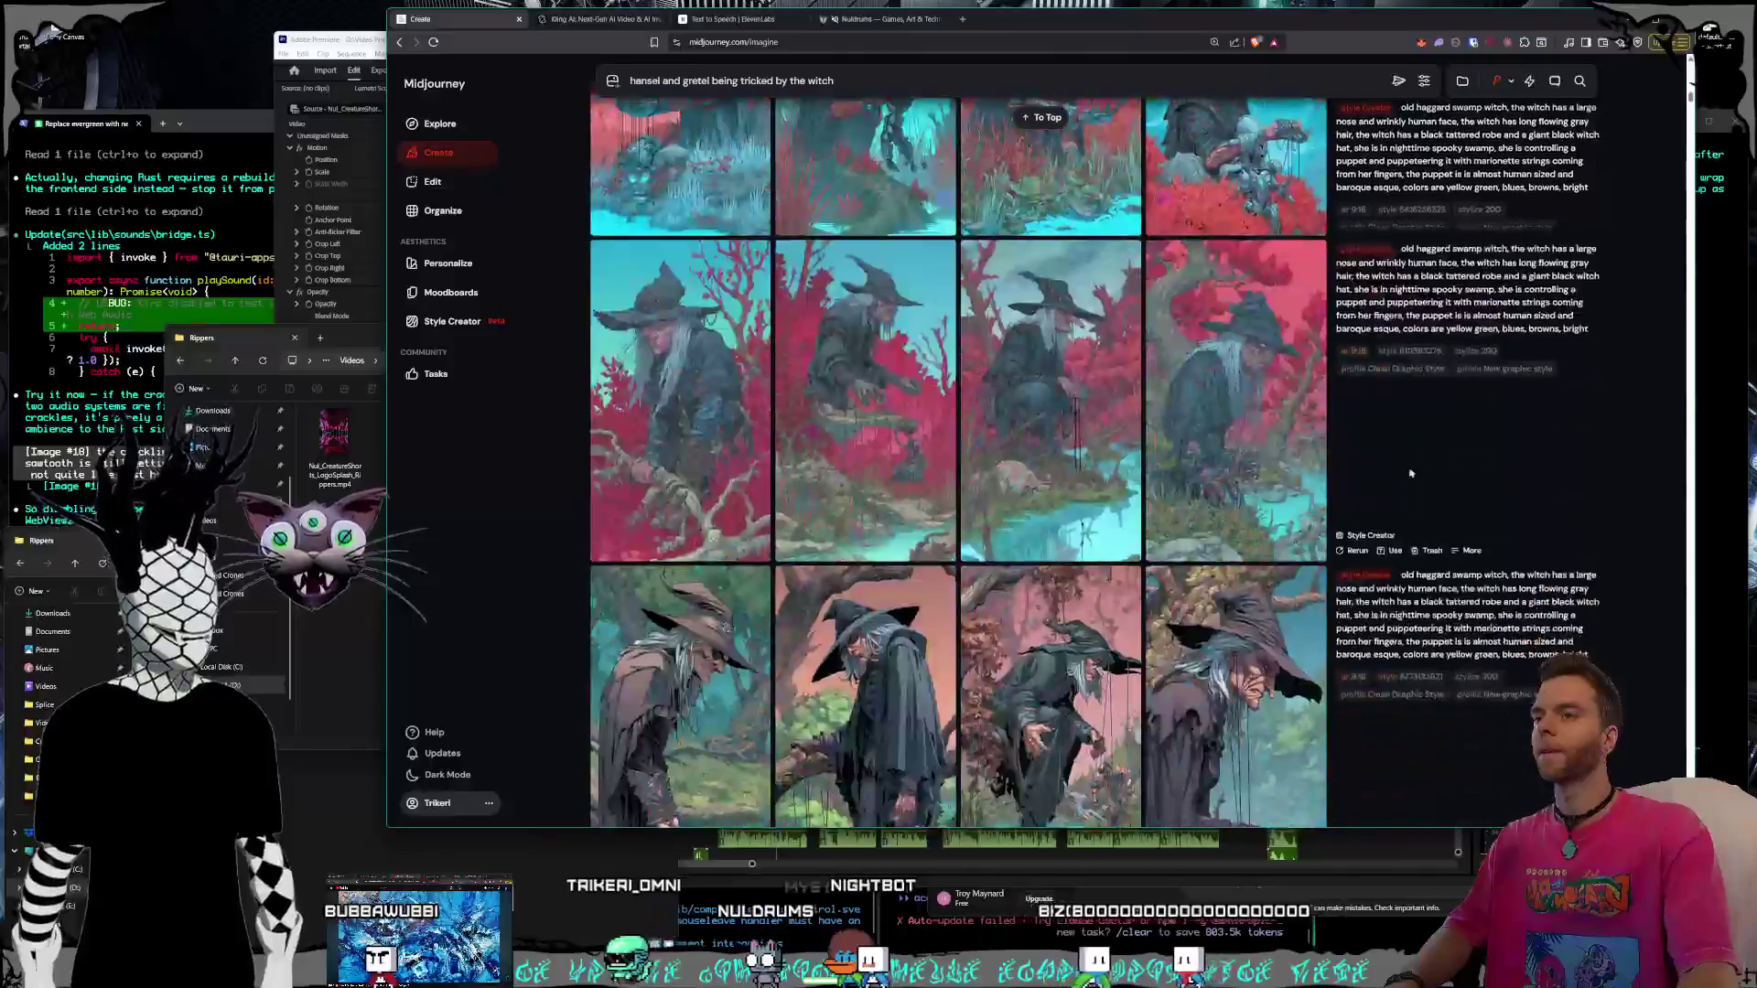
pyautogui.scroll(-2, 1414, 443)
pyautogui.scroll(-5, 1539, 581)
pyautogui.scroll(-5, 1539, 582)
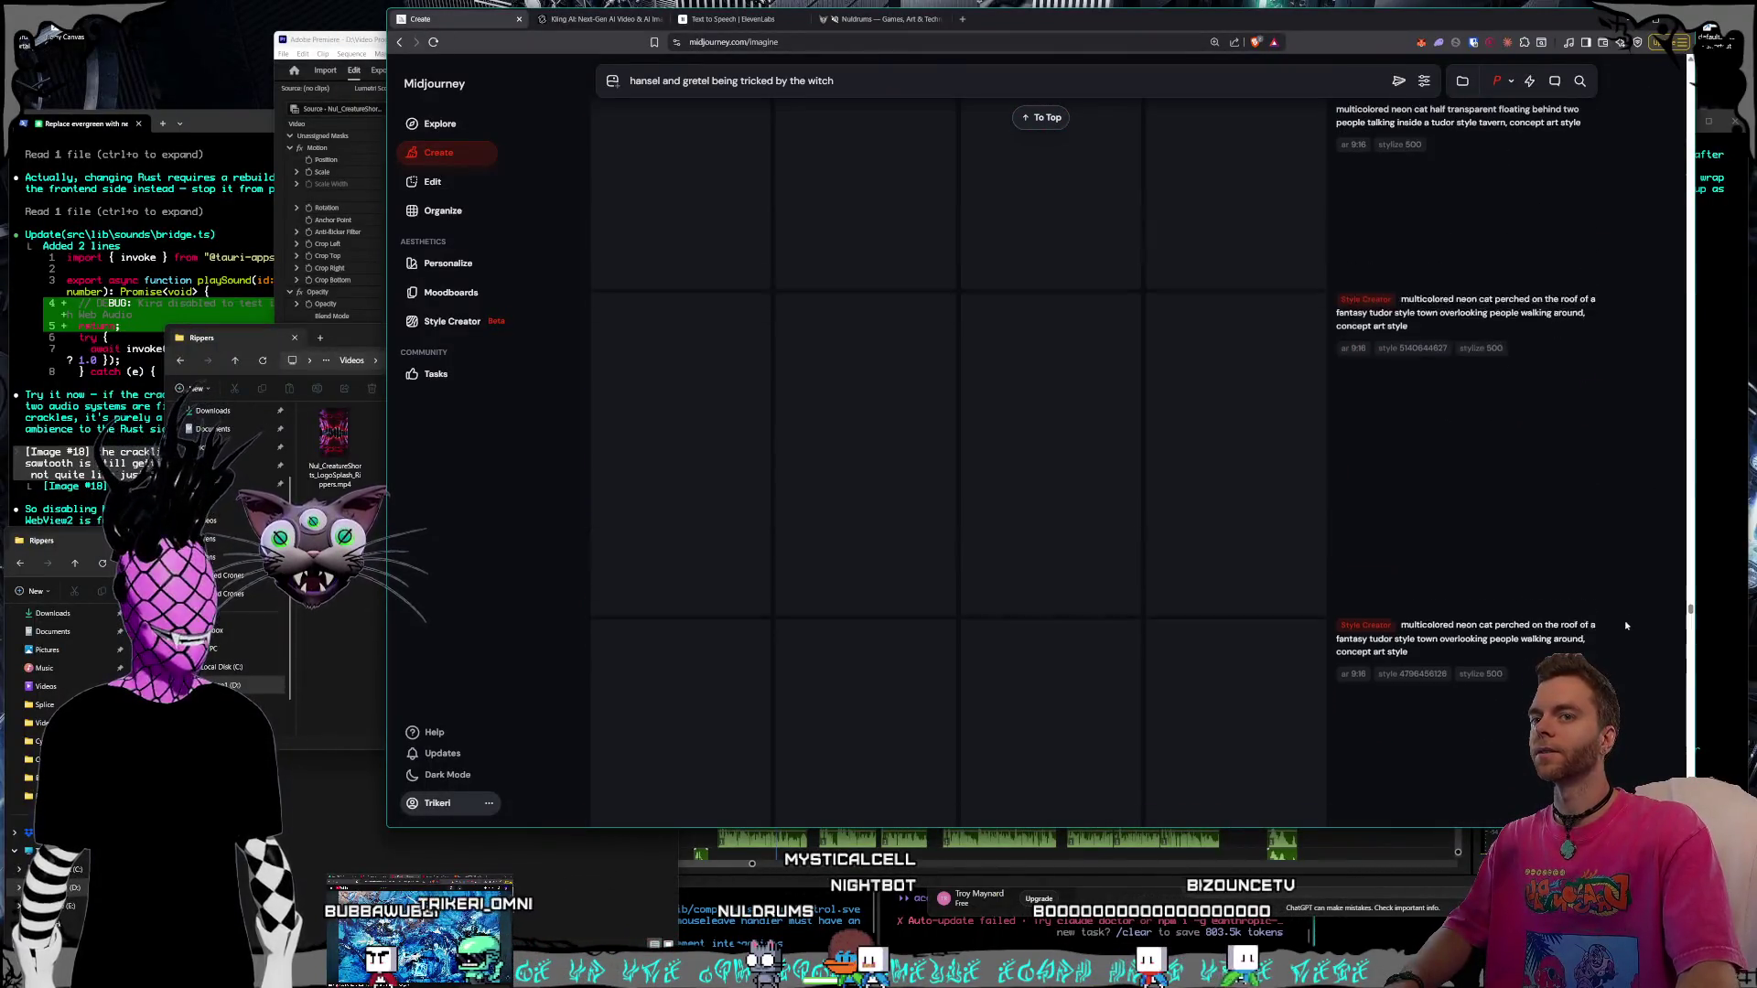
pyautogui.scroll(-5, 1538, 583)
pyautogui.scroll(-5, 1635, 619)
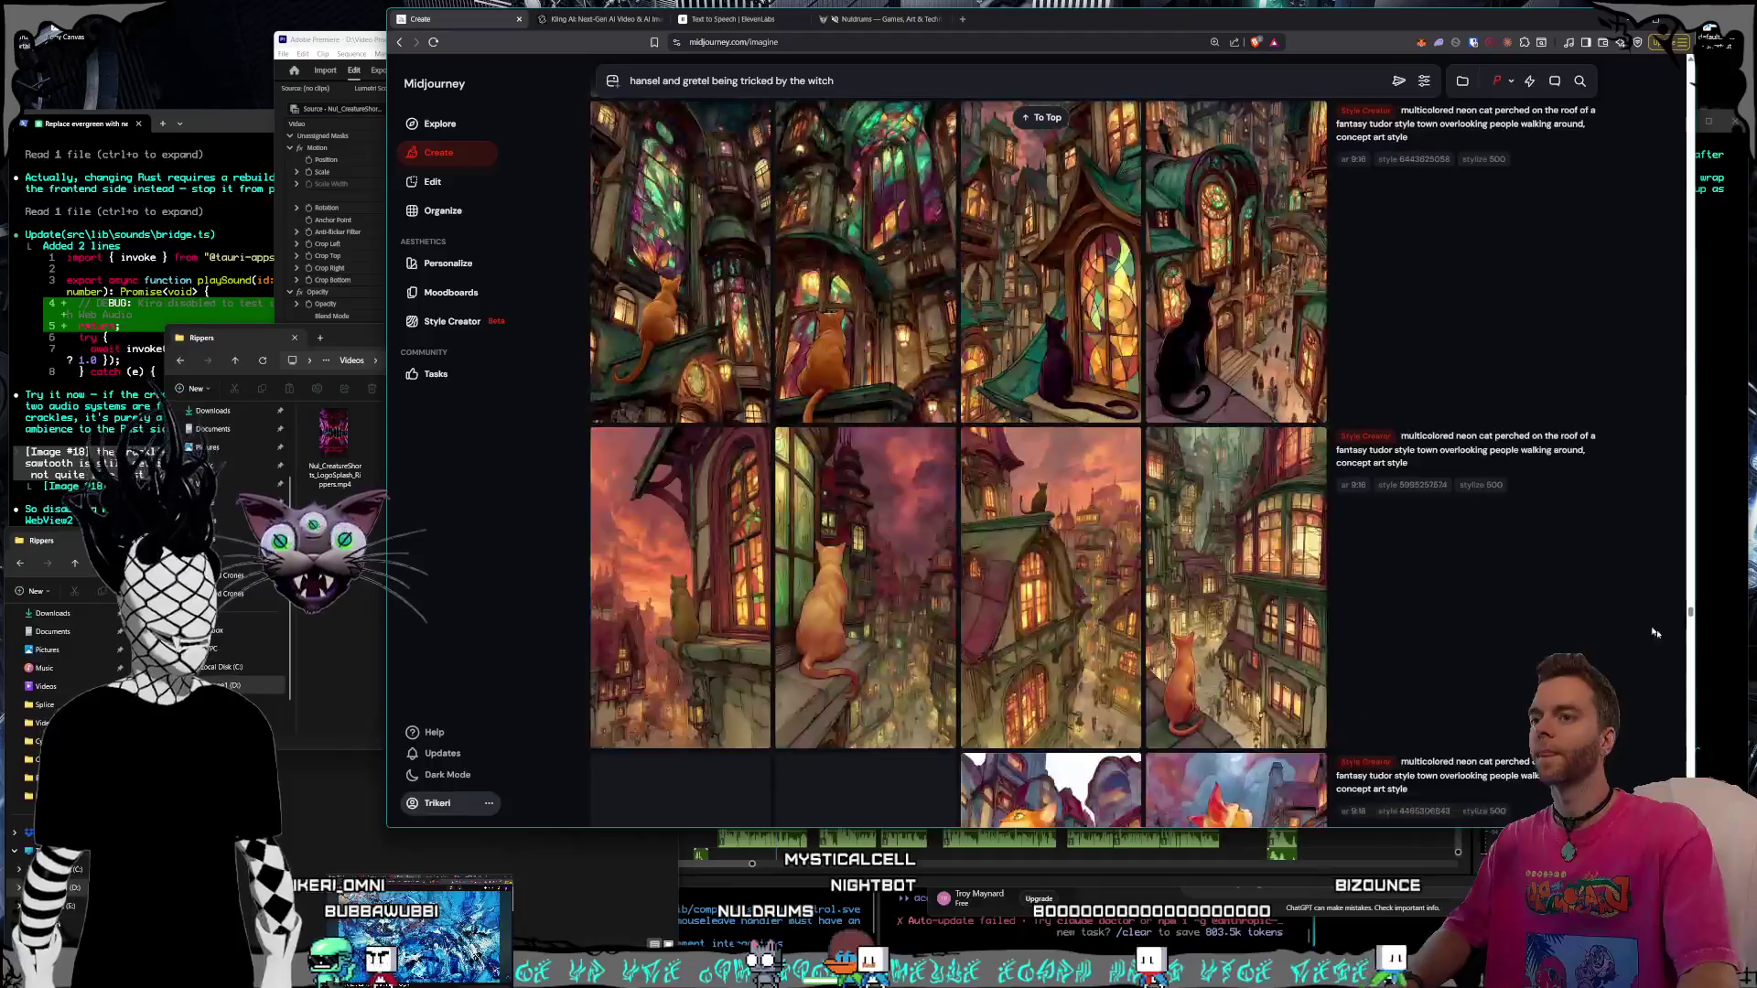
pyautogui.scroll(-5, 1688, 614)
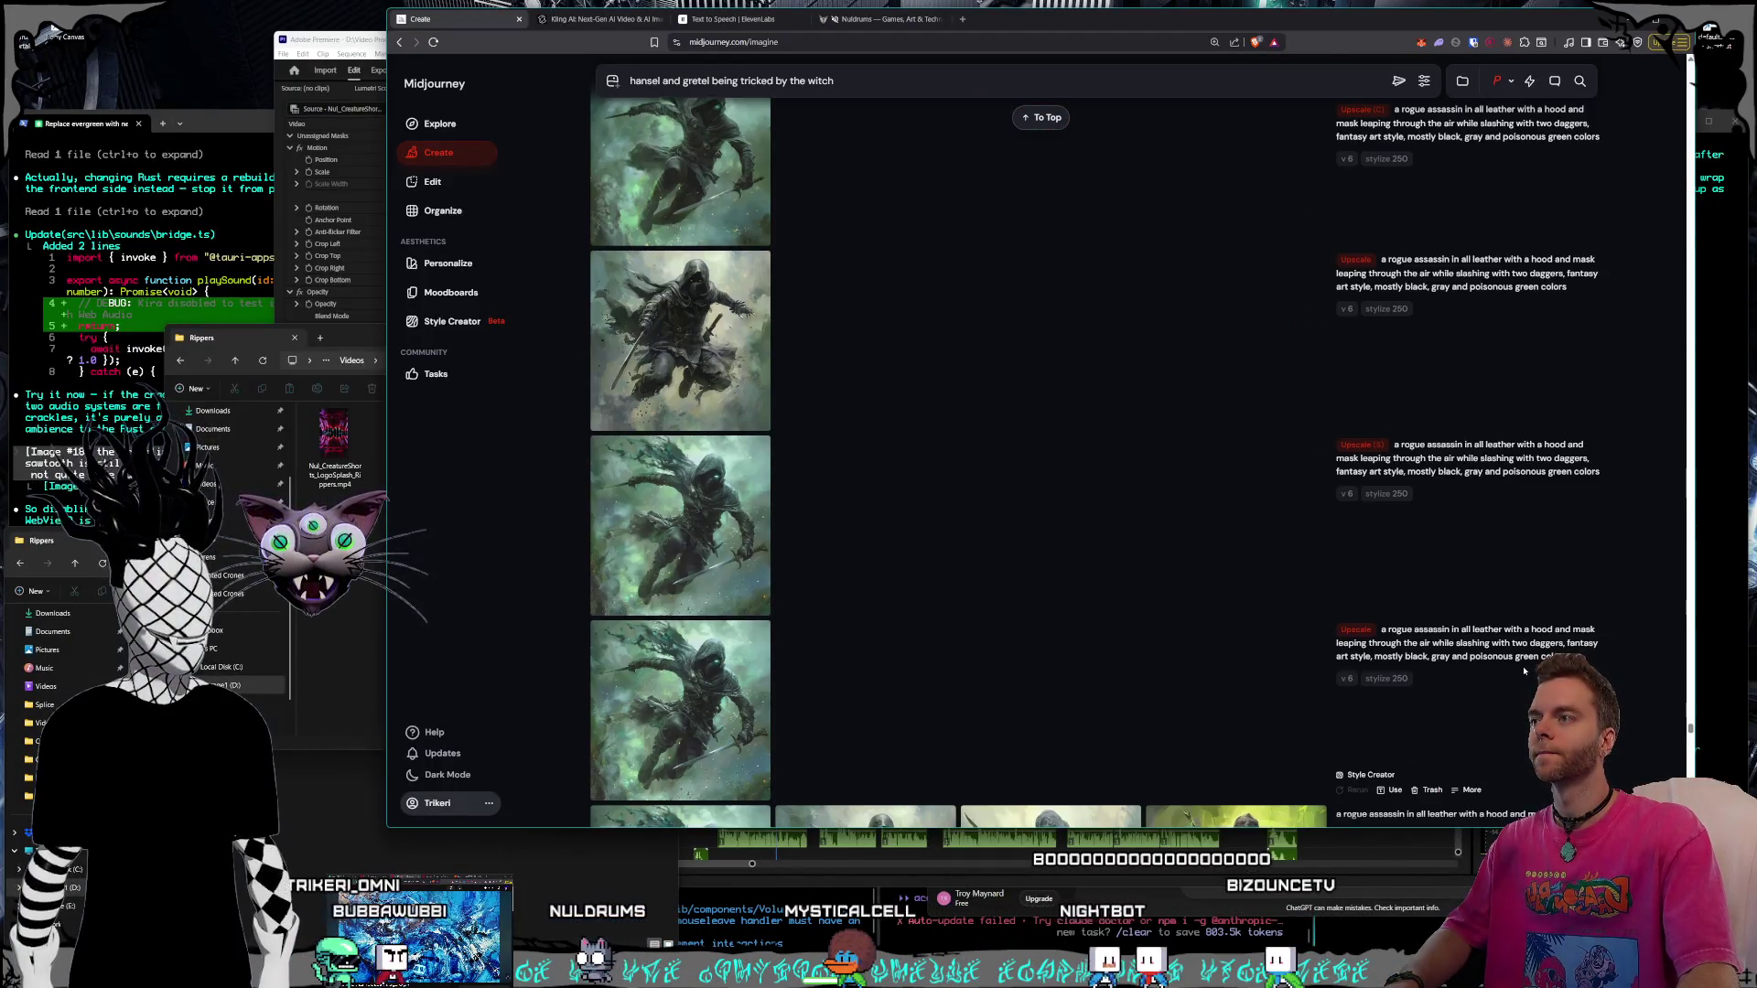
pyautogui.scroll(-5, 1524, 671)
pyautogui.scroll(-5, 1524, 671)
pyautogui.scroll(-5, 1524, 671)
pyautogui.scroll(-5, 1524, 671)
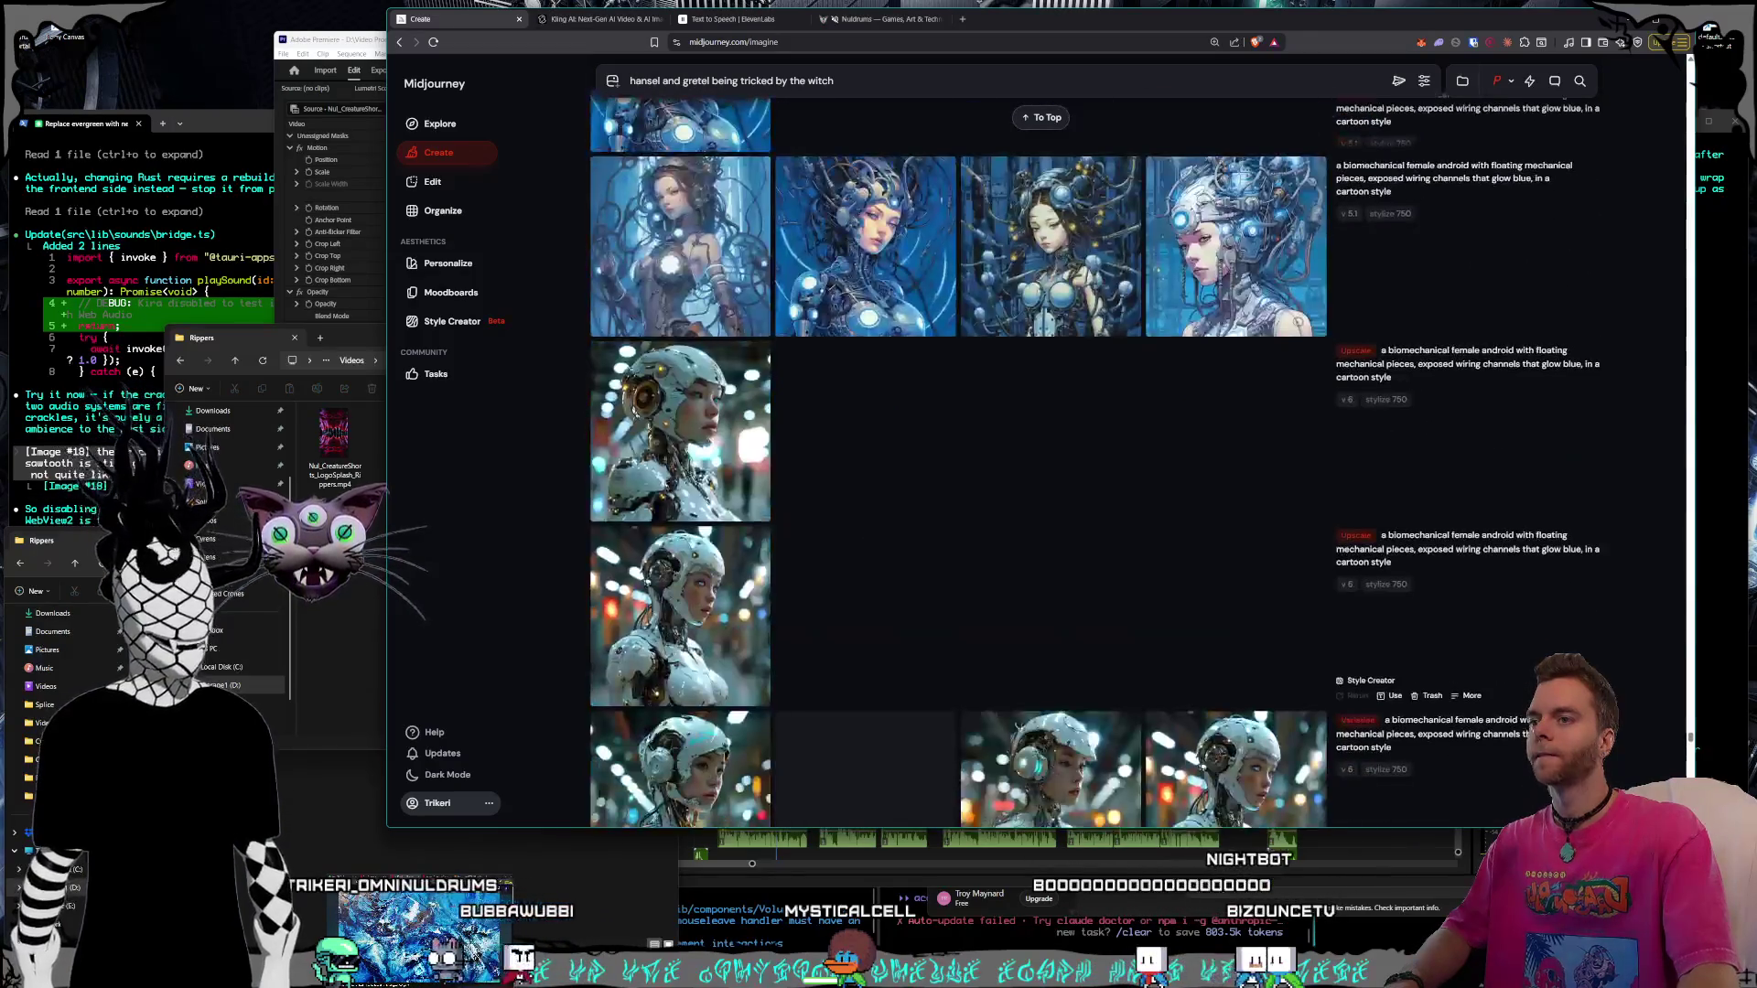
pyautogui.scroll(-5, 962, 466)
pyautogui.scroll(-5, 962, 467)
pyautogui.scroll(-5, 960, 467)
pyautogui.scroll(-3, 962, 467)
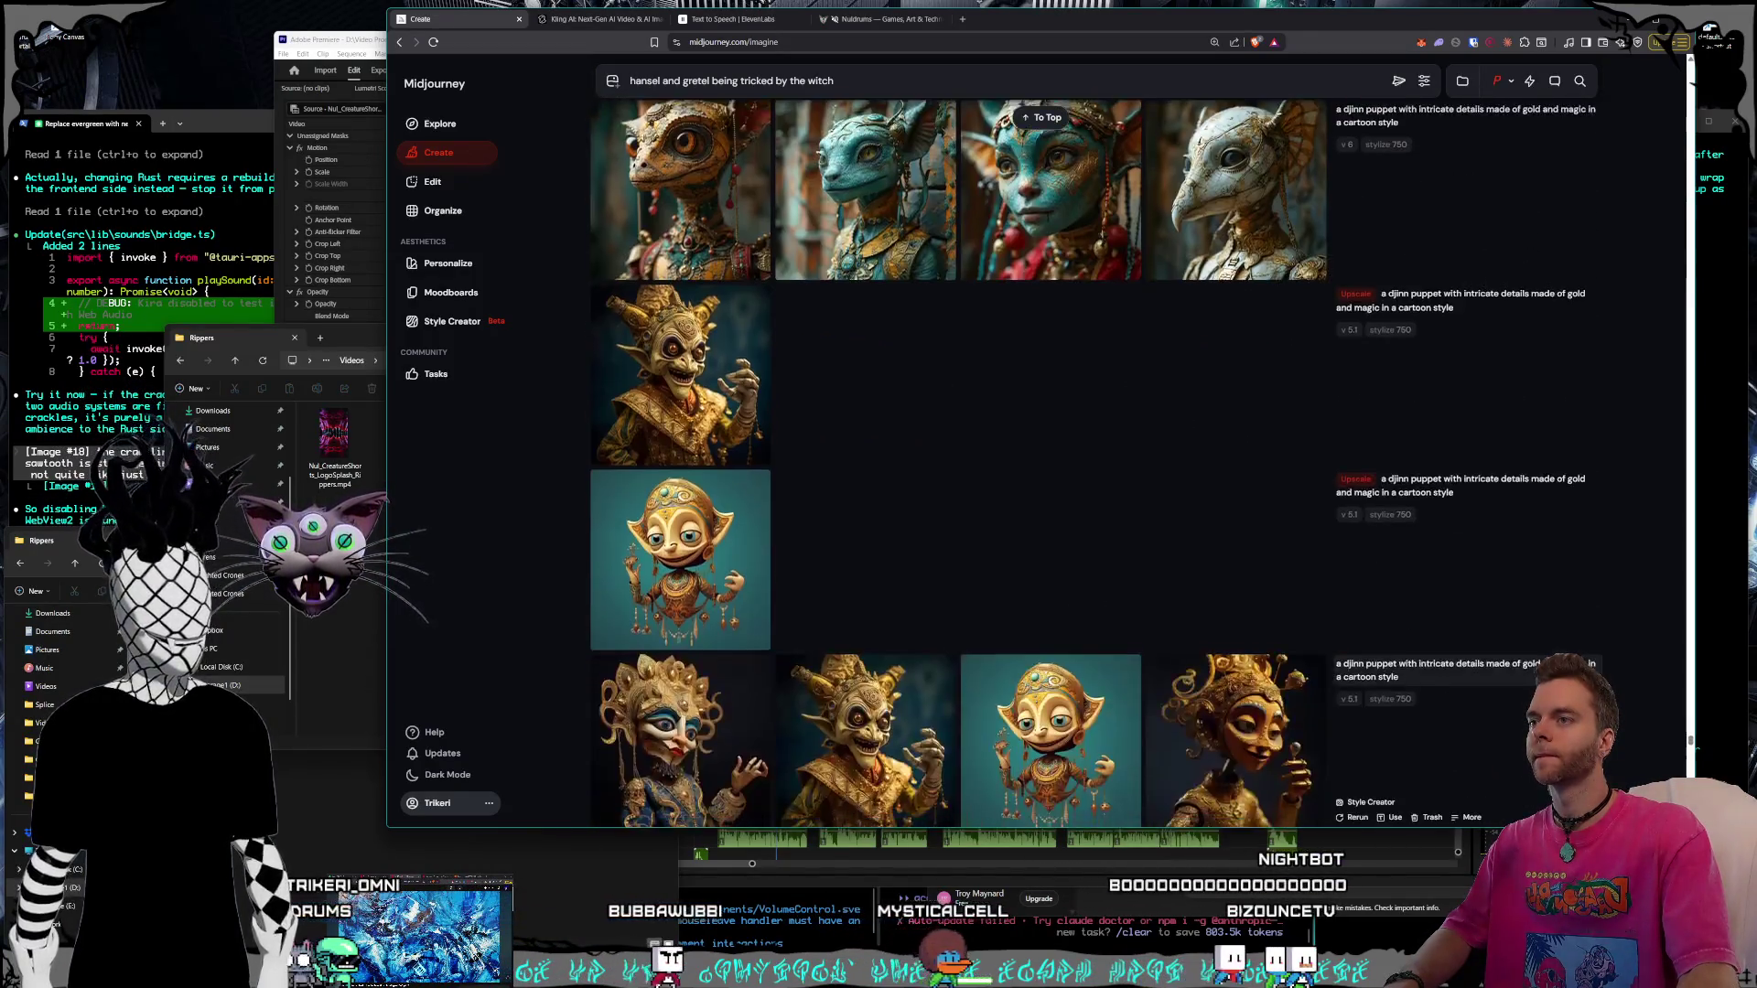
pyautogui.scroll(-5, 961, 467)
pyautogui.scroll(-5, 961, 468)
pyautogui.scroll(-5, 960, 468)
pyautogui.scroll(-5, 961, 467)
pyautogui.scroll(-5, 961, 467)
pyautogui.scroll(-5, 961, 466)
pyautogui.scroll(-5, 961, 468)
pyautogui.scroll(-5, 962, 467)
pyautogui.scroll(-5, 962, 466)
pyautogui.scroll(-5, 961, 466)
pyautogui.scroll(-5, 960, 467)
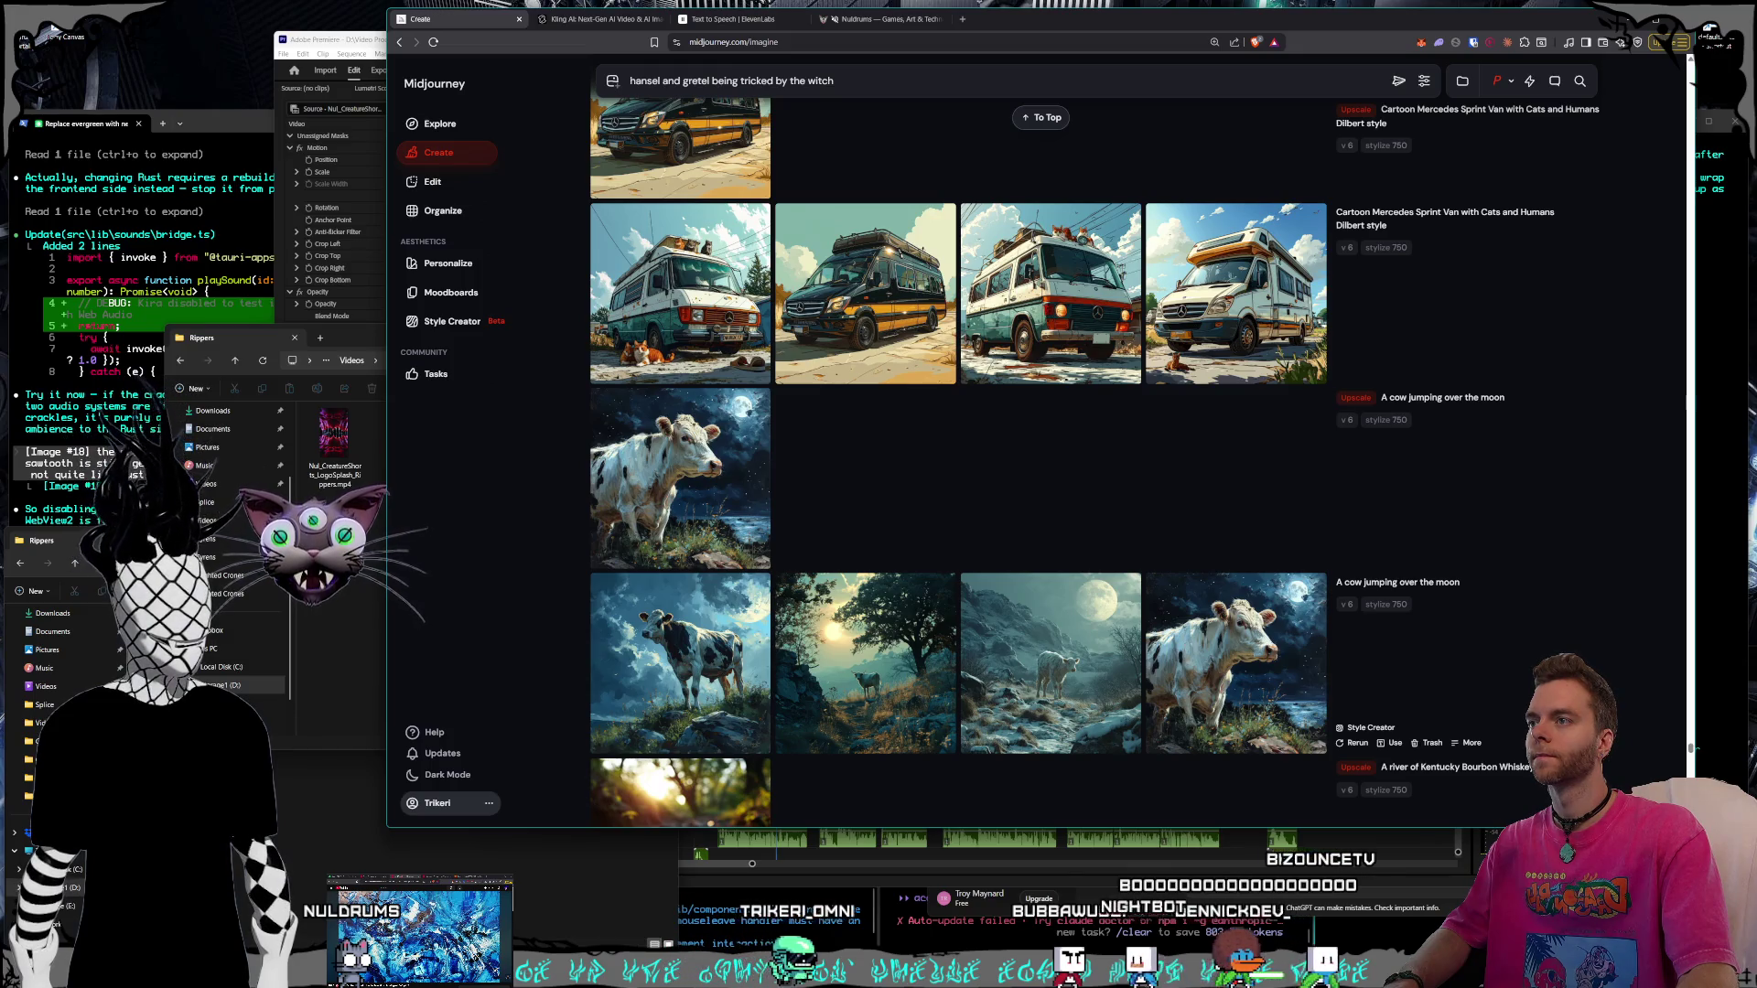
pyautogui.scroll(-5, 961, 466)
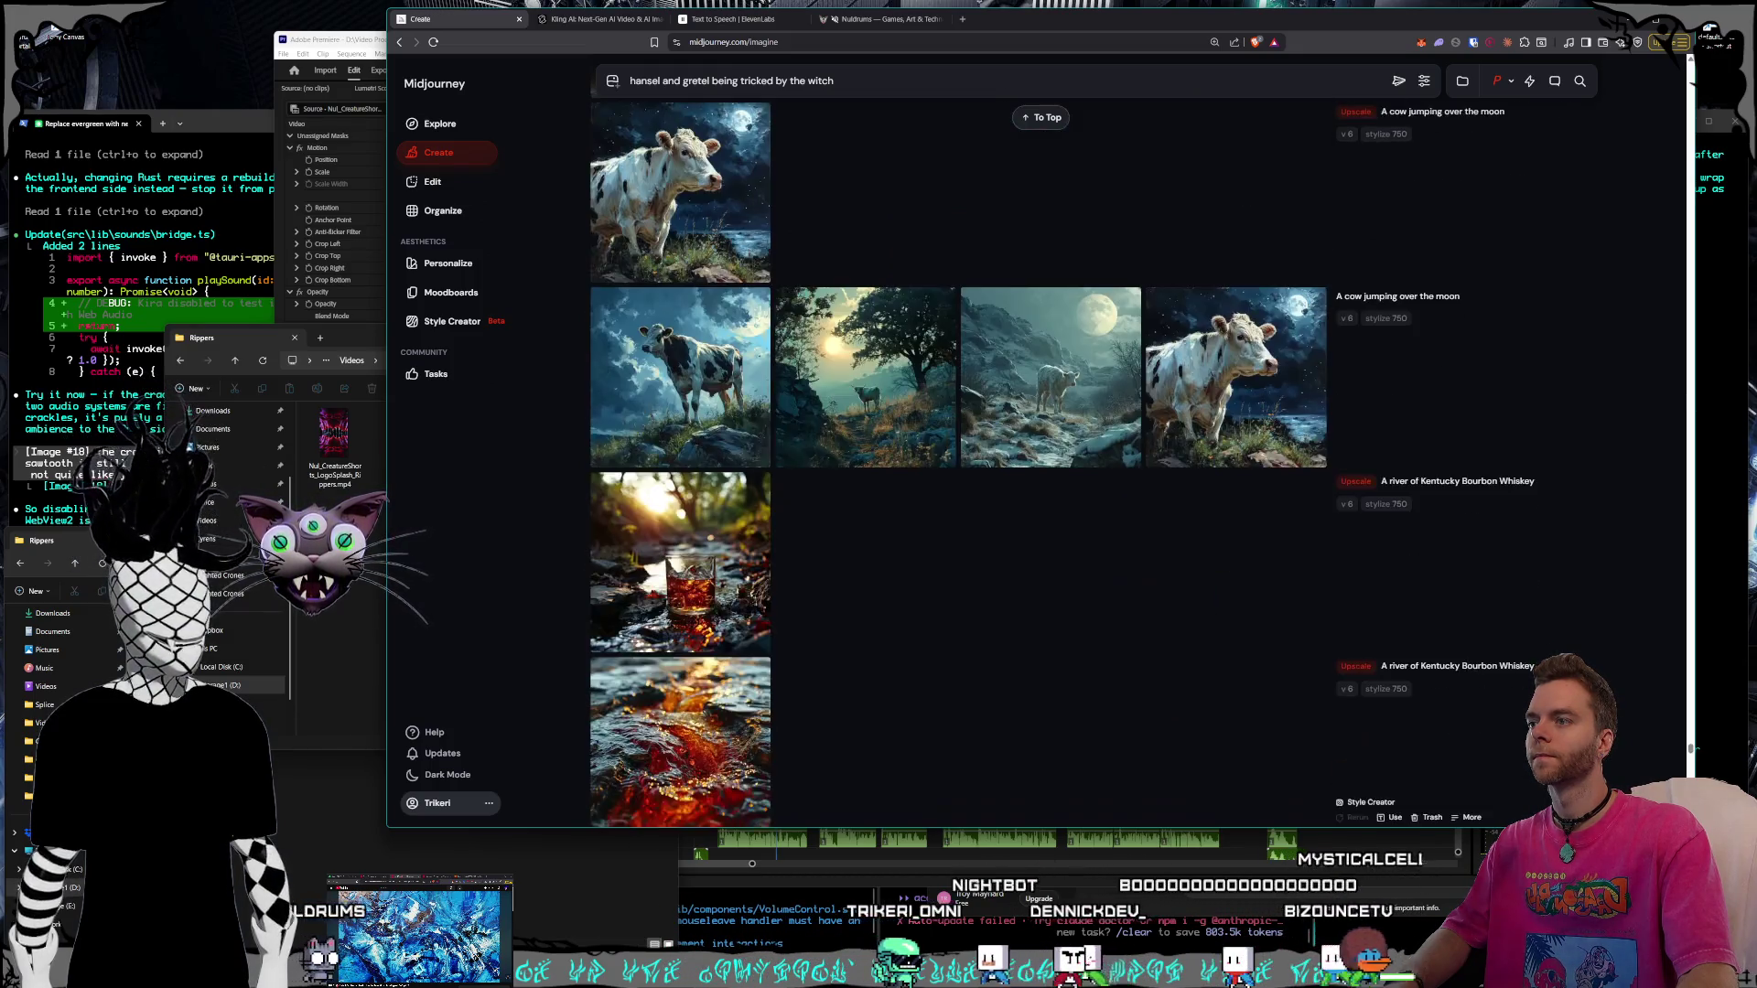
pyautogui.scroll(-5, 962, 467)
pyautogui.scroll(-5, 960, 466)
pyautogui.scroll(-5, 960, 467)
pyautogui.scroll(-5, 960, 467)
pyautogui.scroll(-5, 962, 466)
pyautogui.scroll(-3, 961, 467)
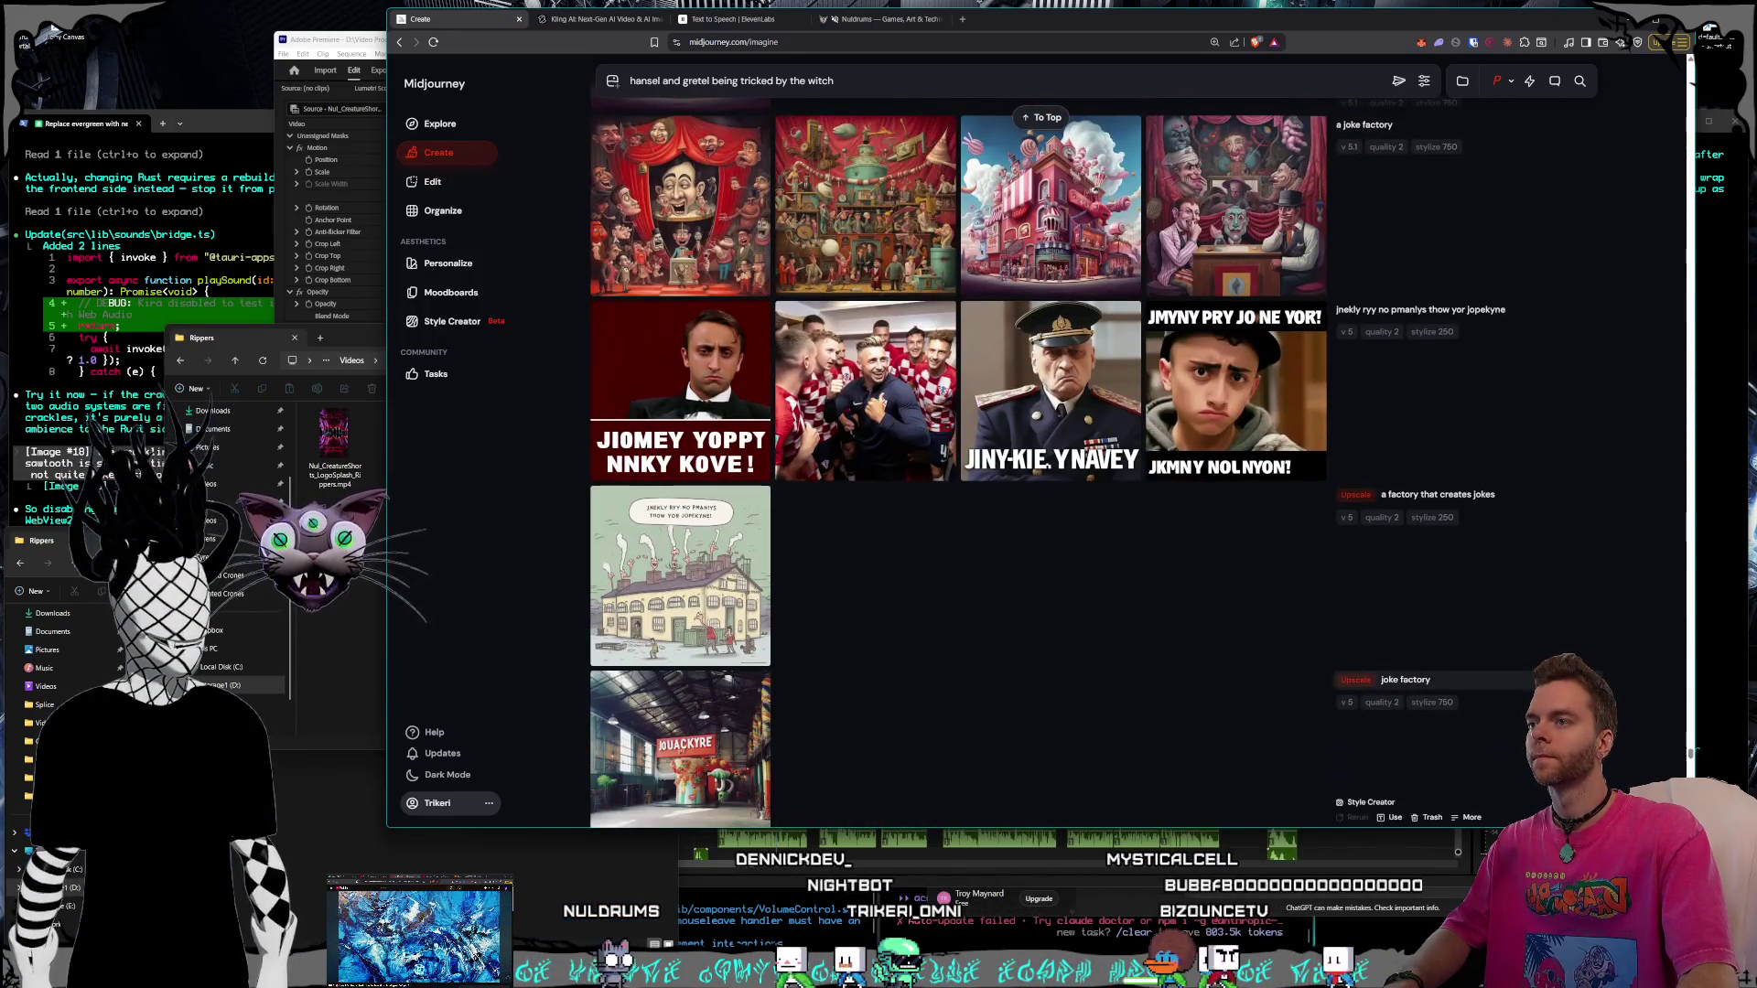
pyautogui.scroll(-5, 961, 468)
pyautogui.scroll(-5, 962, 468)
pyautogui.scroll(-5, 962, 467)
pyautogui.scroll(-5, 962, 467)
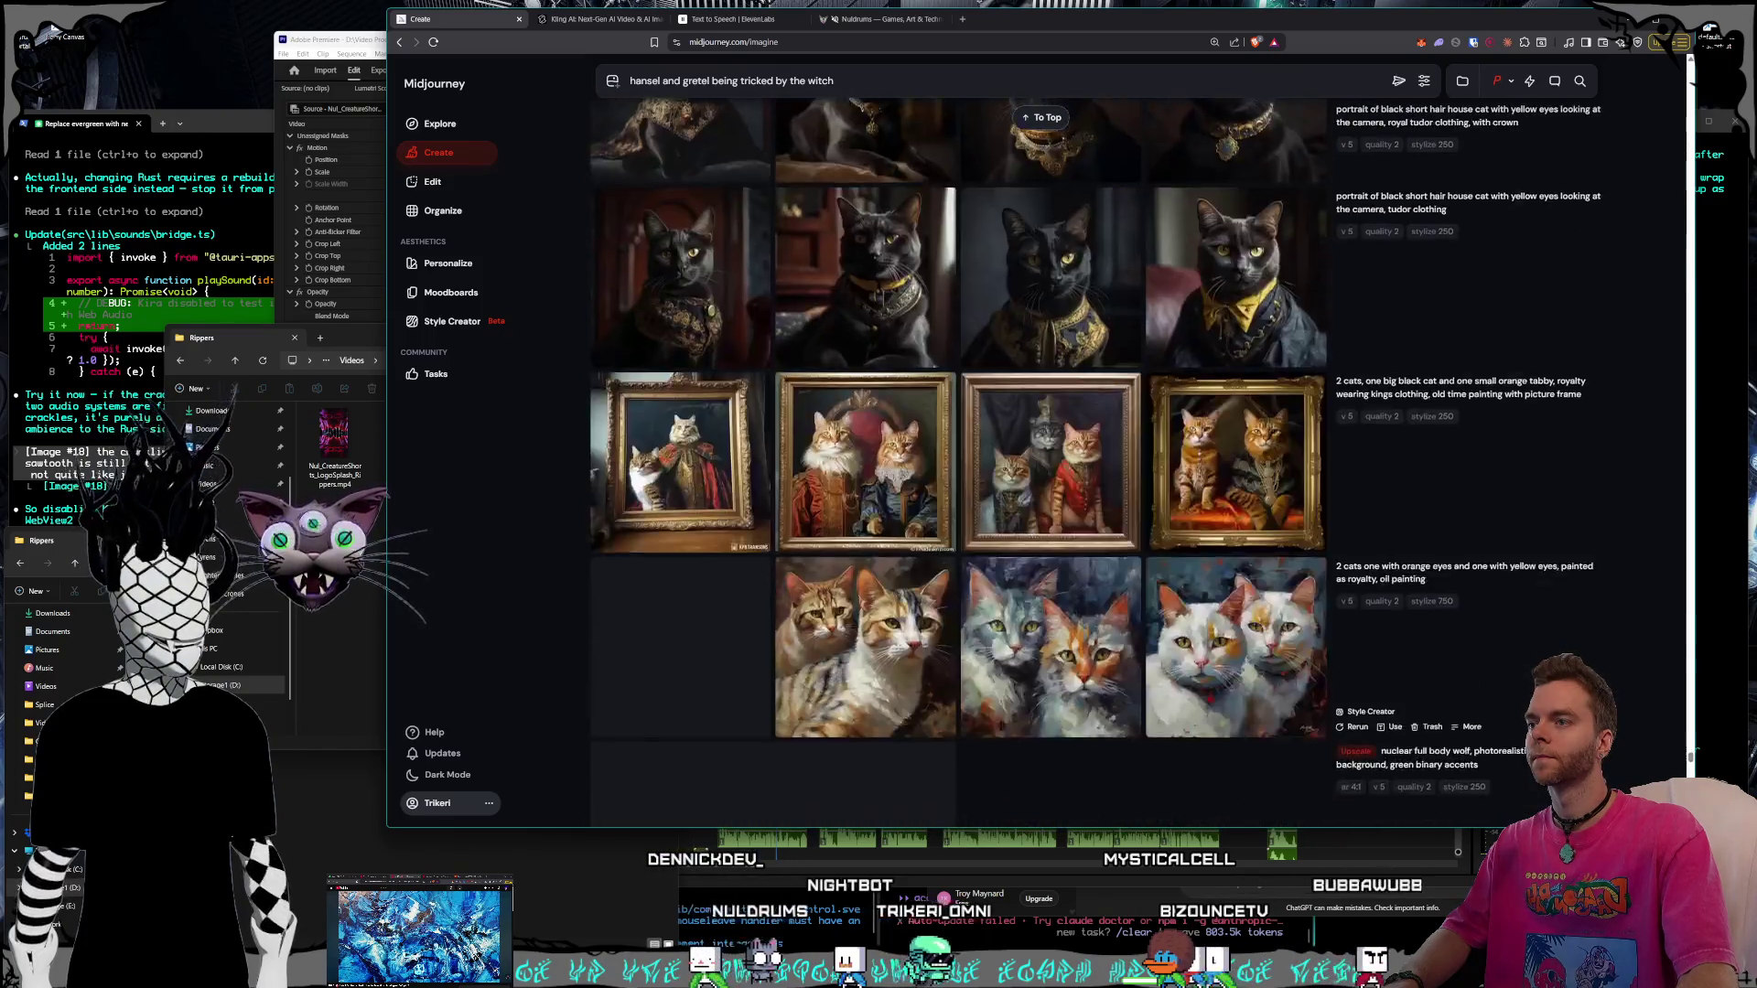
pyautogui.scroll(-5, 961, 467)
pyautogui.scroll(-5, 961, 468)
pyautogui.scroll(-5, 961, 467)
pyautogui.scroll(-5, 961, 468)
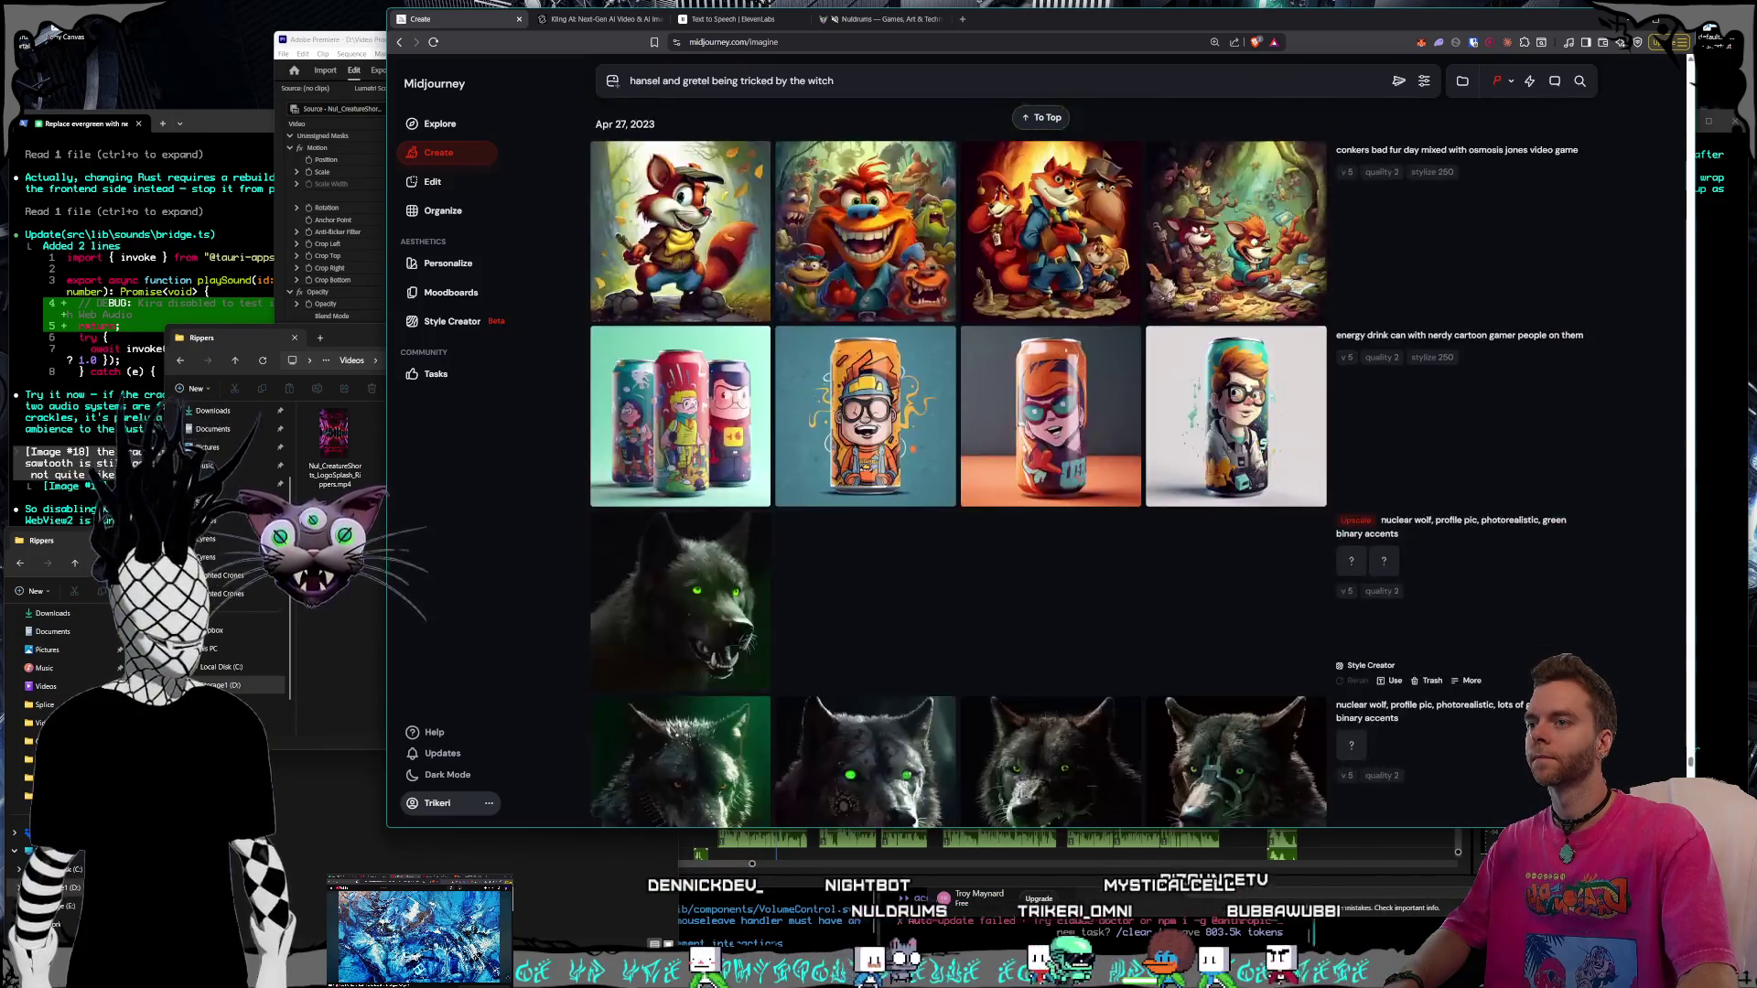
pyautogui.scroll(-5, 961, 468)
pyautogui.scroll(-5, 960, 467)
pyautogui.scroll(-5, 961, 467)
pyautogui.scroll(-5, 960, 467)
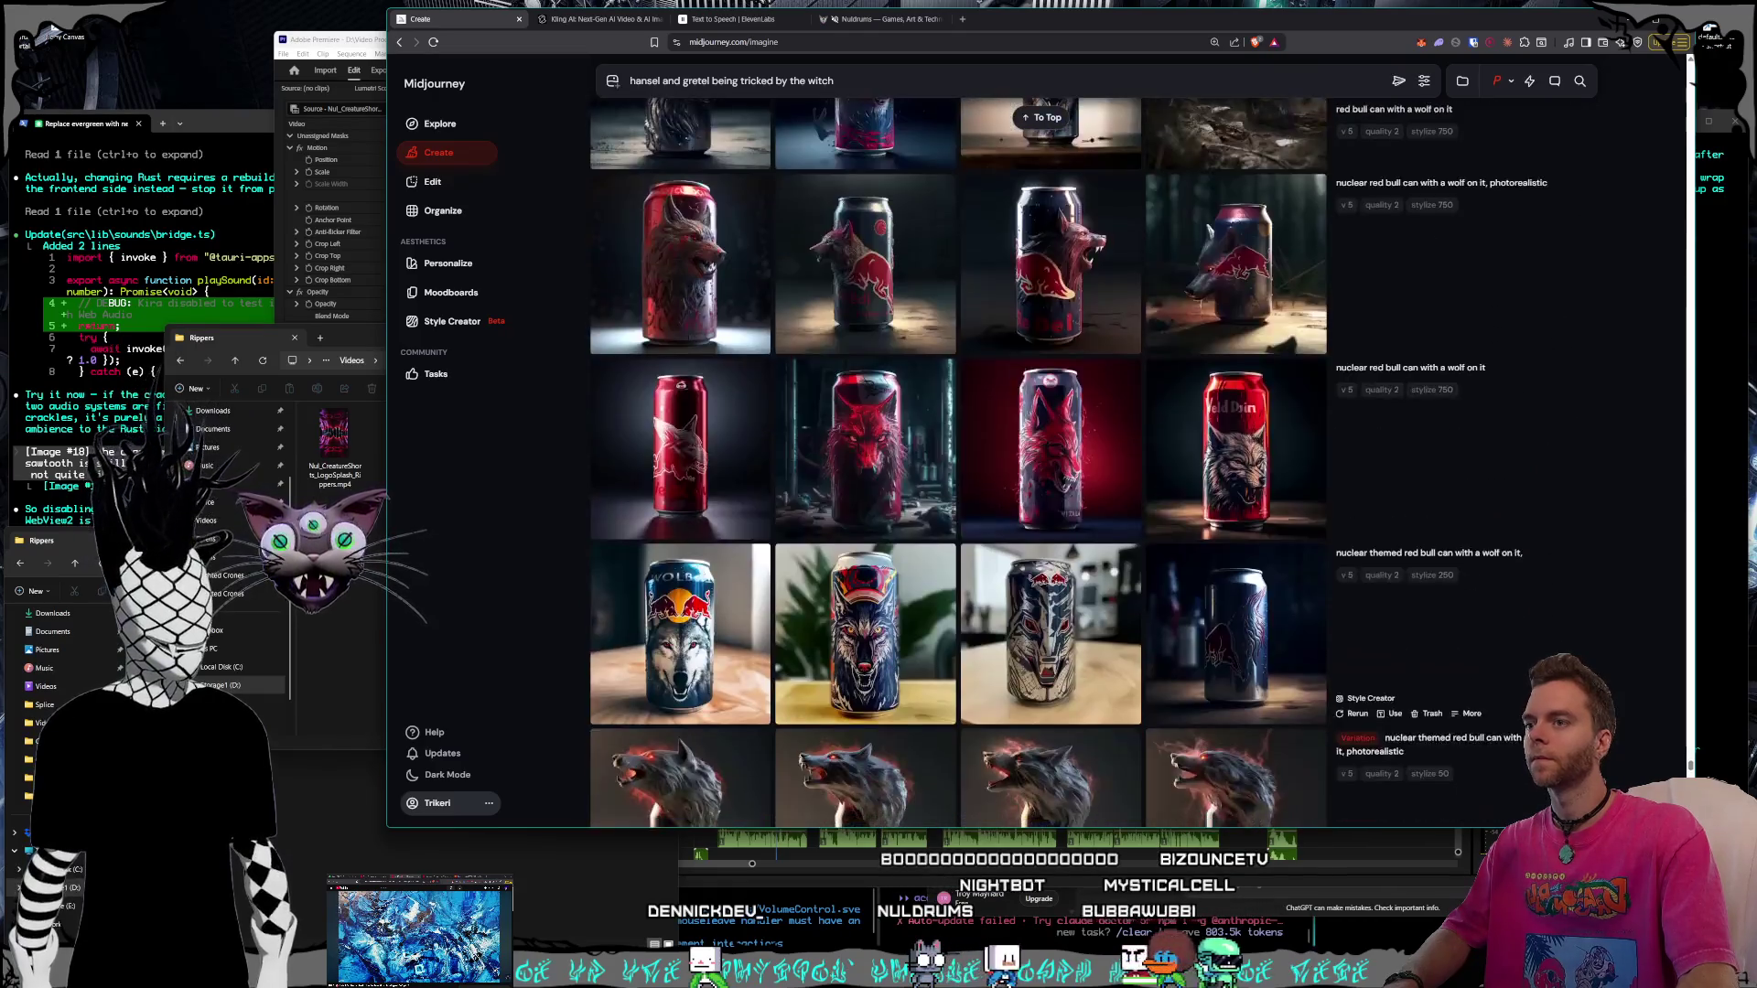
pyautogui.scroll(-5, 960, 468)
pyautogui.scroll(-5, 961, 466)
pyautogui.scroll(-5, 961, 468)
pyautogui.scroll(-5, 961, 467)
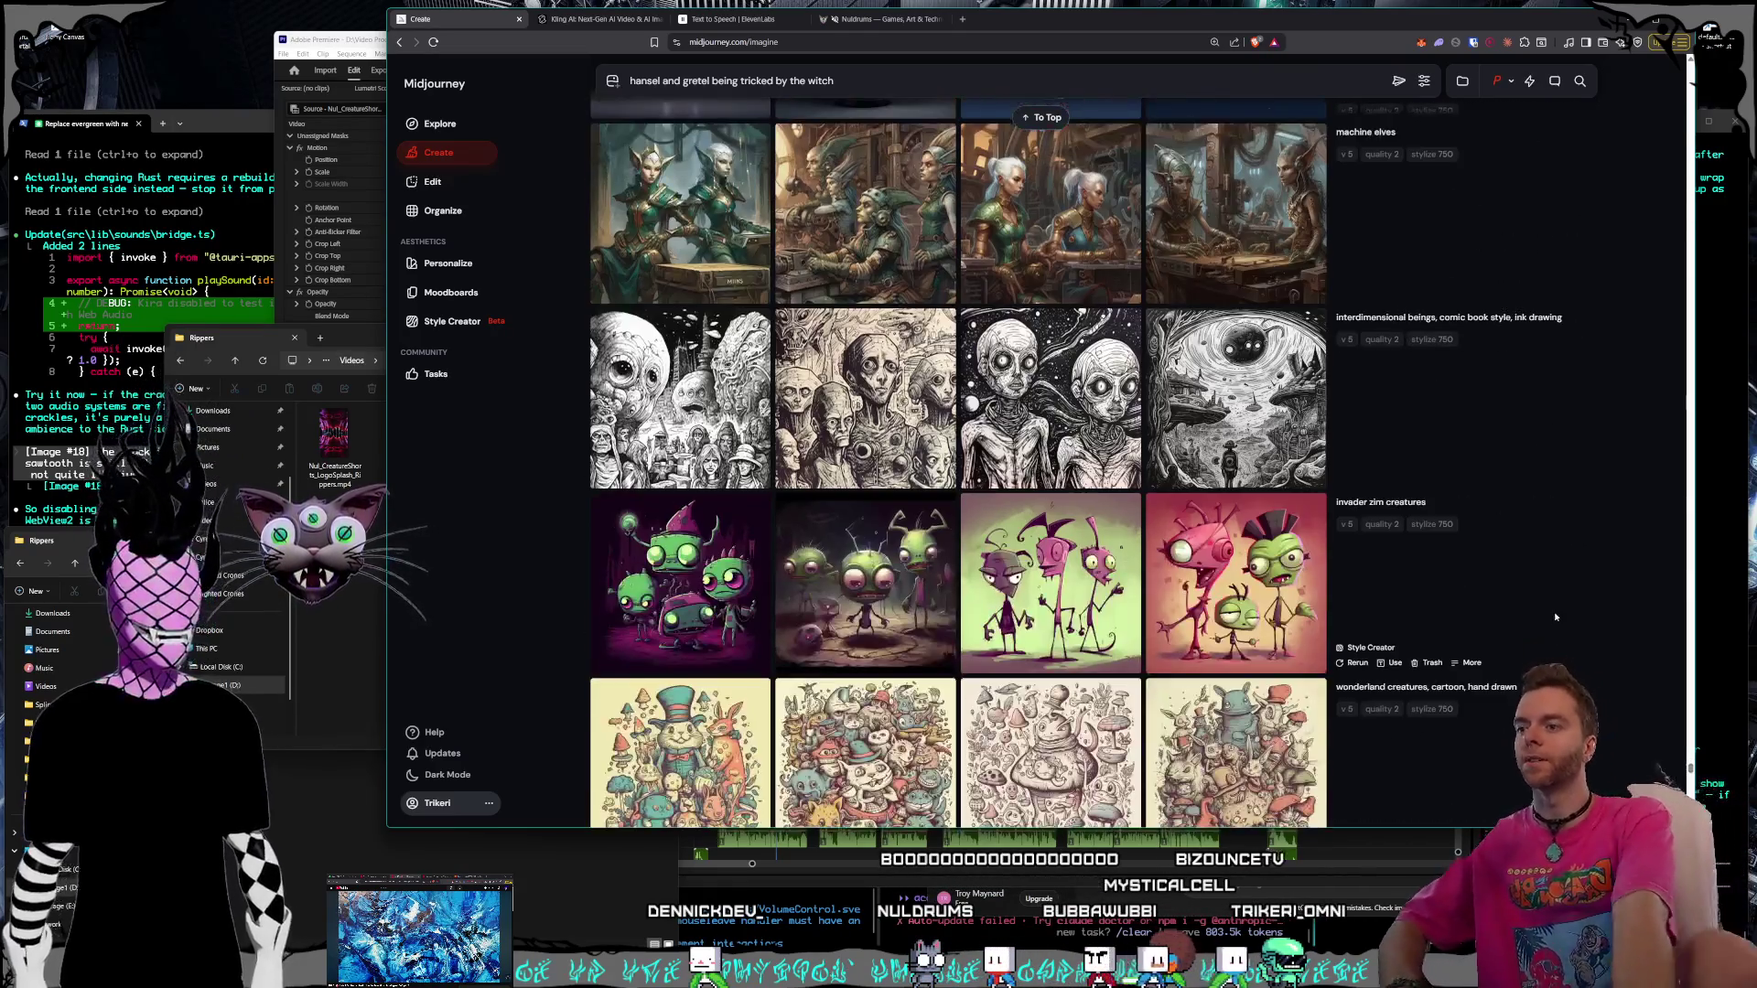
pyautogui.scroll(-5, 1554, 617)
pyautogui.scroll(5, 1496, 618)
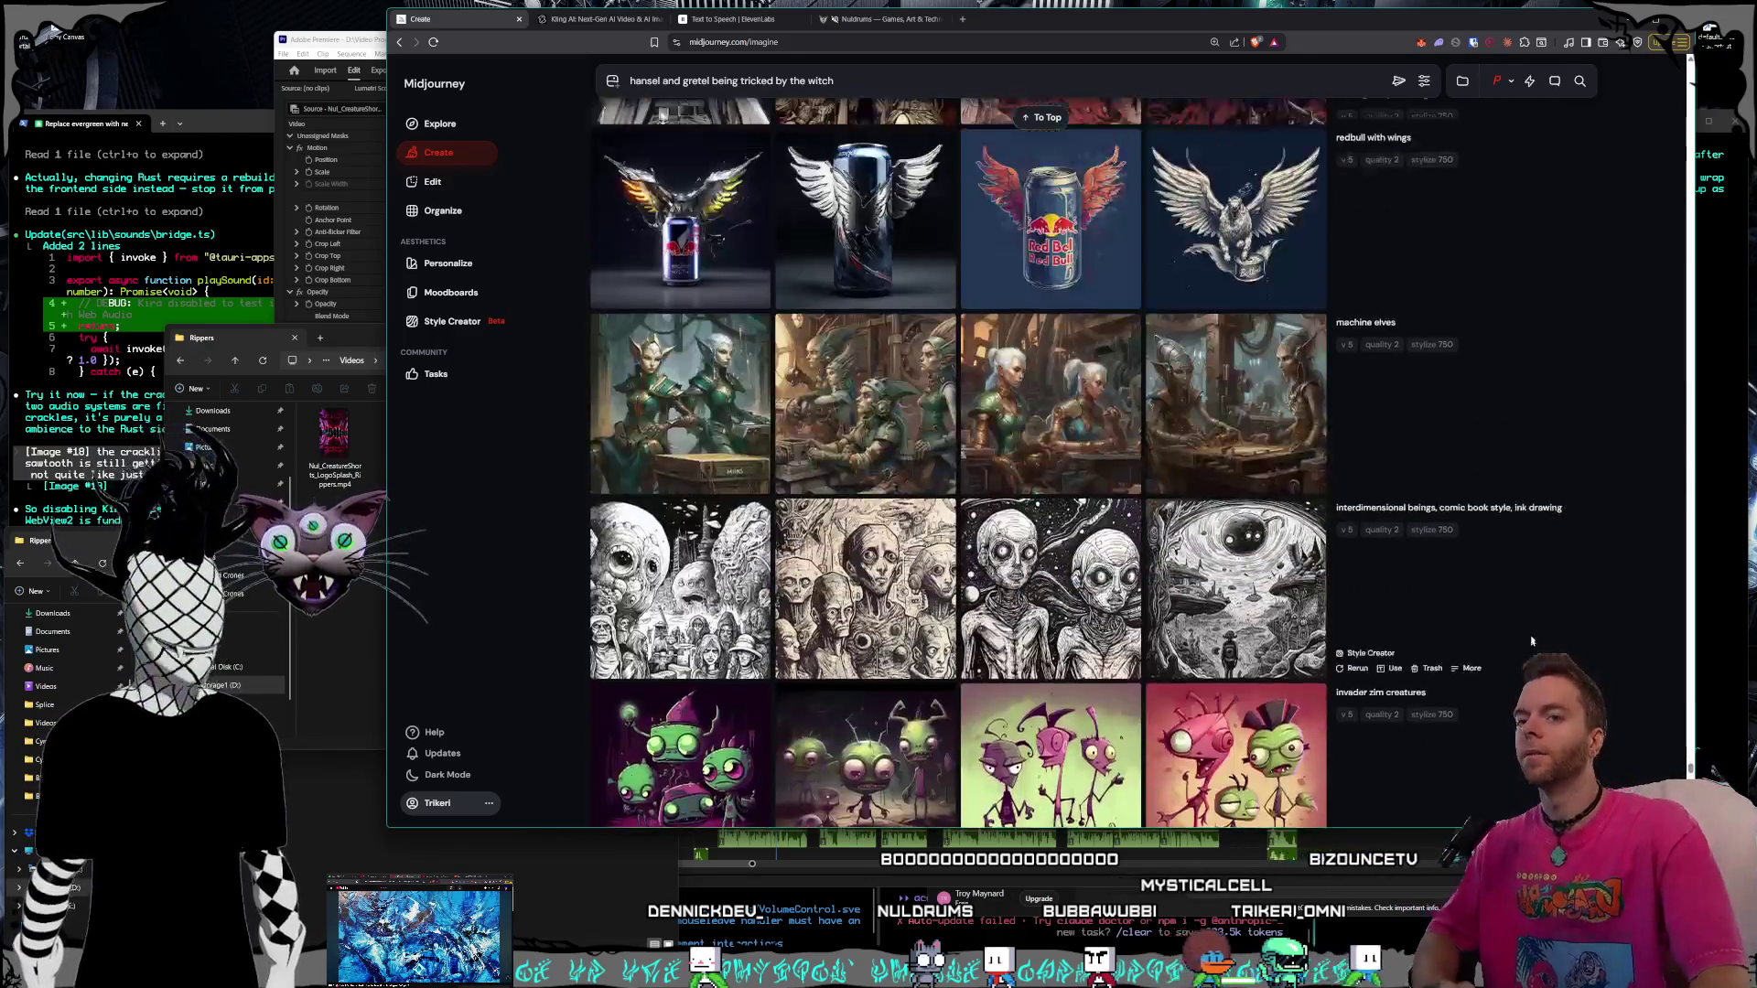
pyautogui.scroll(5, 1529, 633)
pyautogui.scroll(-5, 962, 467)
pyautogui.scroll(-5, 961, 467)
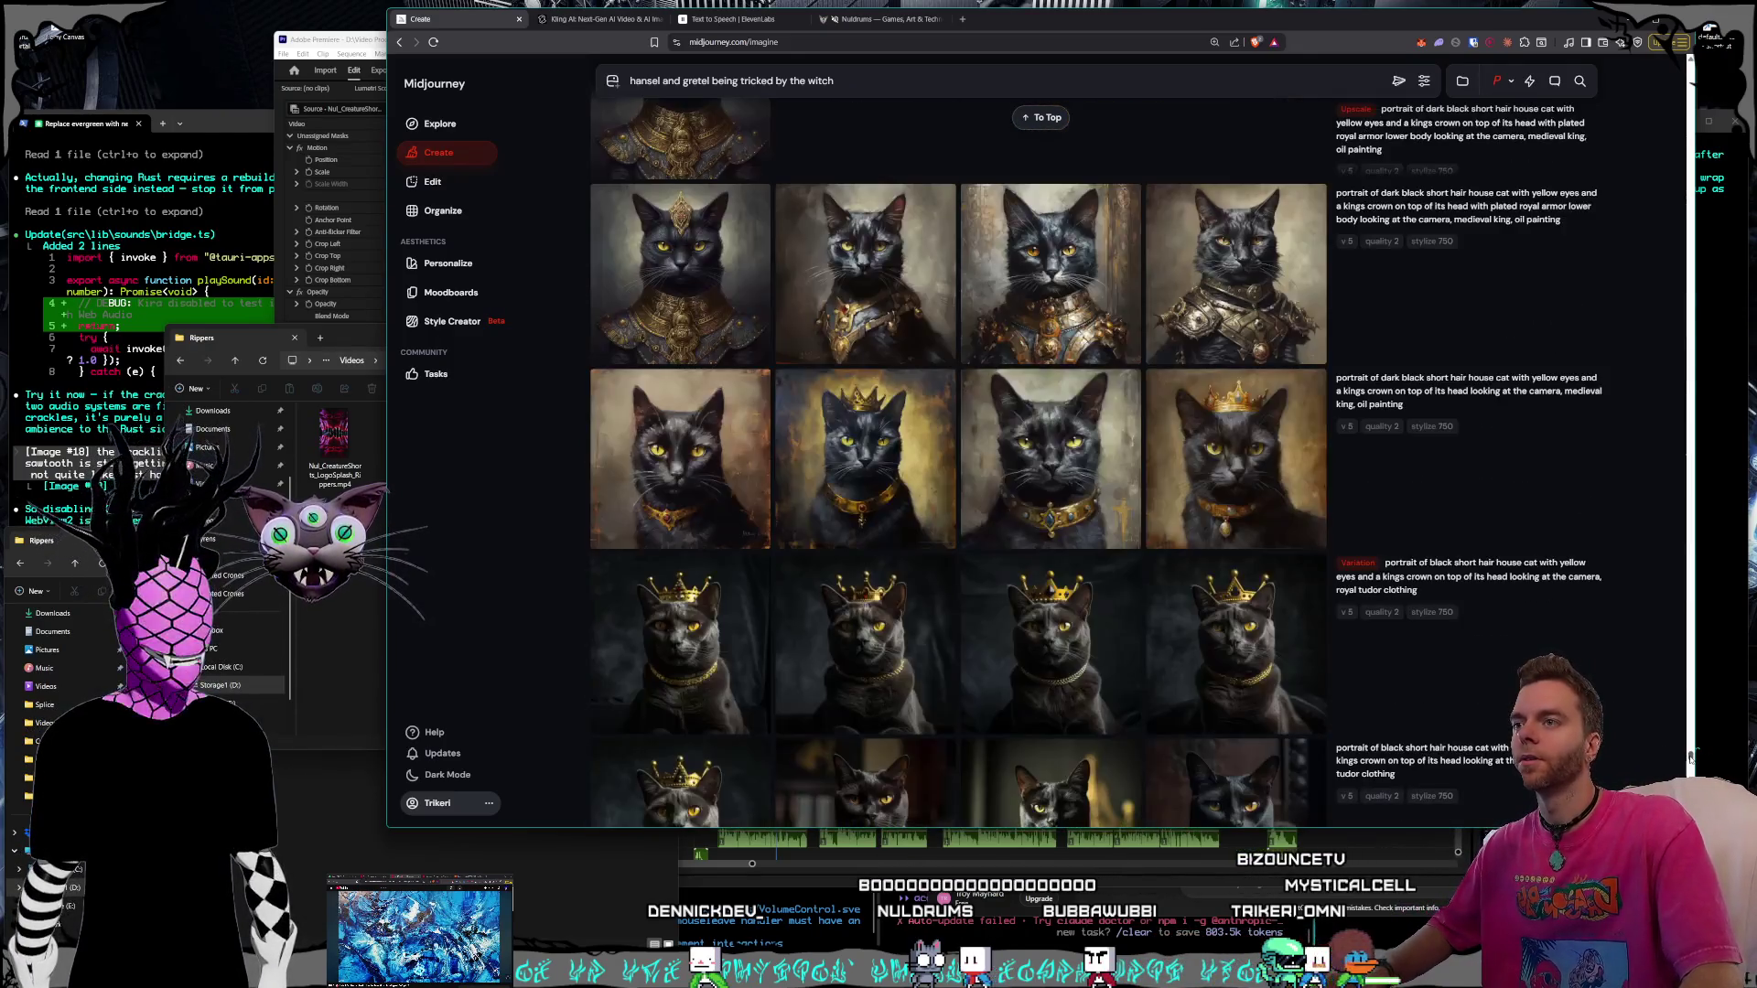
pyautogui.scroll(-5, 961, 467)
pyautogui.scroll(-5, 960, 466)
pyautogui.scroll(-5, 961, 467)
pyautogui.scroll(-5, 961, 466)
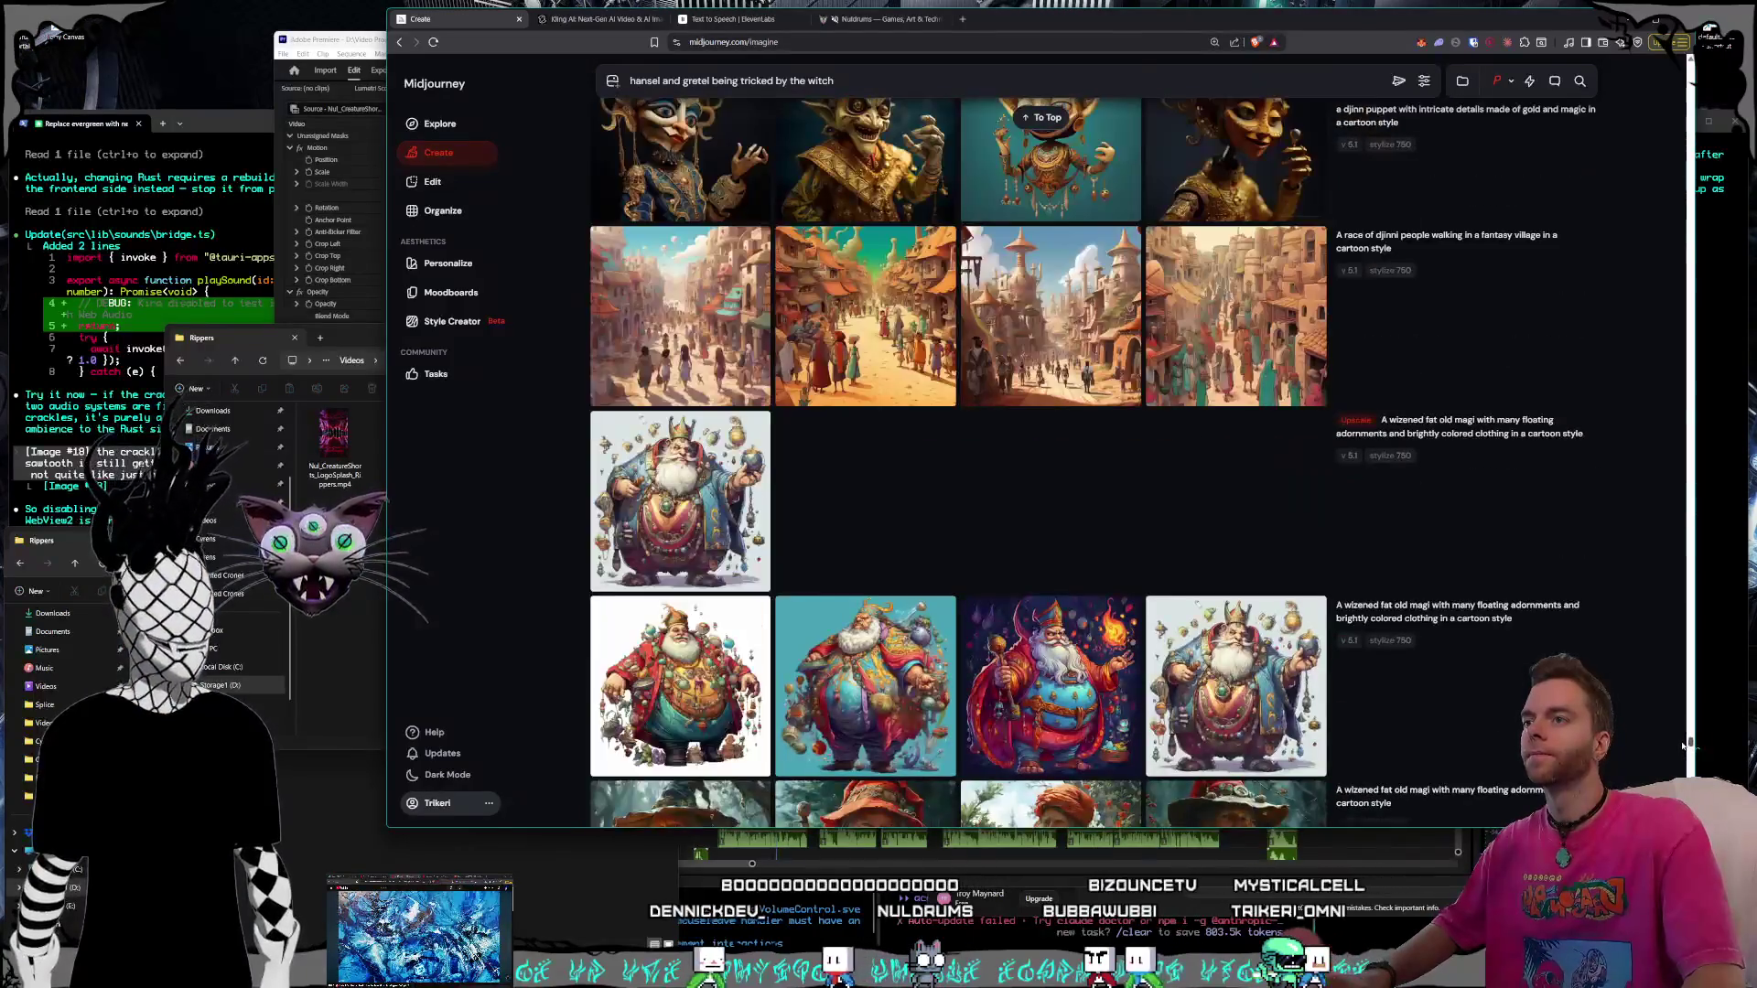
pyautogui.scroll(-5, 1324, 674)
pyautogui.scroll(-5, 1324, 675)
pyautogui.scroll(-5, 1324, 674)
pyautogui.scroll(-5, 1320, 676)
pyautogui.scroll(-5, 1321, 676)
pyautogui.scroll(-5, 1320, 675)
pyautogui.scroll(-5, 1321, 676)
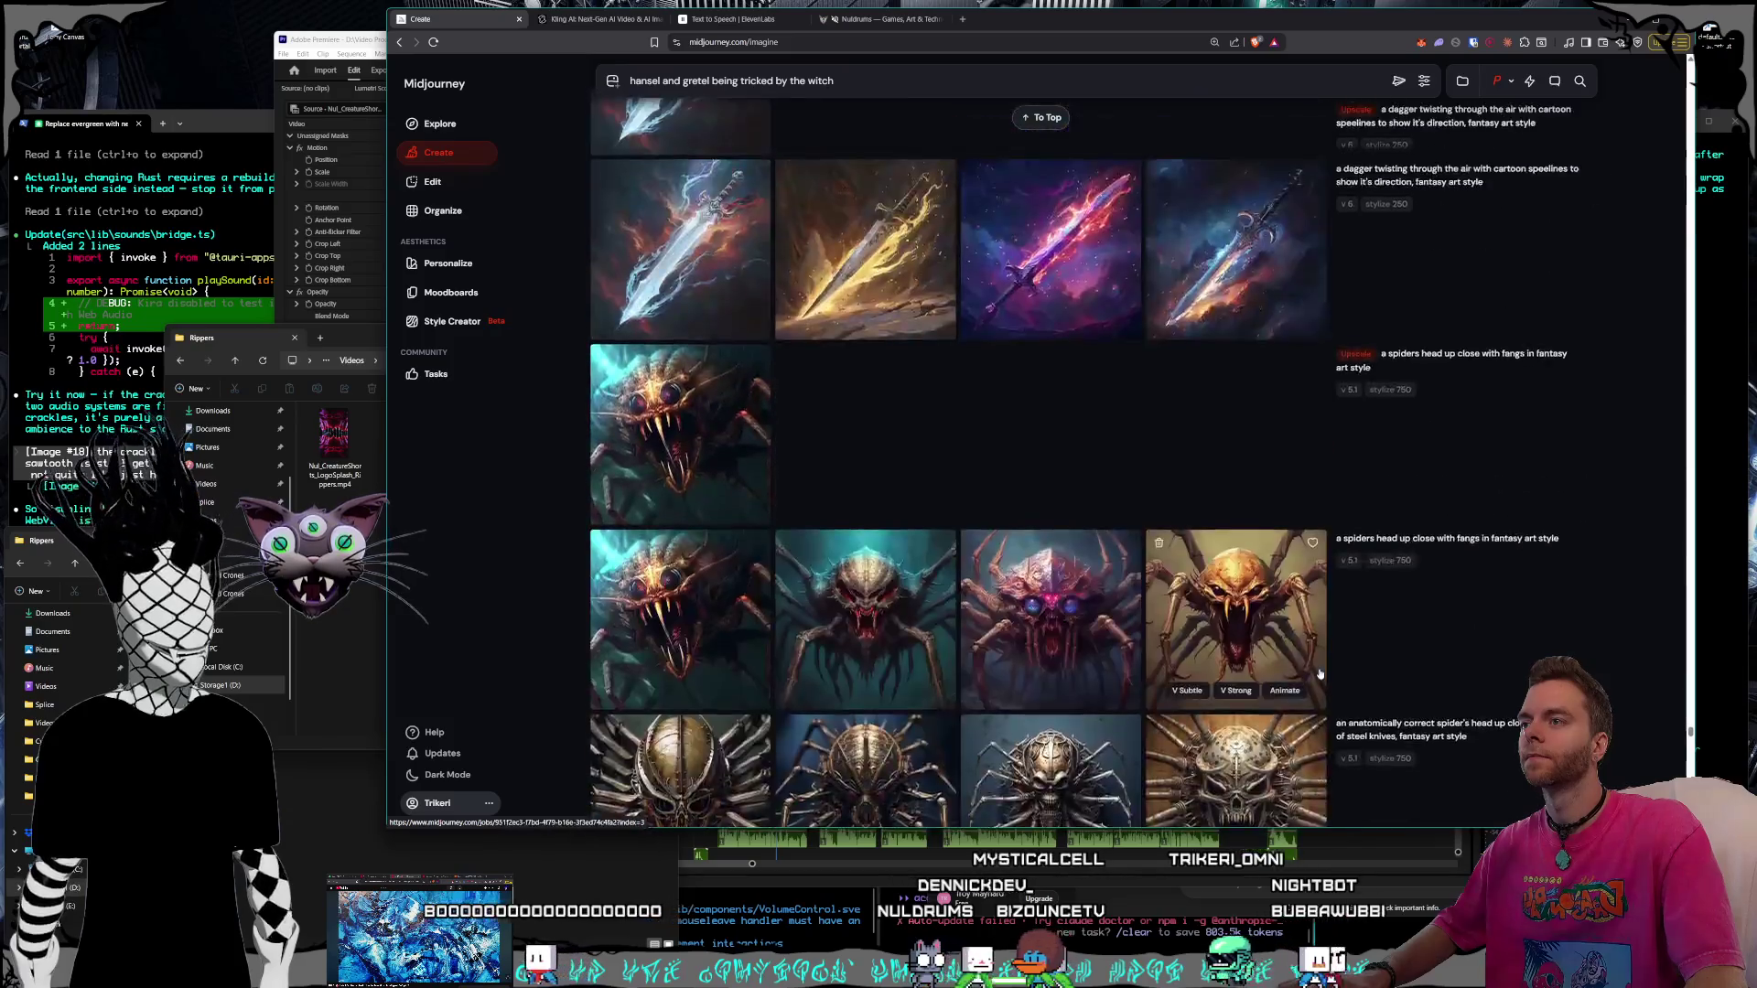
pyautogui.scroll(-5, 1319, 671)
pyautogui.scroll(-5, 1319, 672)
pyautogui.scroll(-5, 1318, 672)
pyautogui.scroll(-5, 1290, 672)
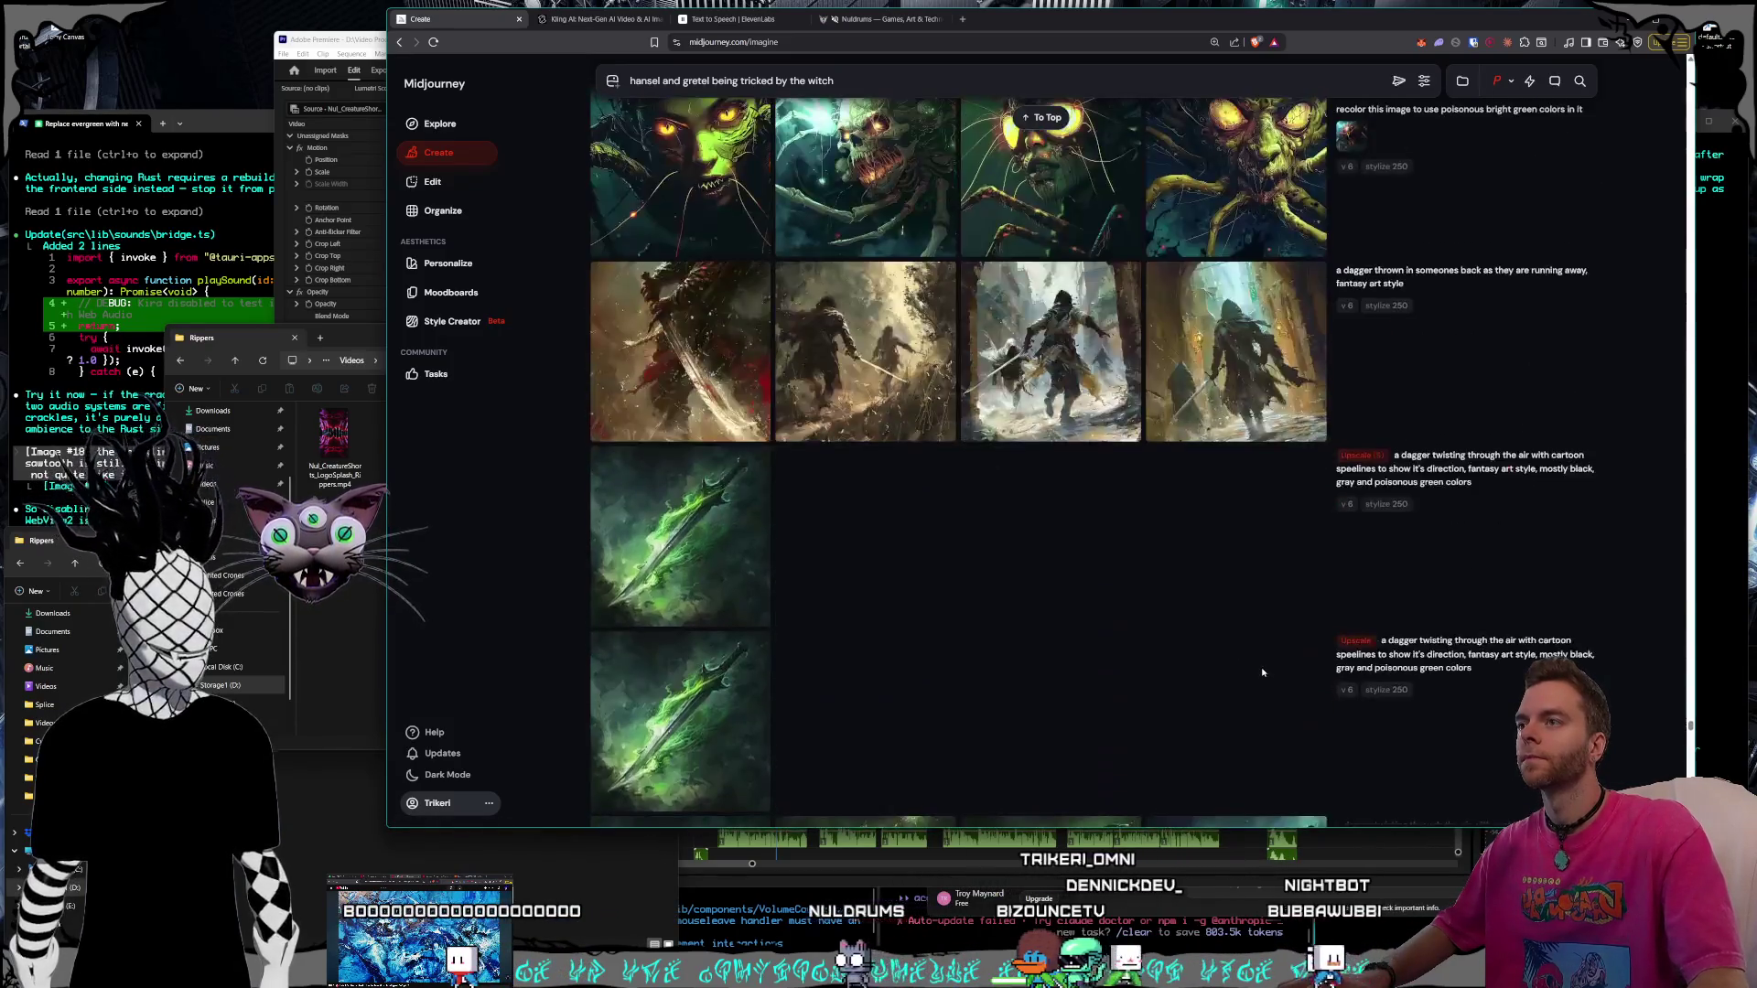
pyautogui.scroll(-5, 1263, 674)
pyautogui.scroll(-5, 1262, 674)
pyautogui.scroll(-5, 1262, 674)
pyautogui.scroll(-5, 1260, 674)
pyautogui.scroll(-5, 1257, 673)
pyautogui.scroll(-5, 1258, 675)
pyautogui.scroll(-5, 1258, 675)
pyautogui.scroll(-5, 1258, 674)
pyautogui.scroll(-5, 1256, 673)
pyautogui.scroll(-5, 1256, 674)
pyautogui.scroll(-5, 1256, 674)
pyautogui.scroll(-5, 1257, 674)
pyautogui.scroll(-5, 1258, 673)
pyautogui.scroll(-5, 1258, 673)
pyautogui.scroll(-5, 1257, 674)
pyautogui.scroll(-5, 1258, 674)
pyautogui.scroll(-5, 1258, 674)
pyautogui.scroll(-5, 1257, 674)
pyautogui.scroll(-5, 1258, 675)
pyautogui.scroll(-5, 1258, 674)
pyautogui.scroll(-5, 1258, 674)
pyautogui.scroll(-5, 1257, 673)
pyautogui.scroll(-5, 1258, 674)
pyautogui.scroll(-5, 1258, 674)
pyautogui.scroll(-5, 1258, 674)
pyautogui.scroll(-5, 1258, 674)
pyautogui.scroll(-5, 1257, 674)
pyautogui.scroll(-5, 1257, 675)
pyautogui.moveTo(1233, 593)
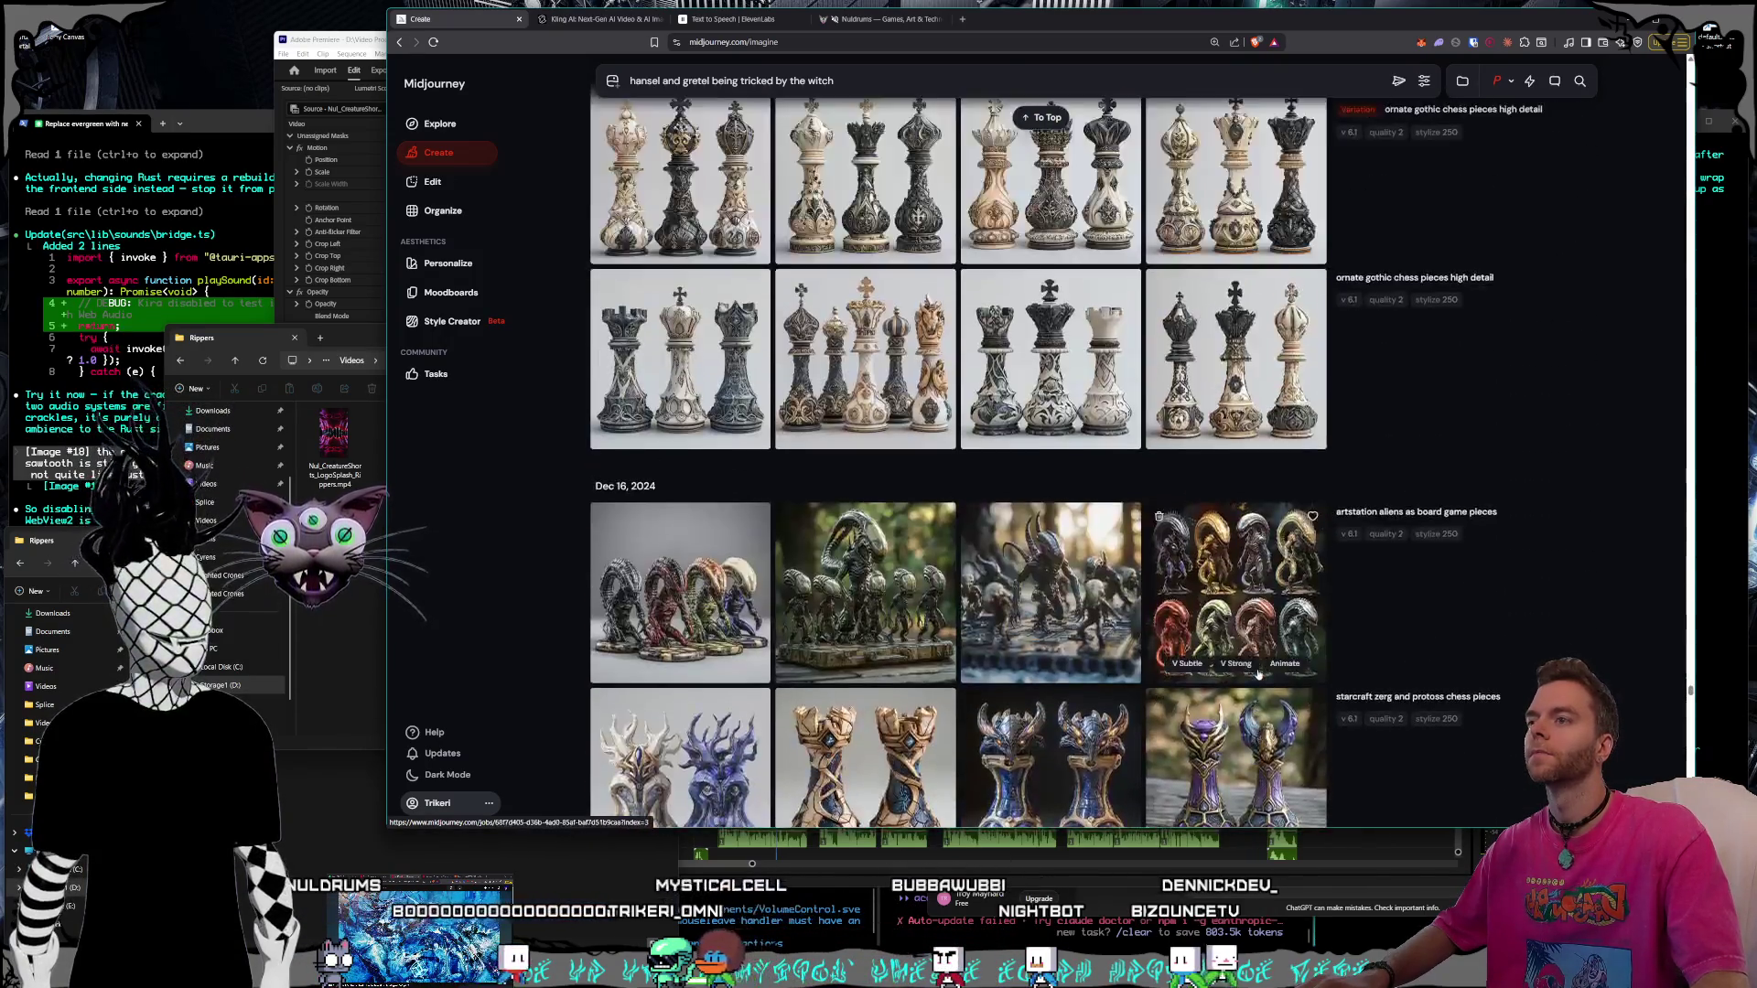
pyautogui.scroll(-5, 1258, 674)
pyautogui.scroll(5, 1258, 673)
pyautogui.scroll(5, 1258, 675)
pyautogui.scroll(5, 1257, 675)
pyautogui.scroll(5, 1257, 675)
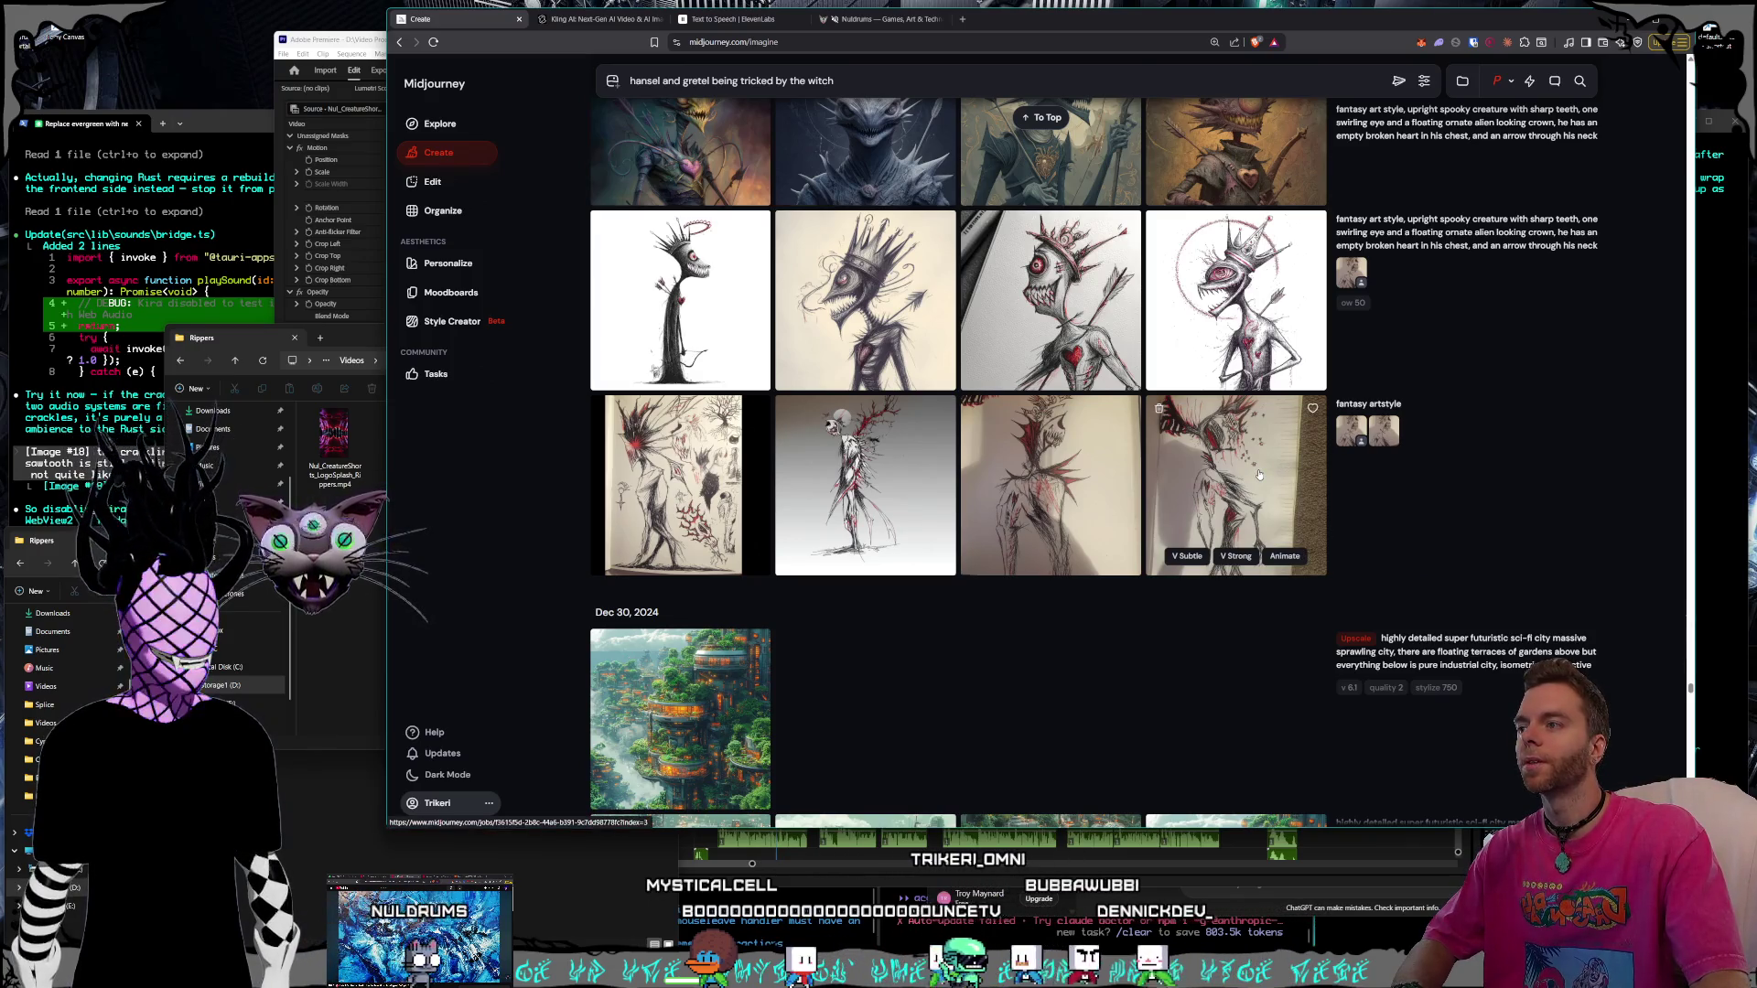
# Load the image reference options and preview the hand-drawn Omni Reference sketch
pyautogui.click(1348, 439)
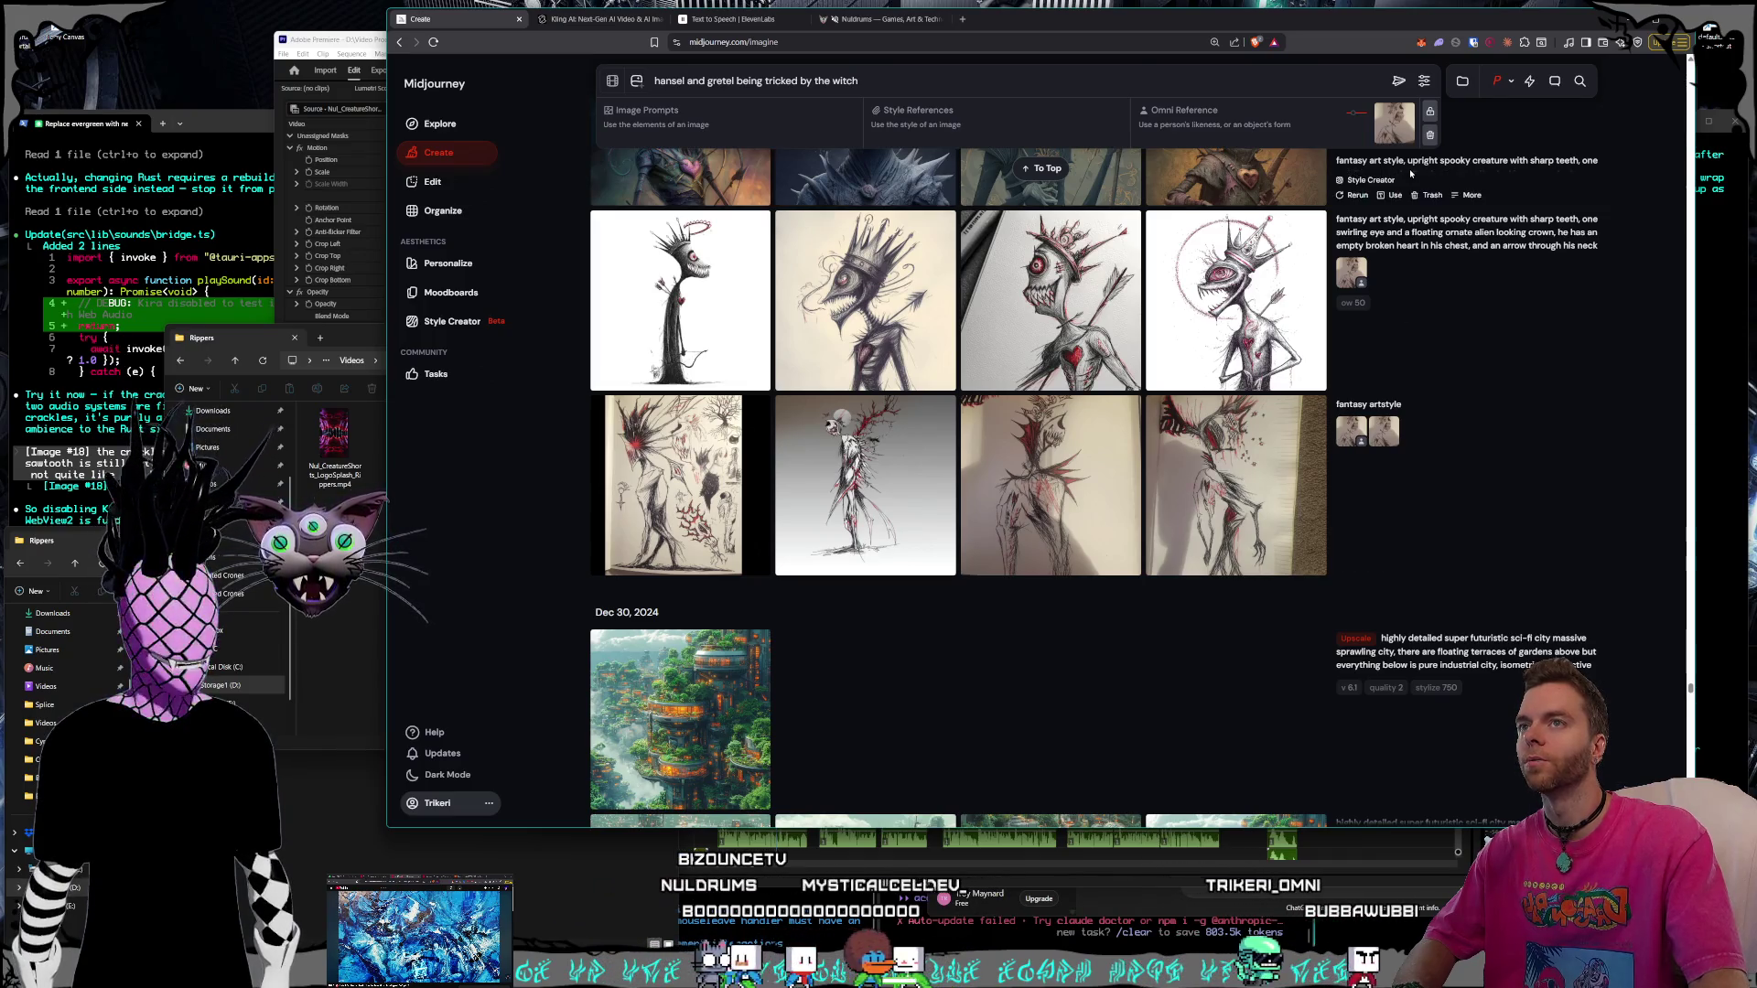
pyautogui.click(1389, 129)
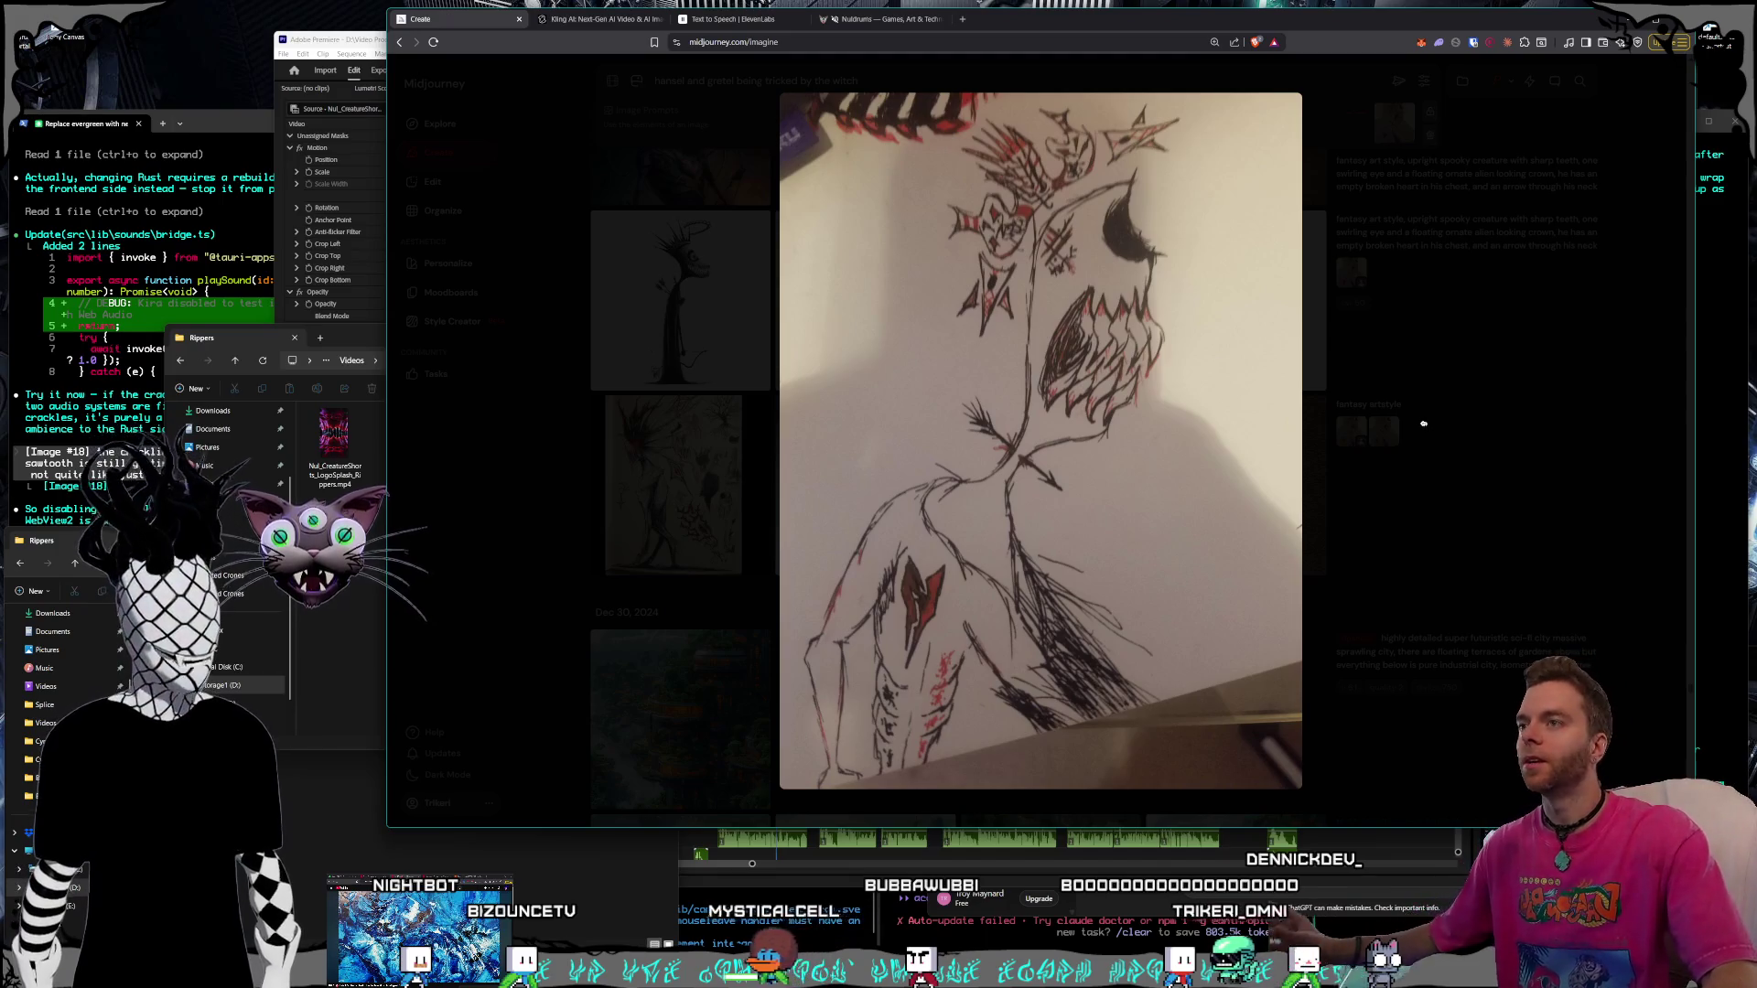
pyautogui.click(1479, 405)
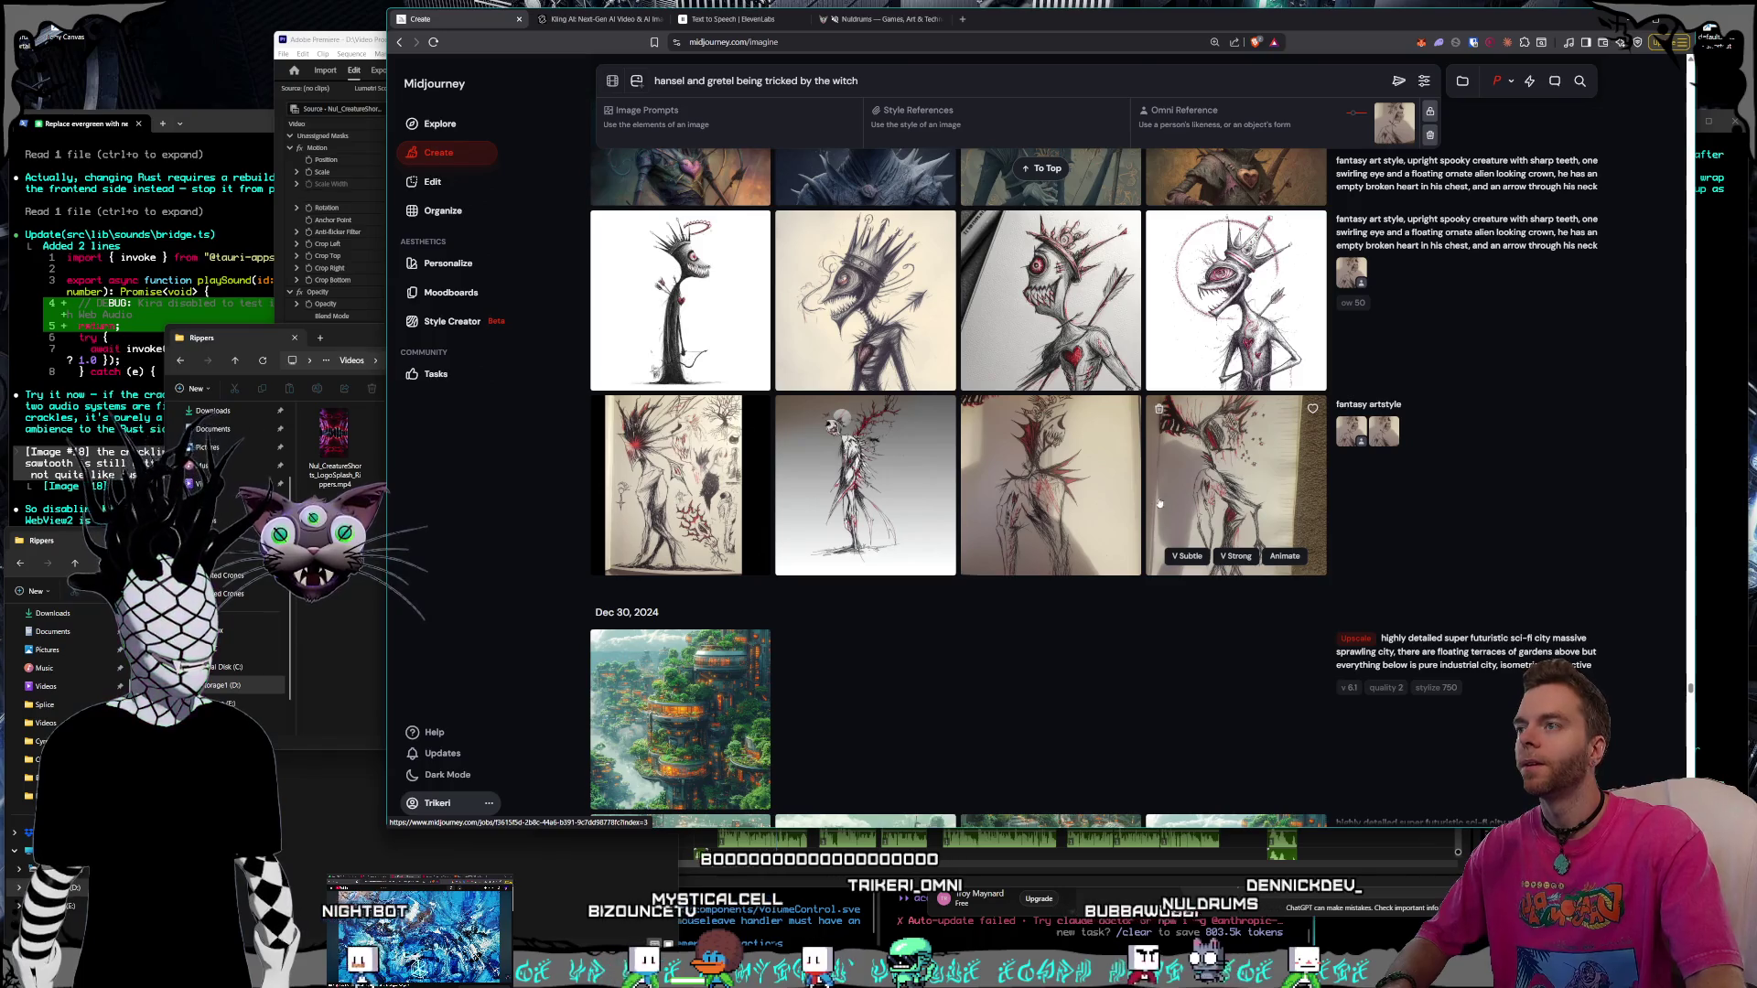
pyautogui.scroll(1, 1145, 490)
pyautogui.scroll(1, 1147, 500)
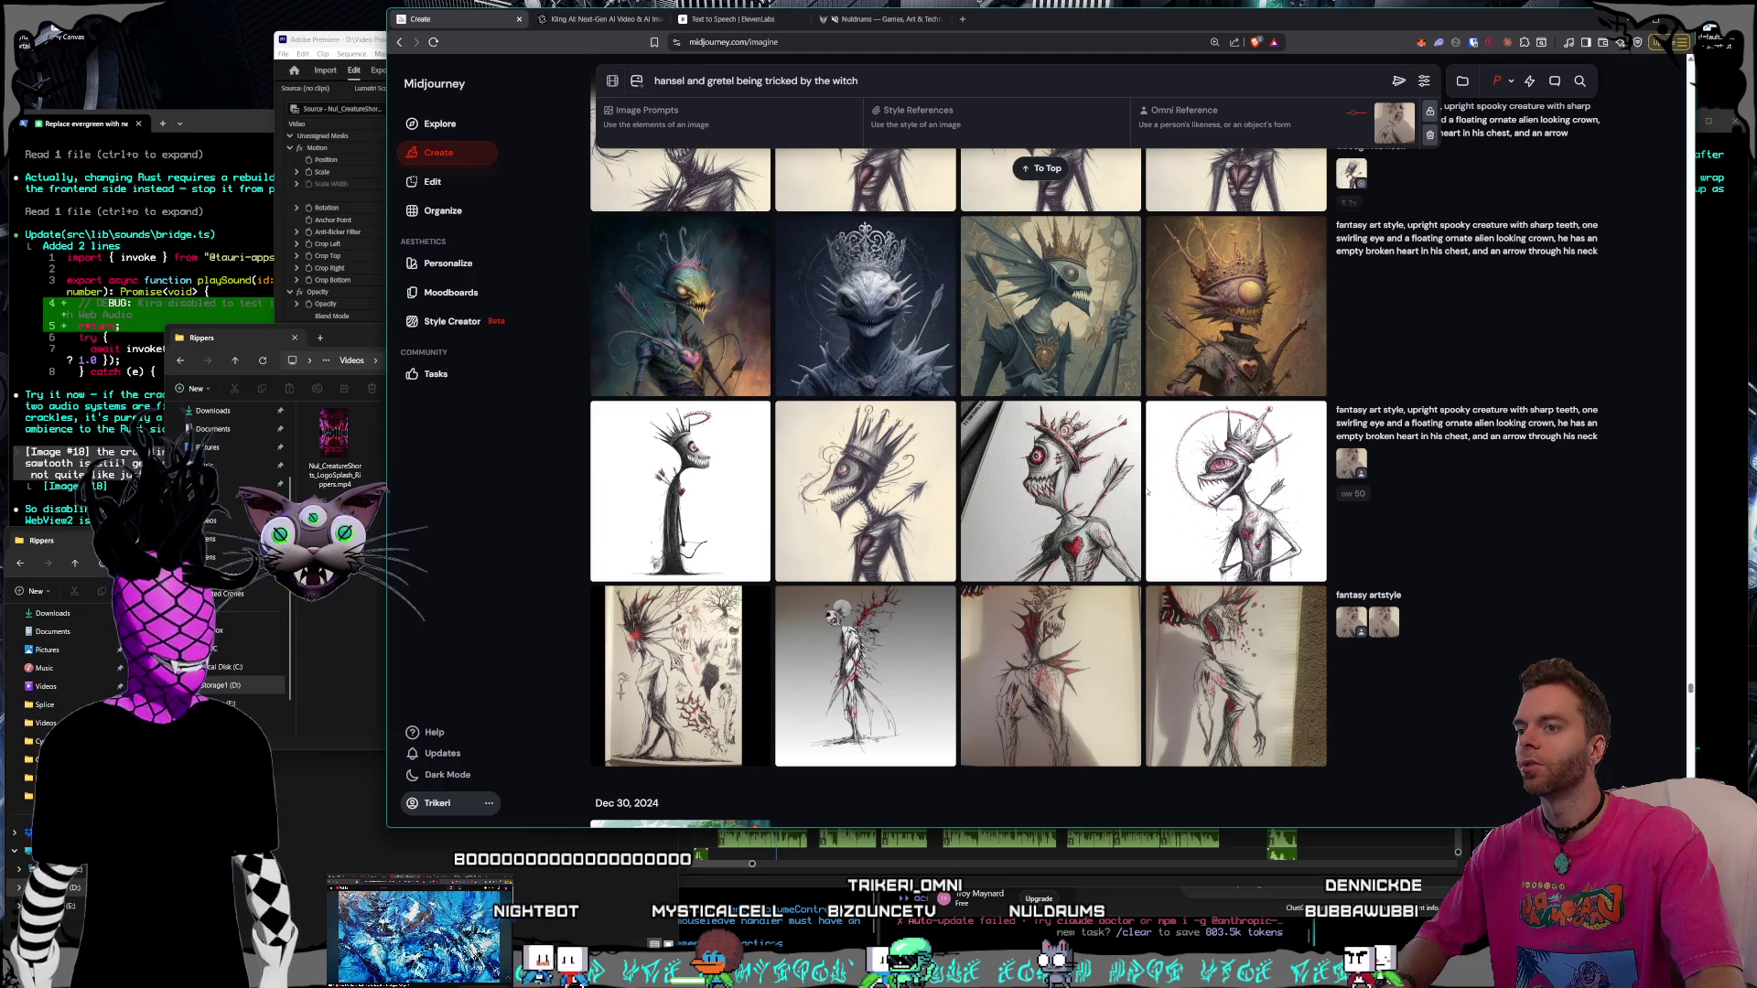
pyautogui.scroll(1, 1146, 487)
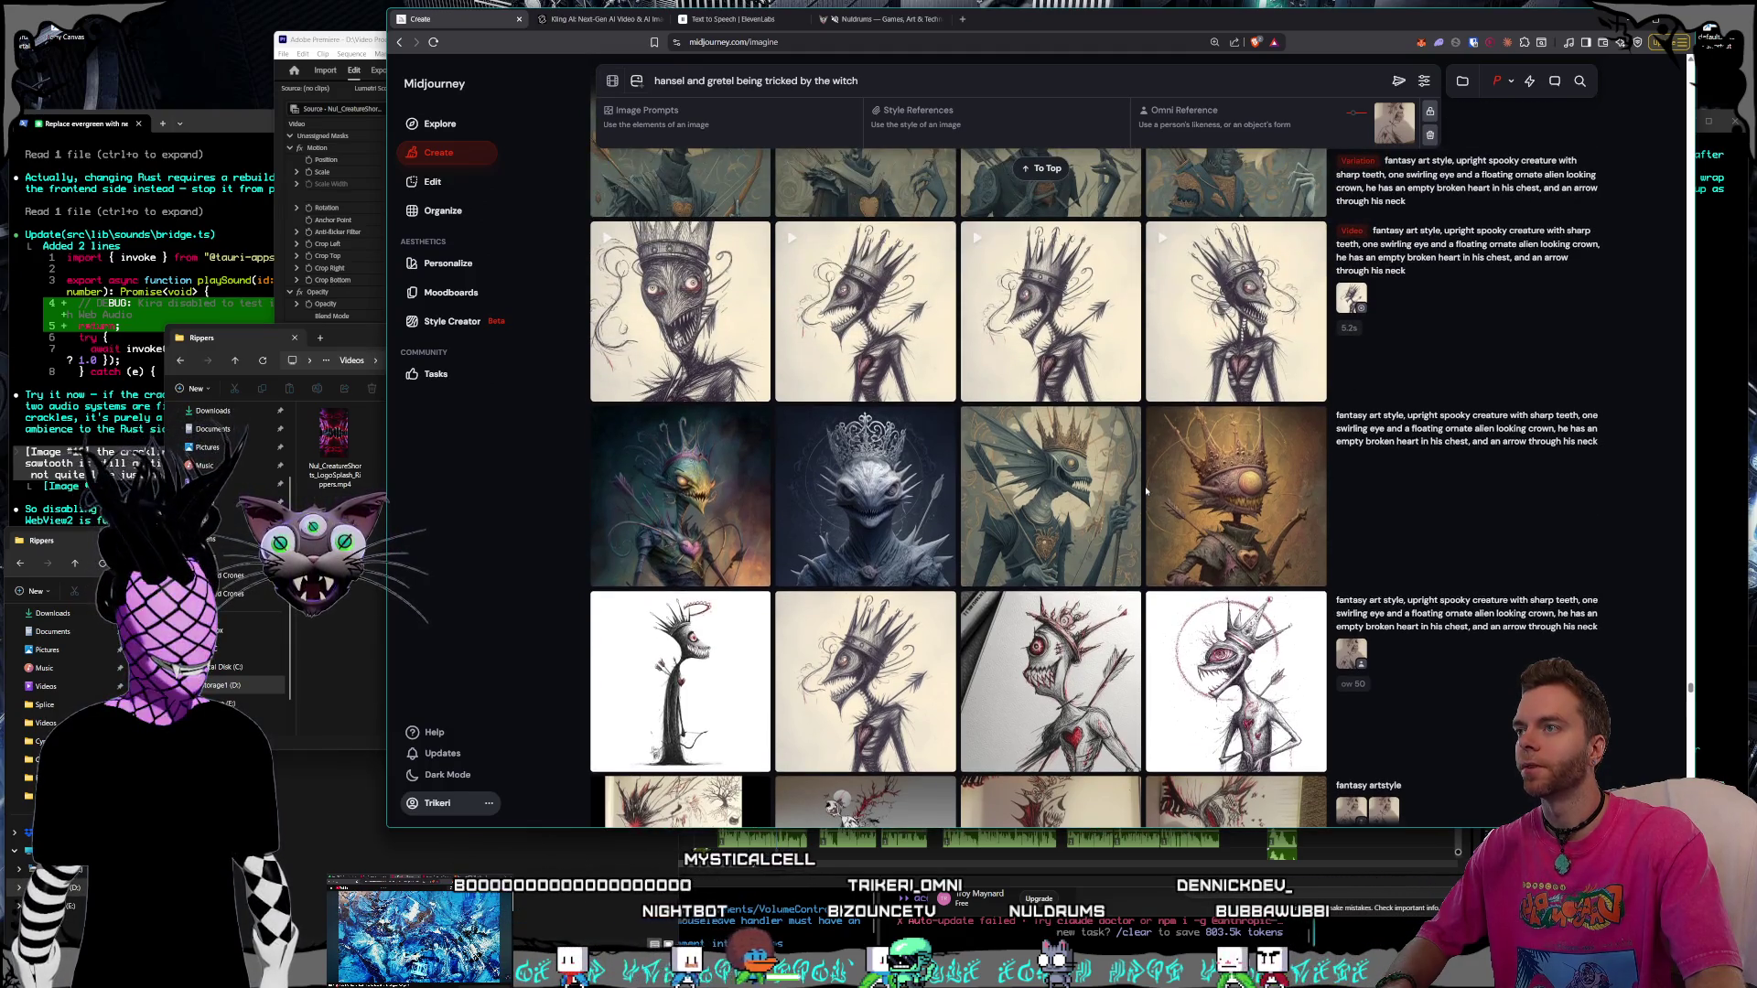
pyautogui.scroll(1, 1149, 489)
pyautogui.scroll(1, 1145, 491)
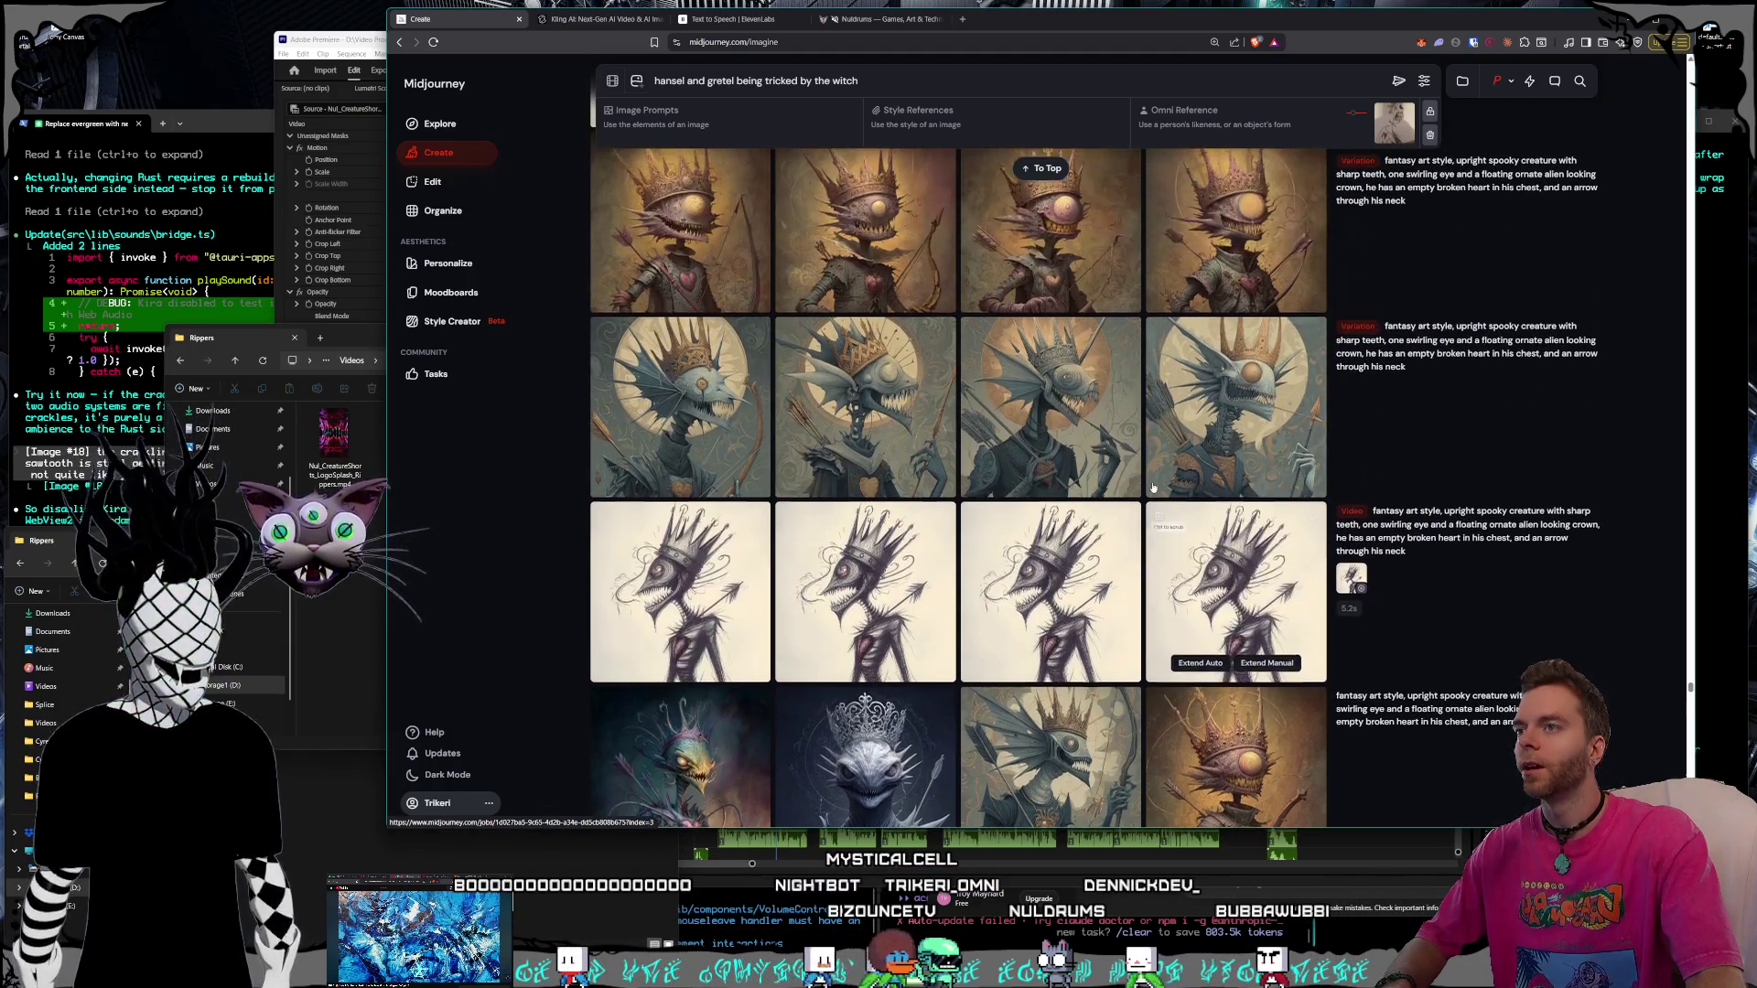
pyautogui.scroll(-1, 1142, 490)
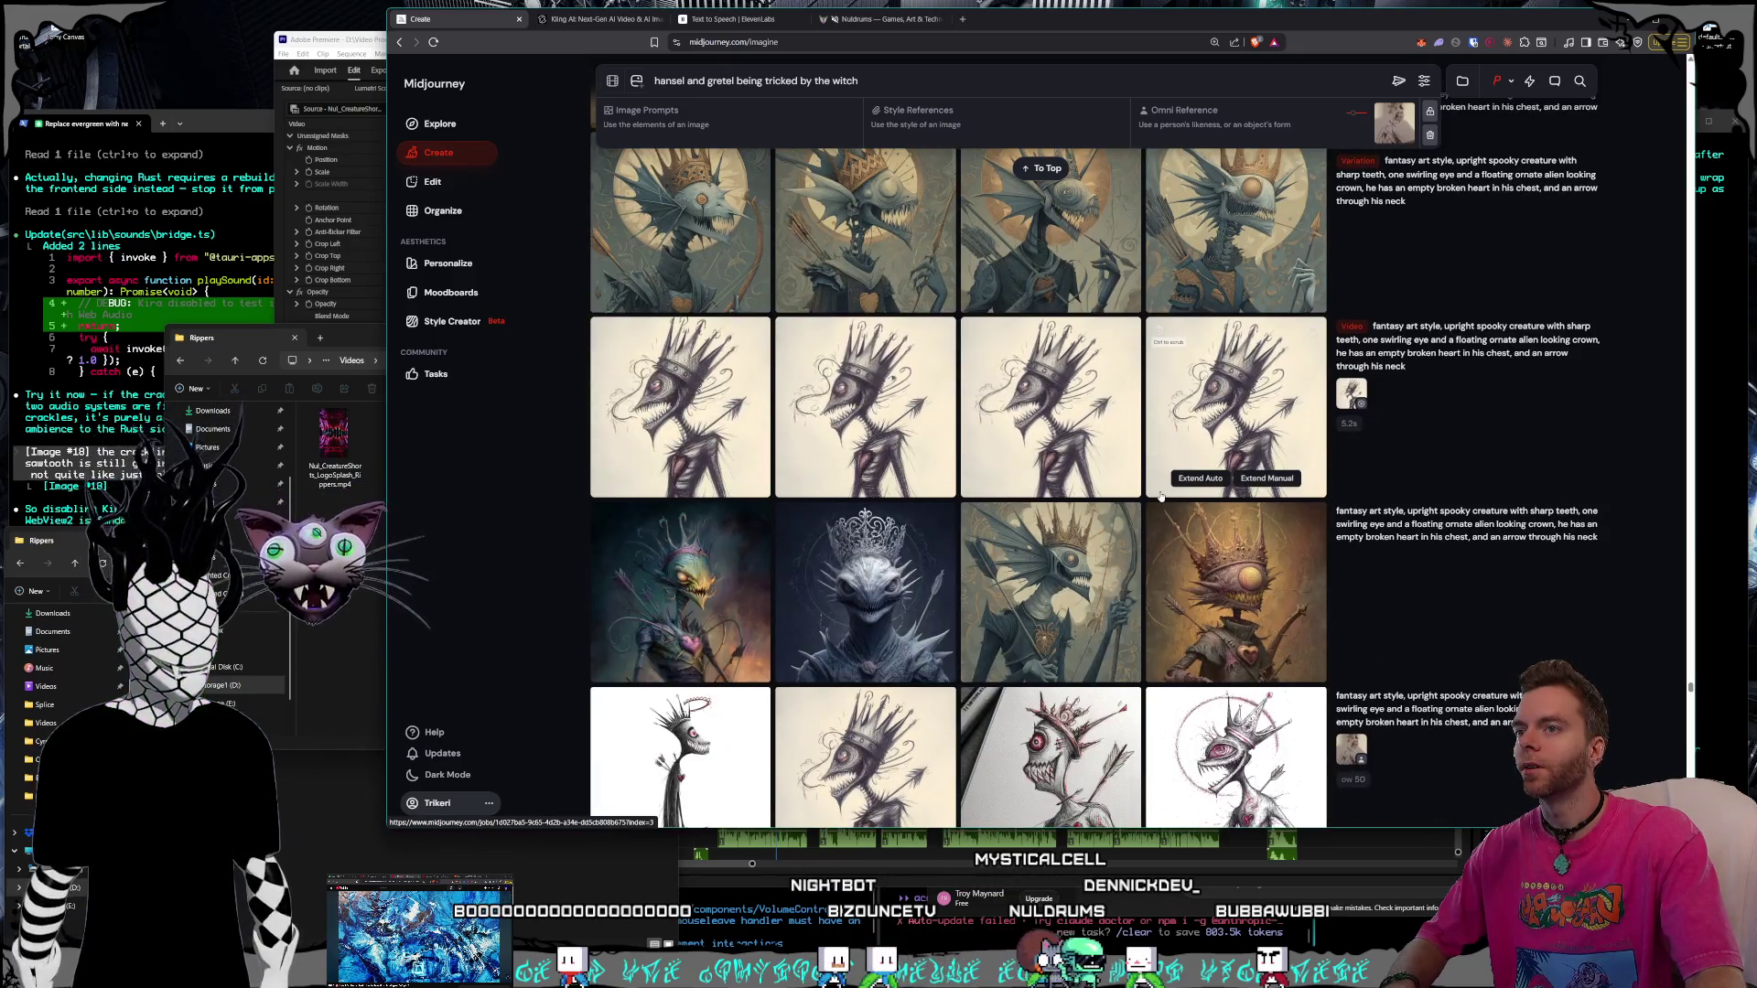
pyautogui.scroll(-1, 1161, 500)
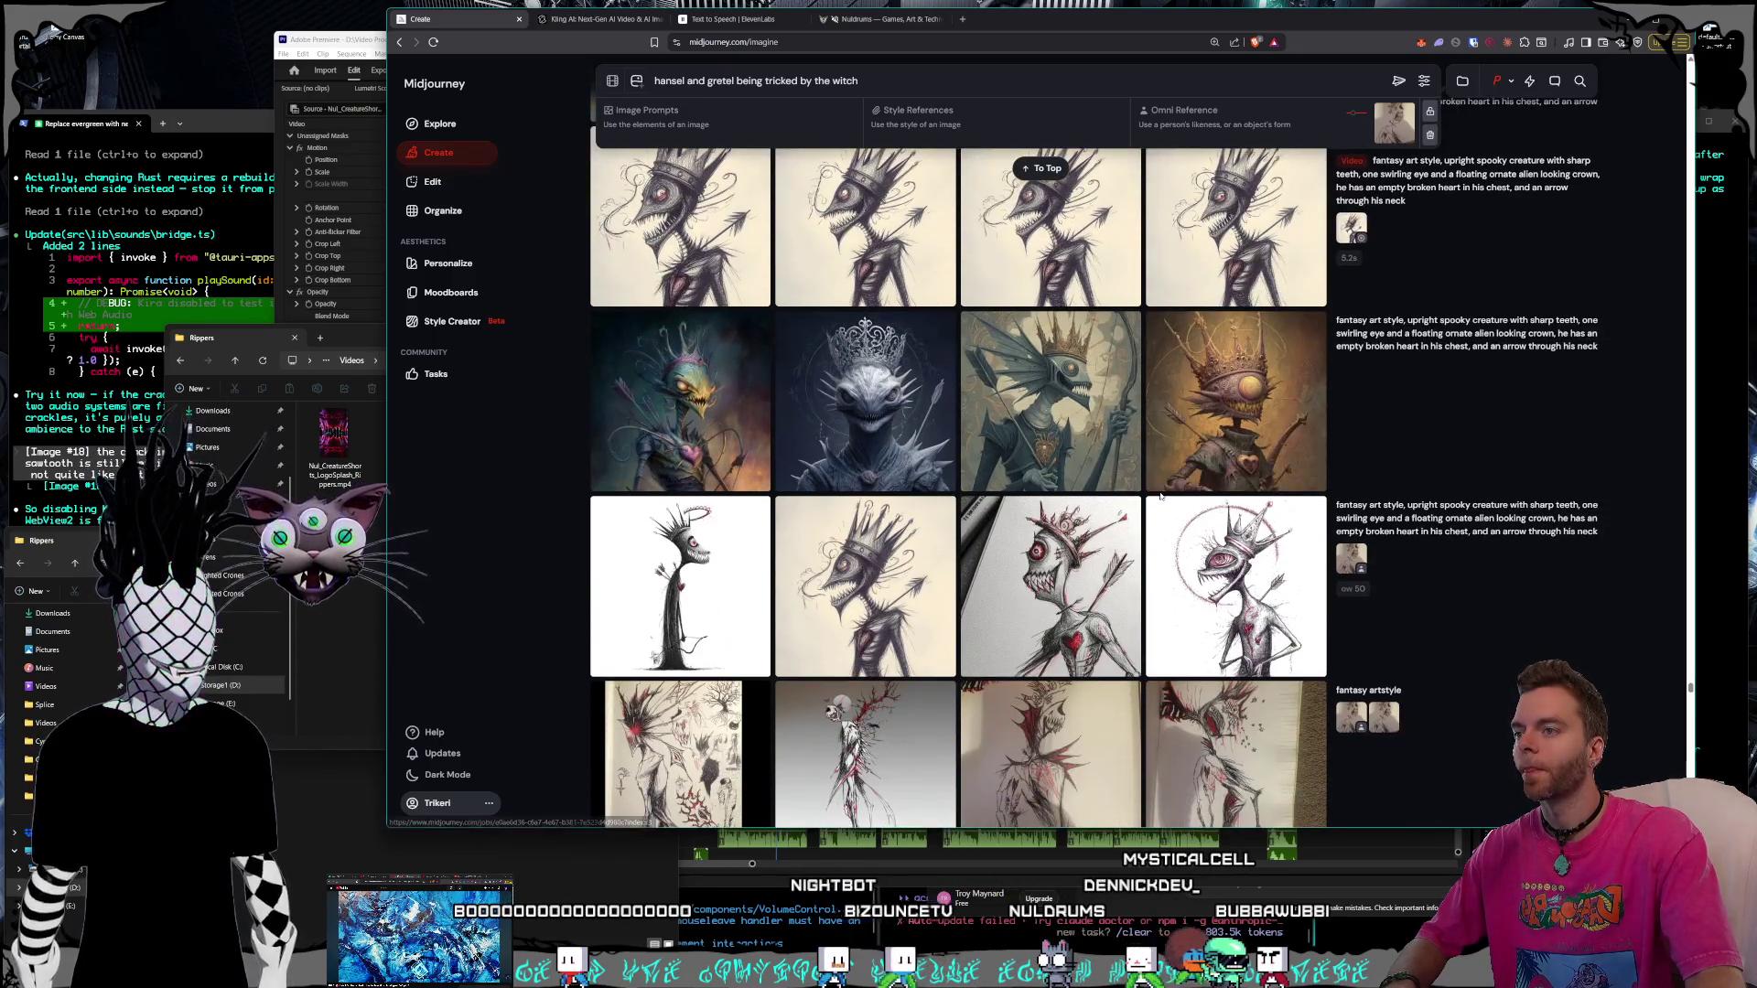
pyautogui.scroll(1, 1156, 491)
pyautogui.moveTo(1466, 612)
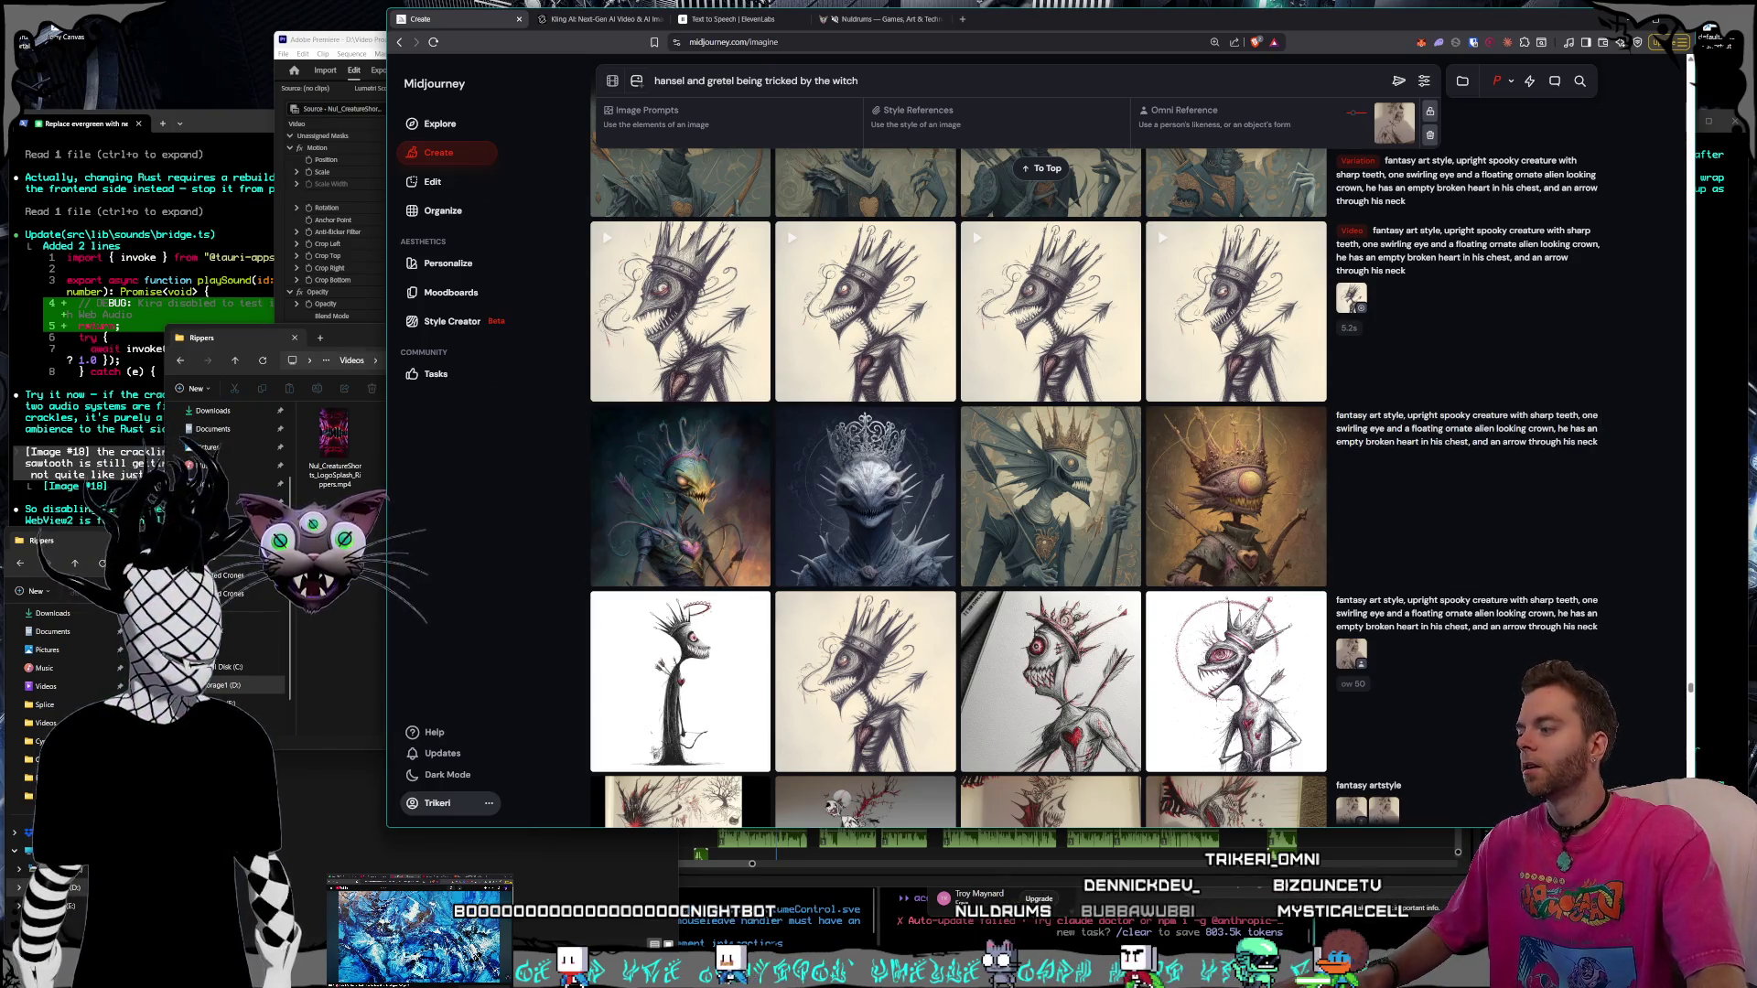
# Launch OpenOffice Writer from the Start menu search for 'writer'
pyautogui.press('super')
pyautogui.write('writer')
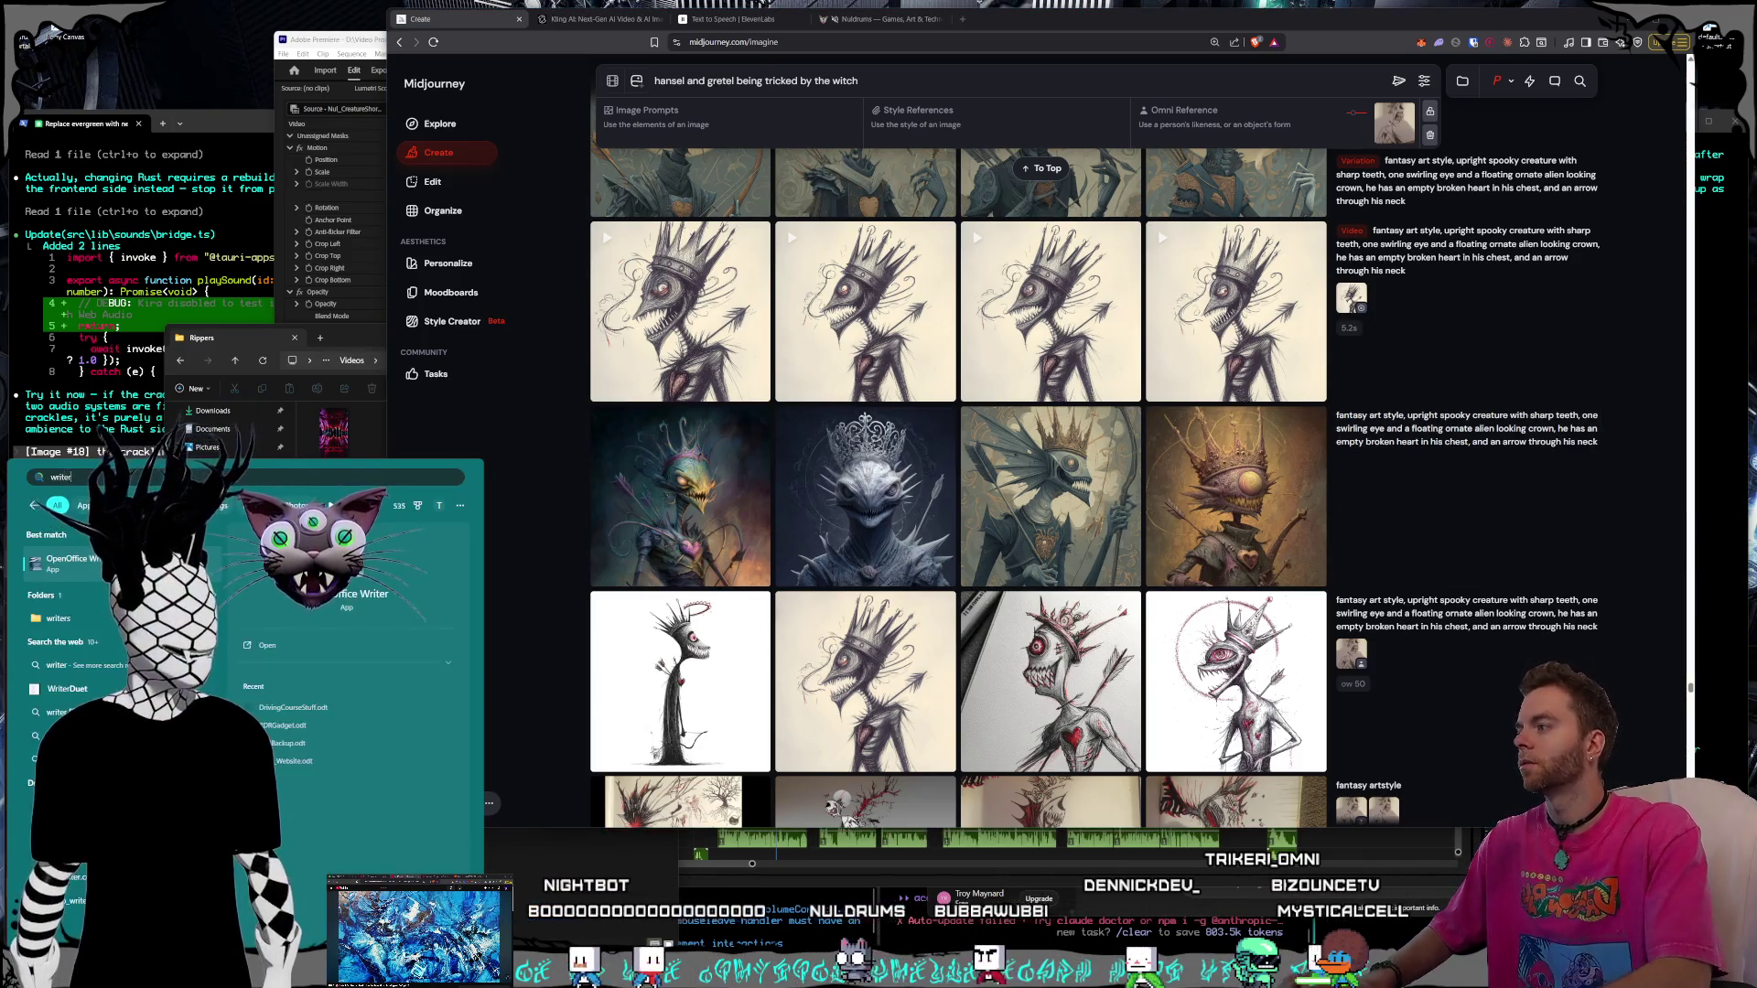
pyautogui.press('Return')
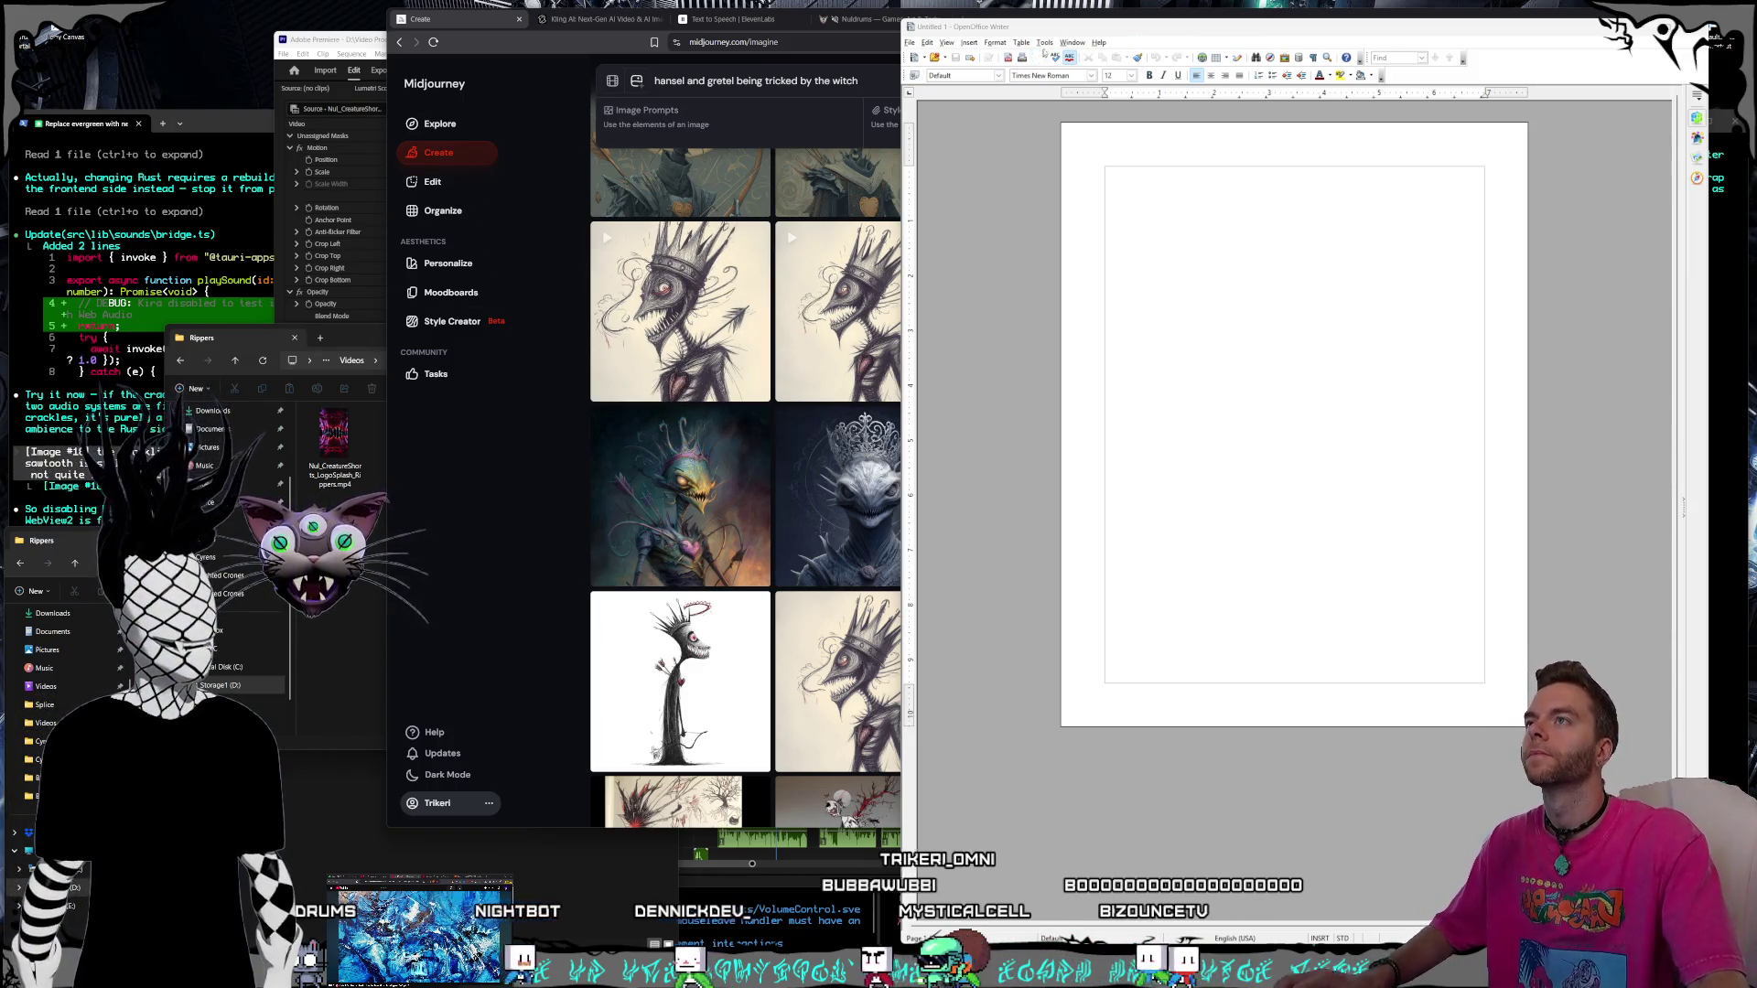
# Place Writer beside the feed, reuse the spooky creature prompt, and copy it into the Writer document
pyautogui.moveTo(1057, 25)
pyautogui.mouseDown()
pyautogui.moveTo(1064, 359)
pyautogui.moveTo(302, 235)
pyautogui.mouseUp()
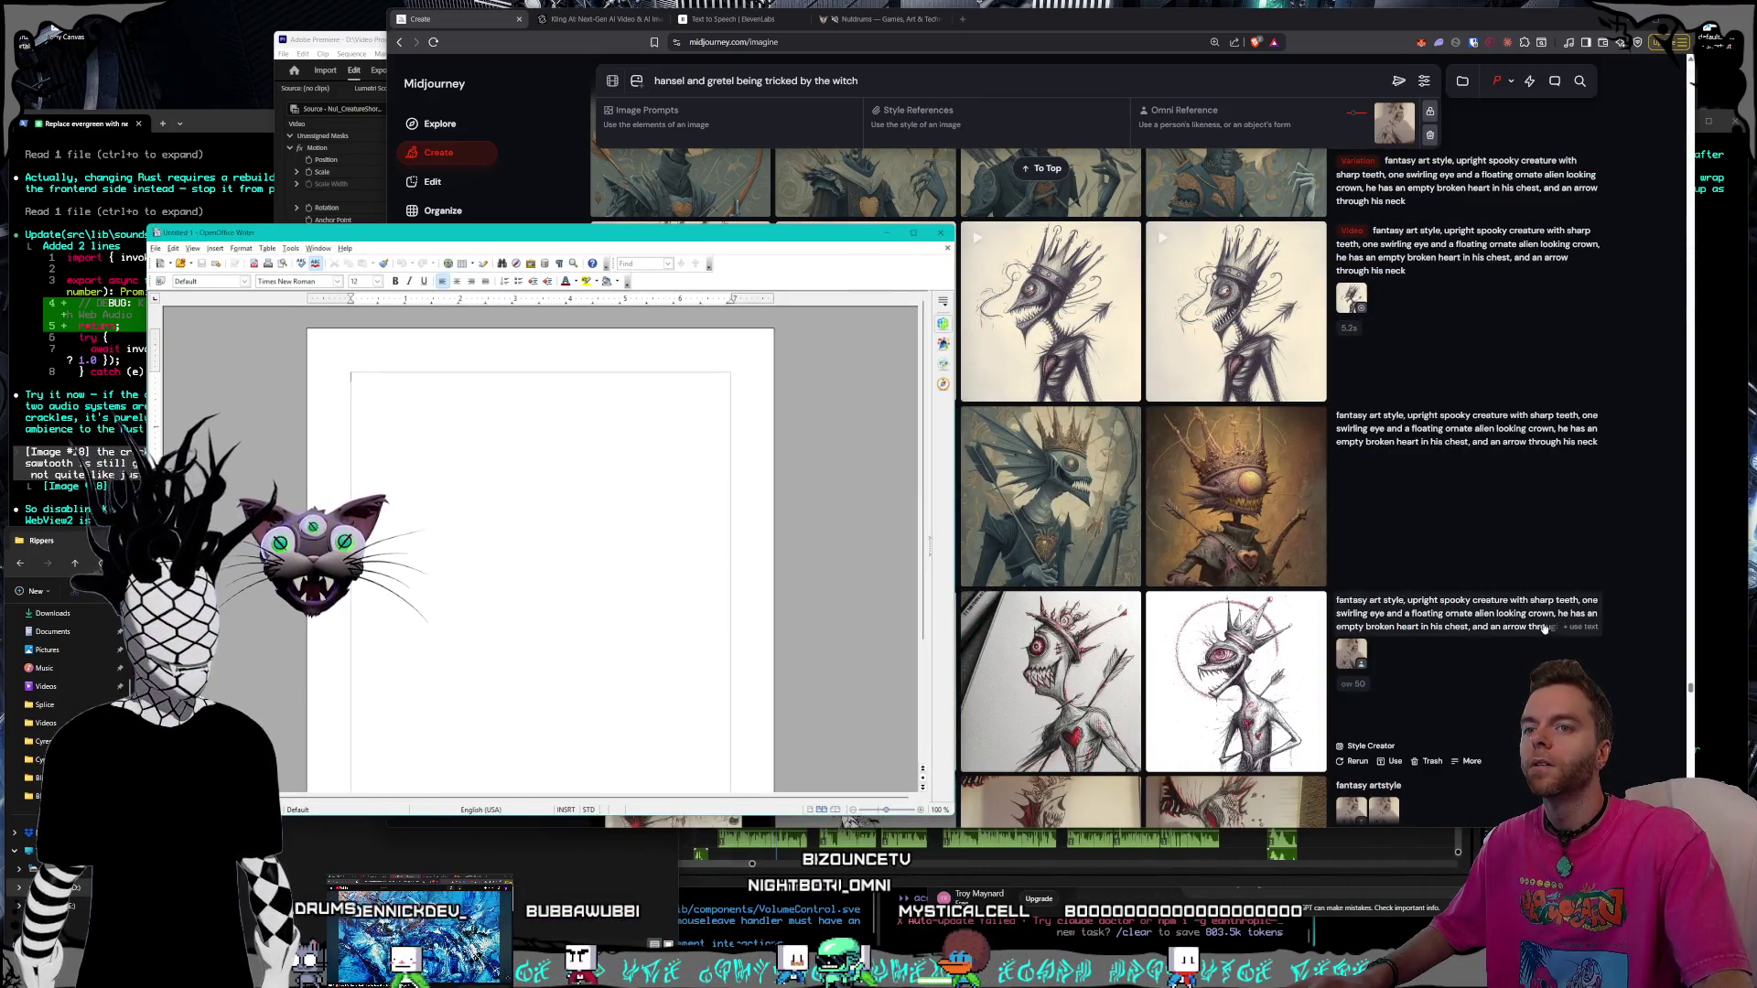
pyautogui.click(1579, 627)
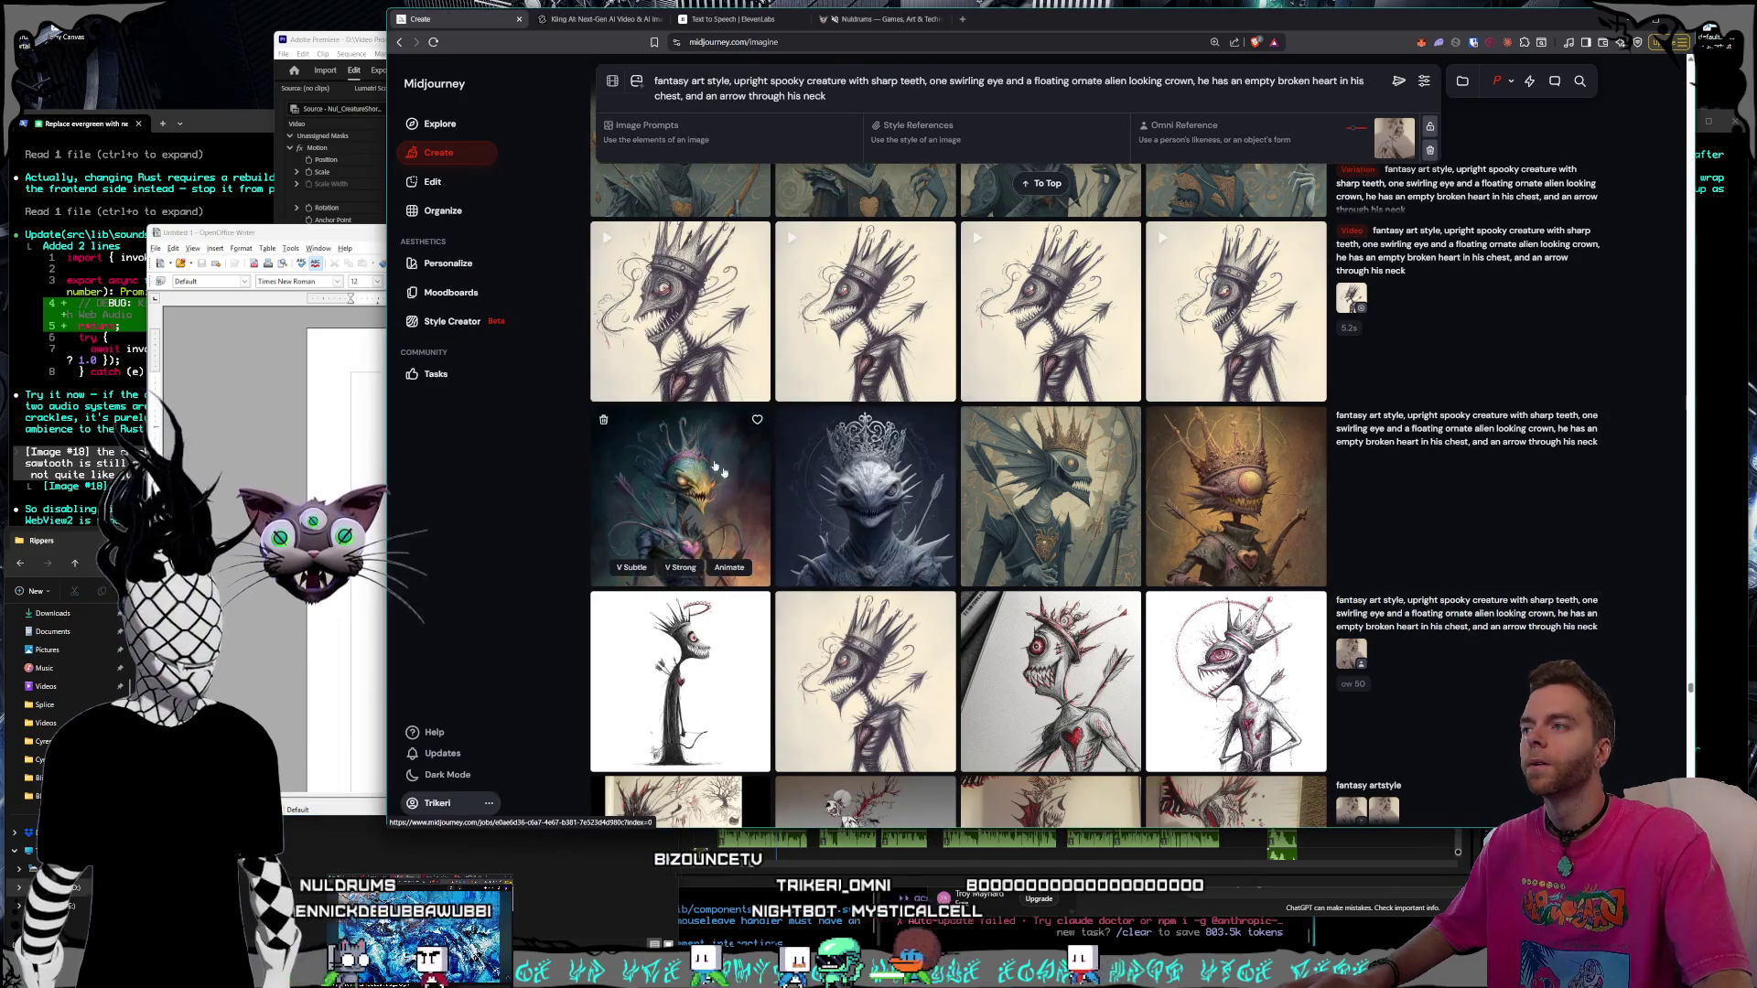
pyautogui.click(385, 436)
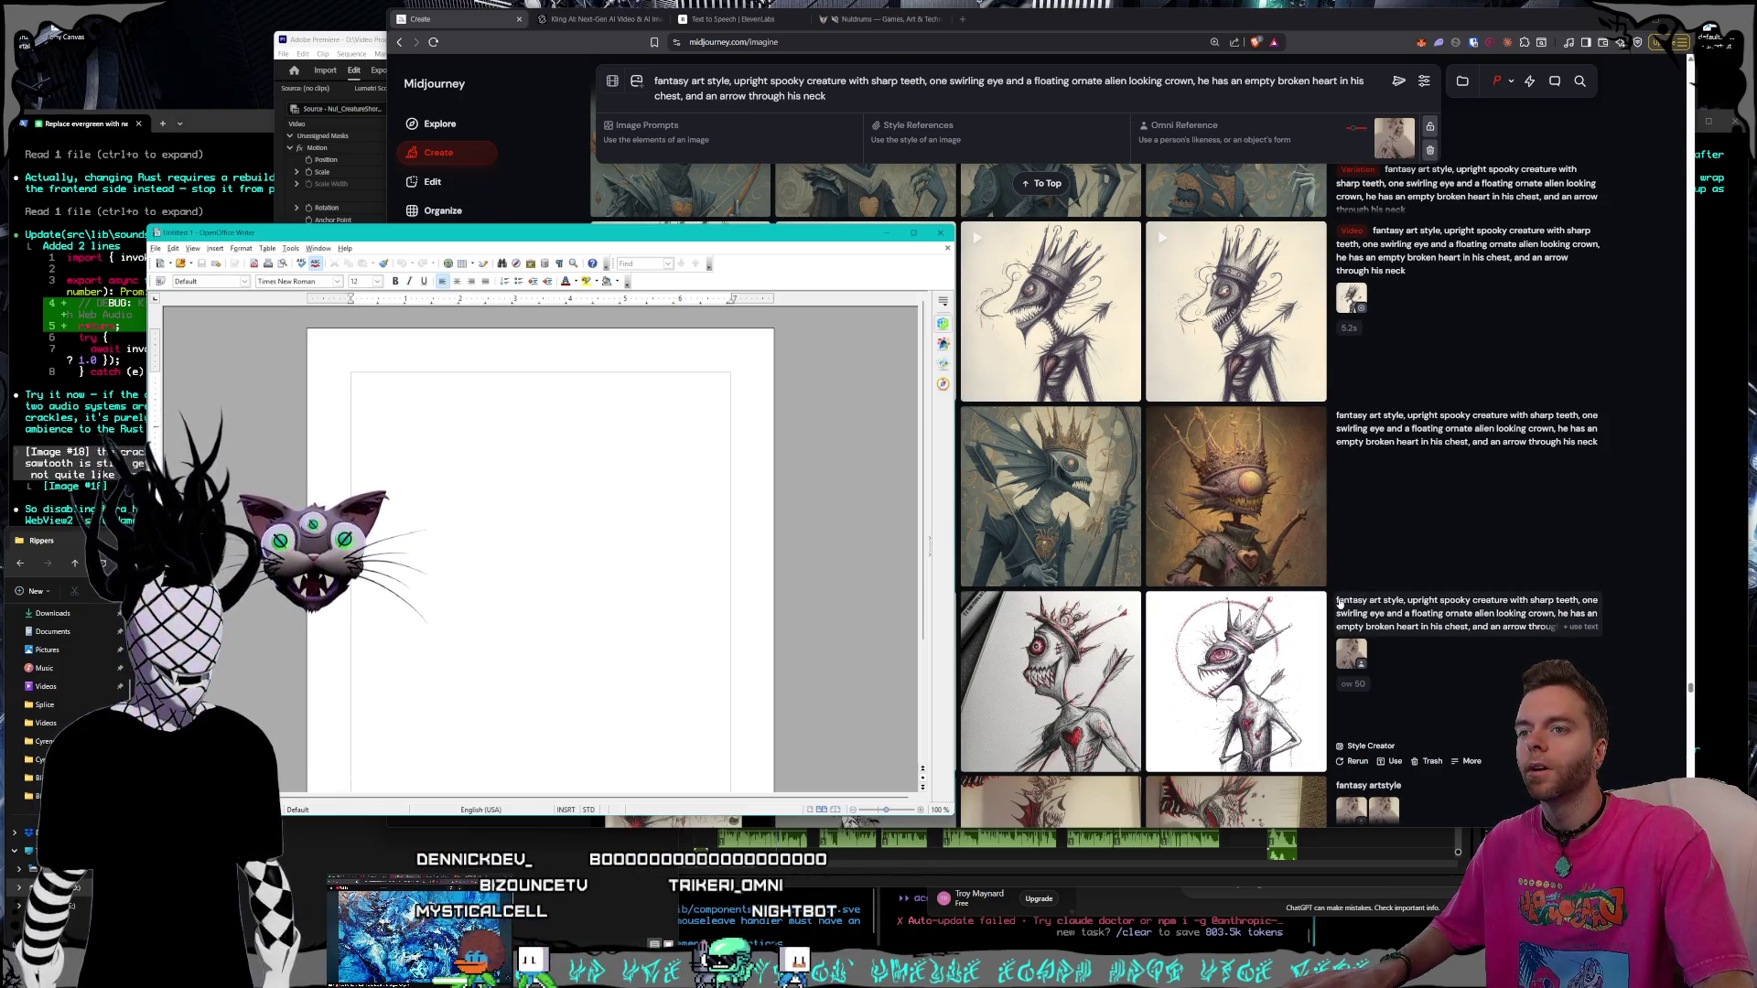
pyautogui.moveTo(1339, 604); pyautogui.dragTo(1477, 621)
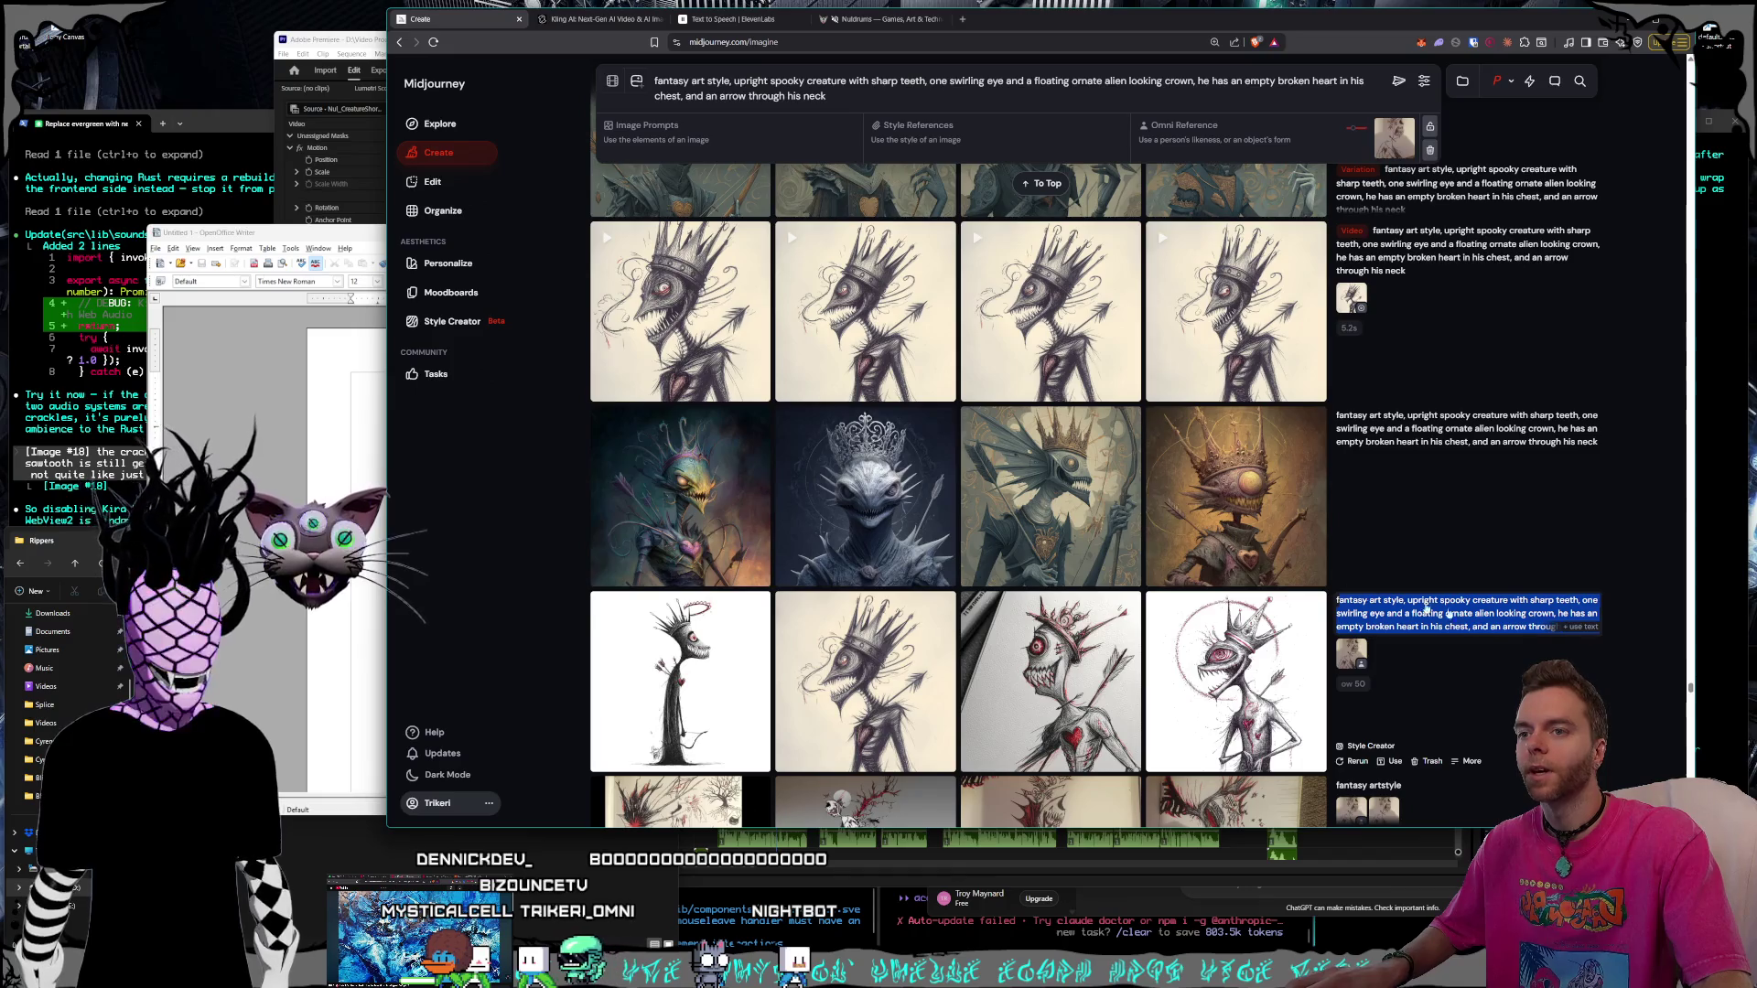
pyautogui.click(335, 399)
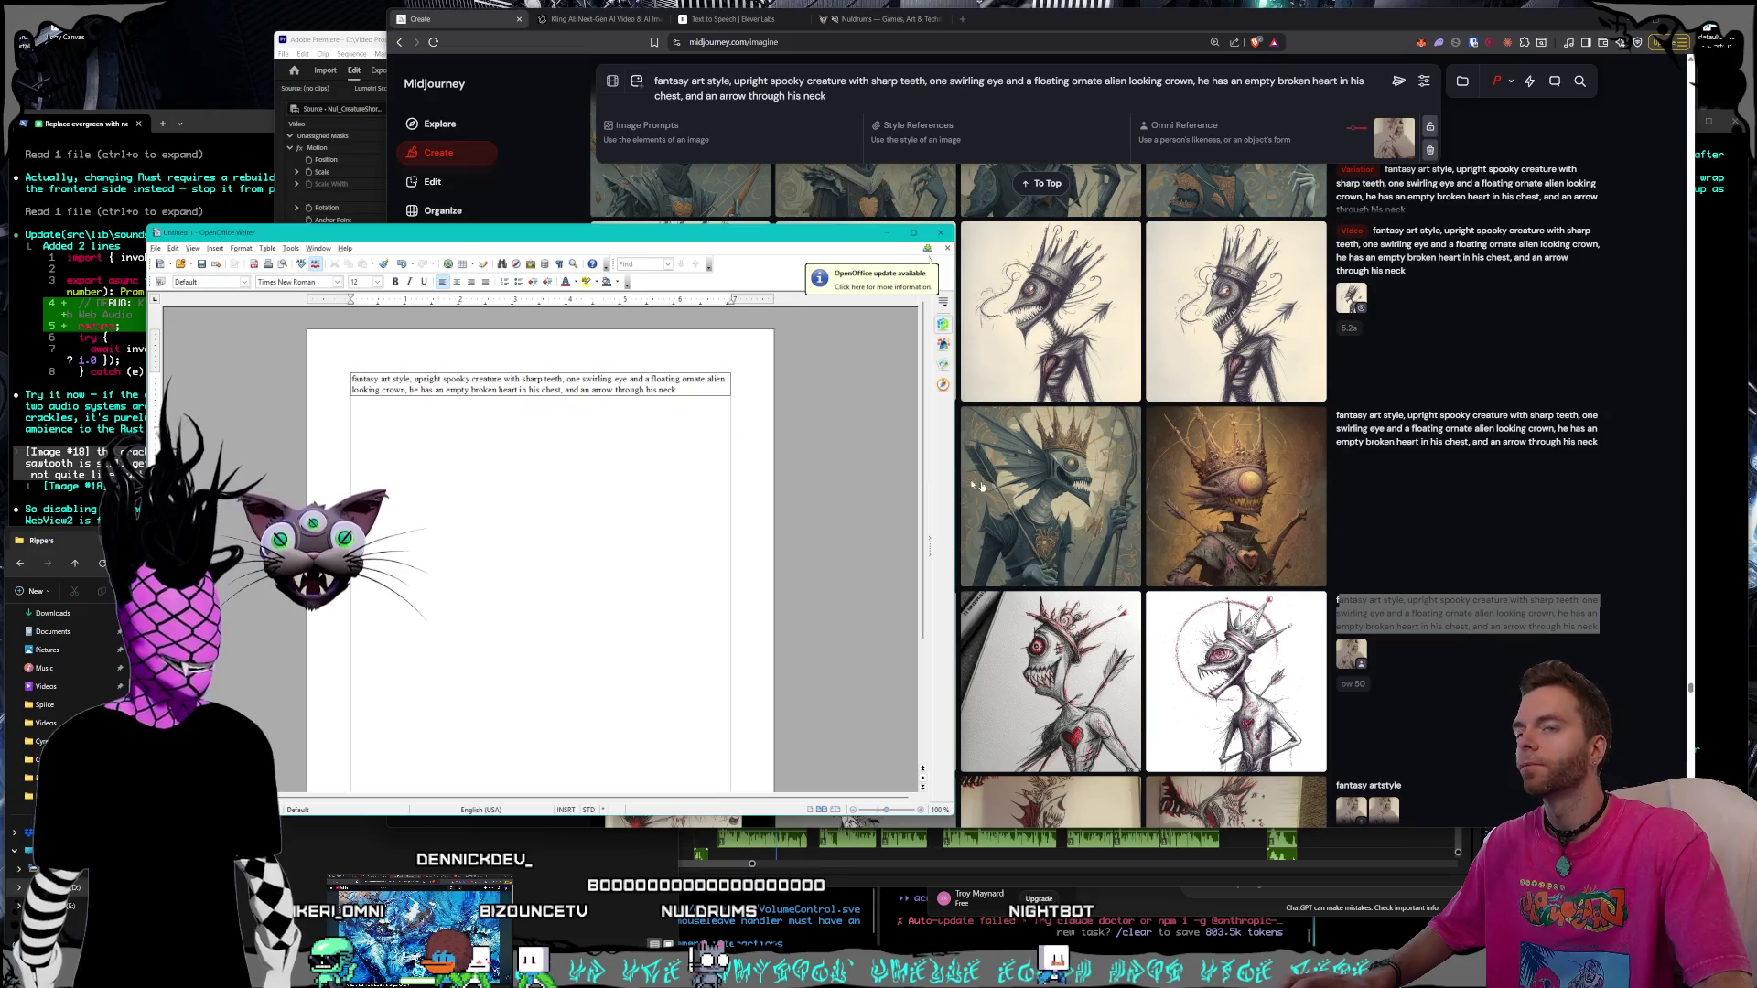
pyautogui.click(1445, 431)
pyautogui.moveTo(1467, 428)
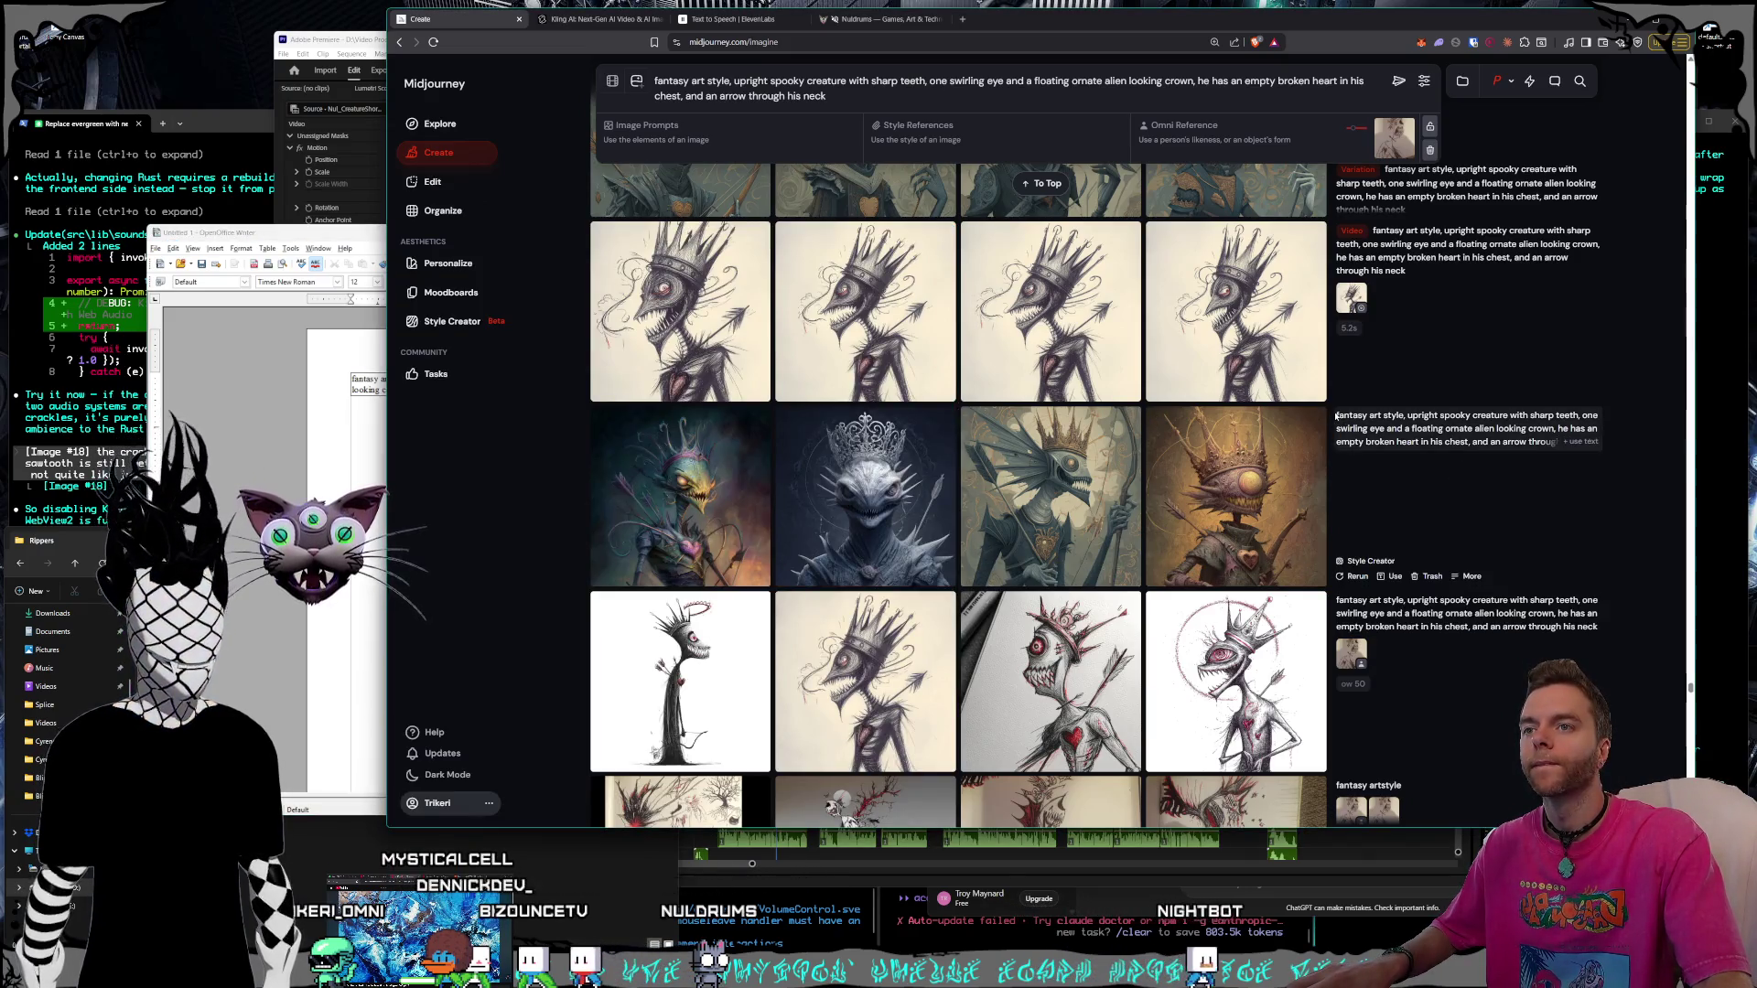
pyautogui.scroll(3, 1287, 481)
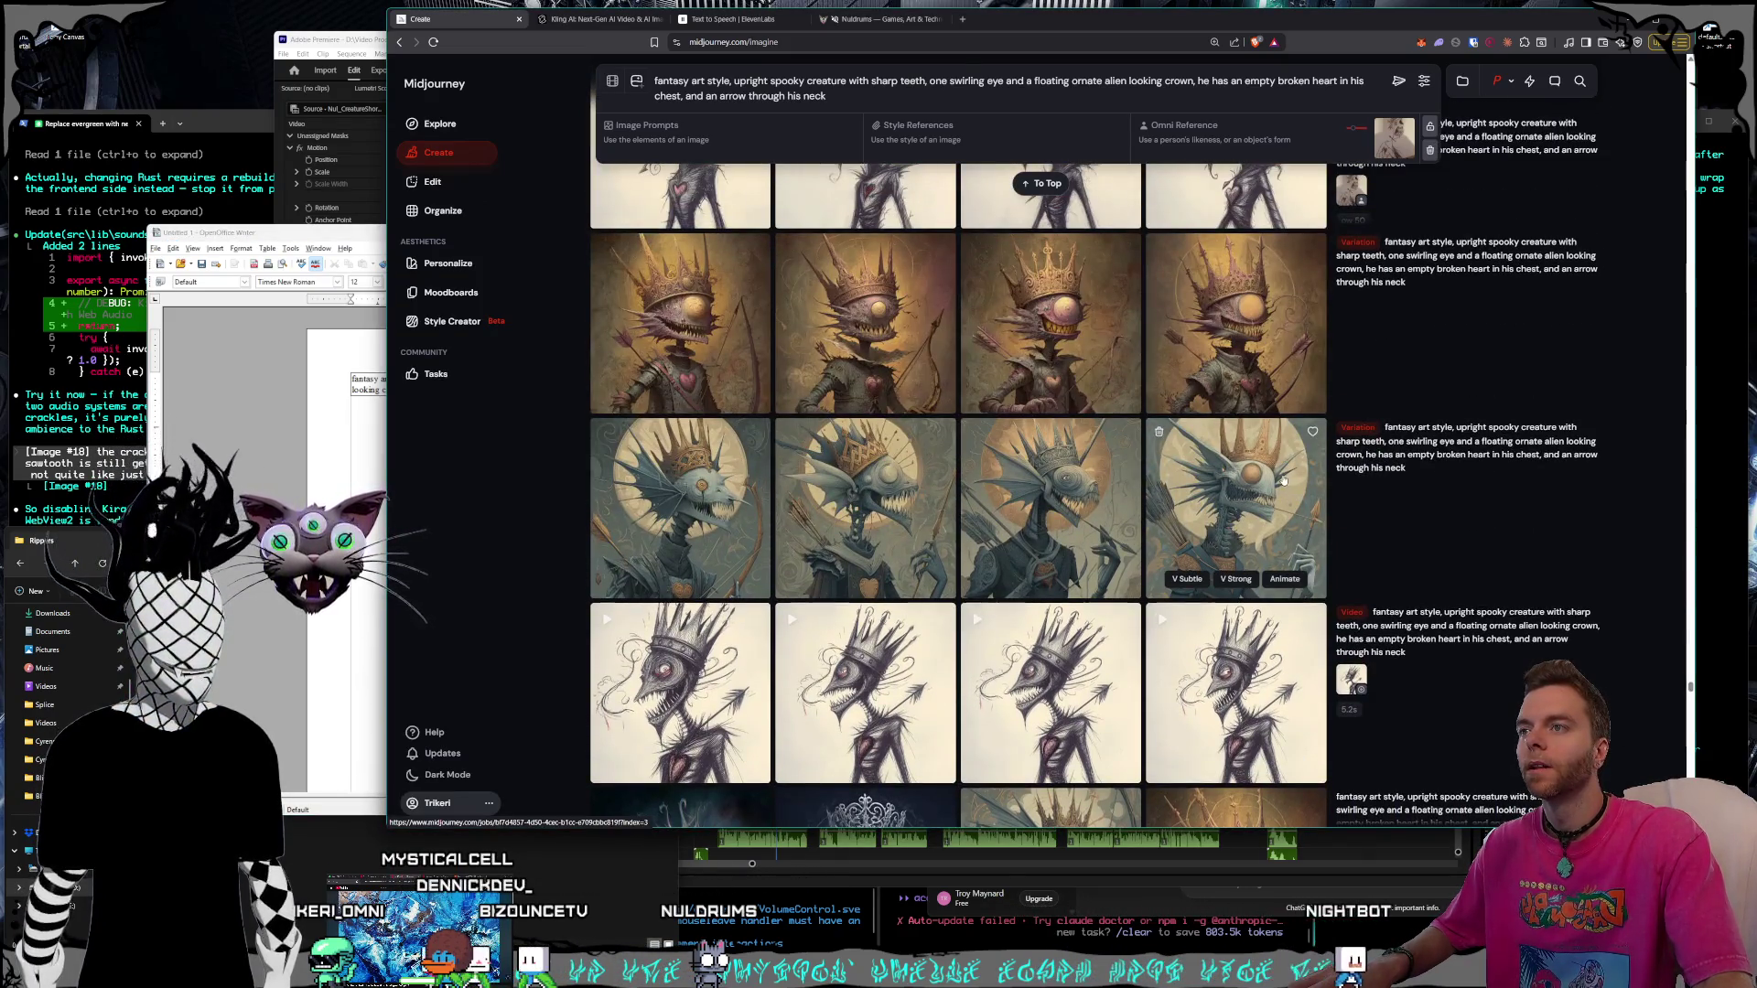
pyautogui.scroll(1, 1284, 481)
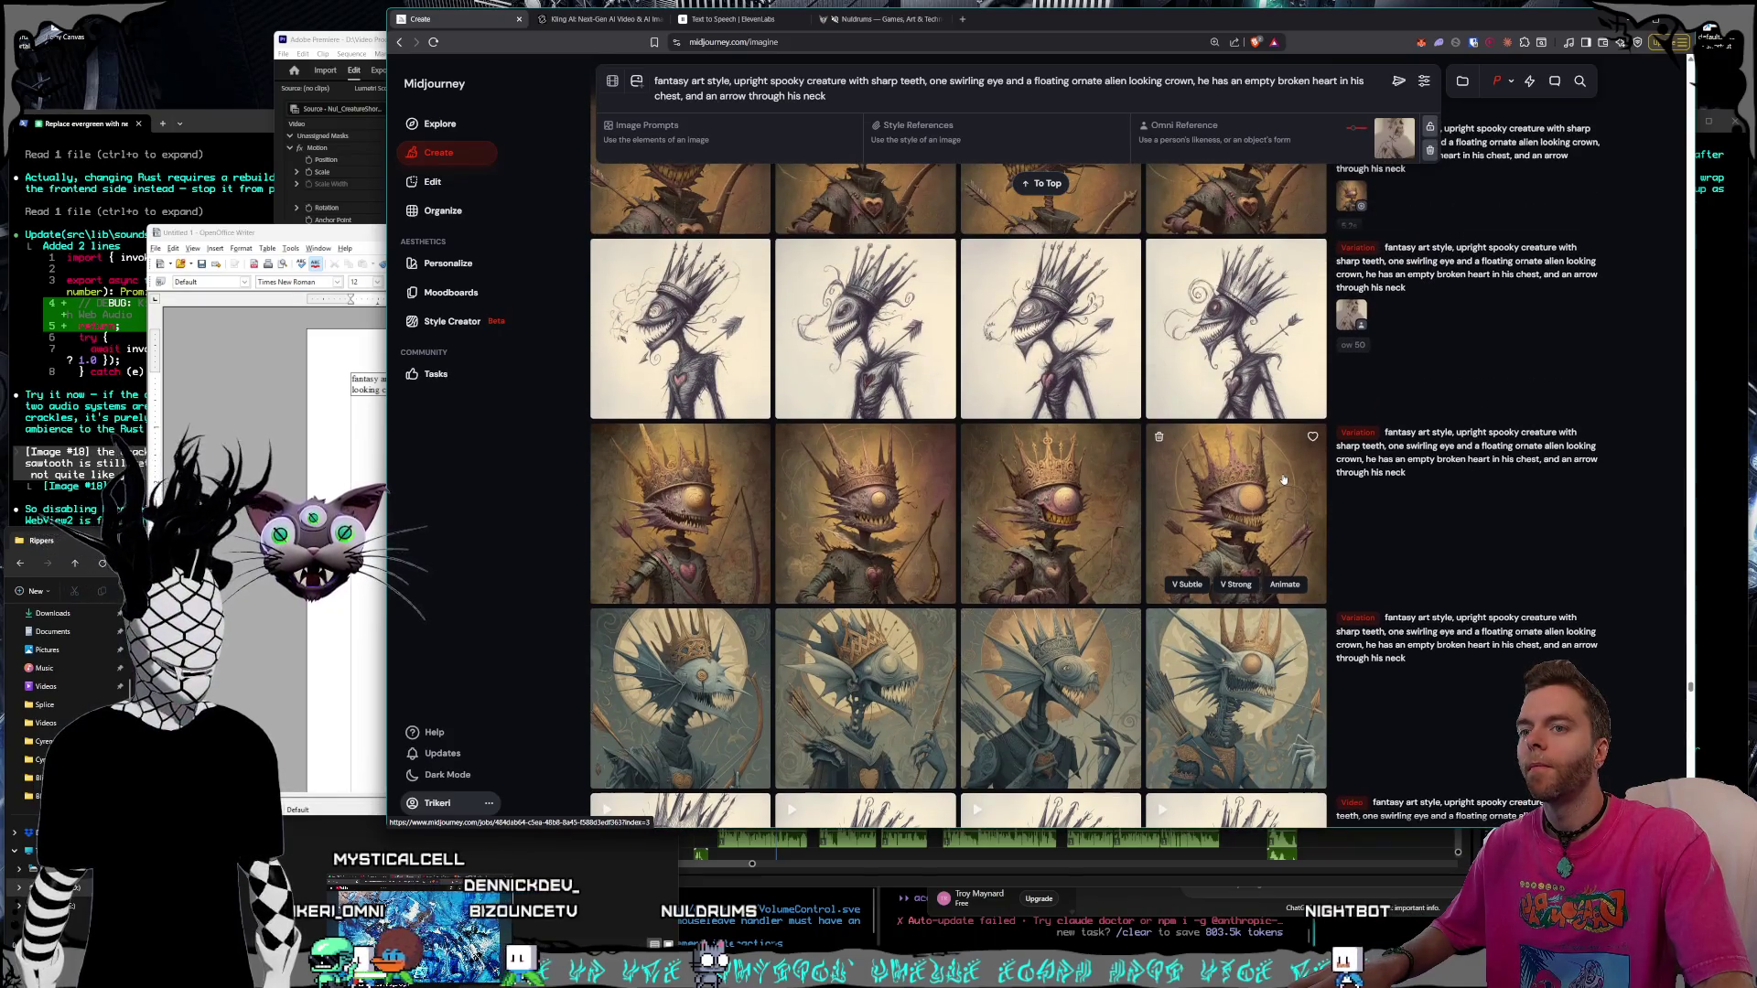
pyautogui.scroll(1, 1282, 478)
pyautogui.scroll(1, 1283, 476)
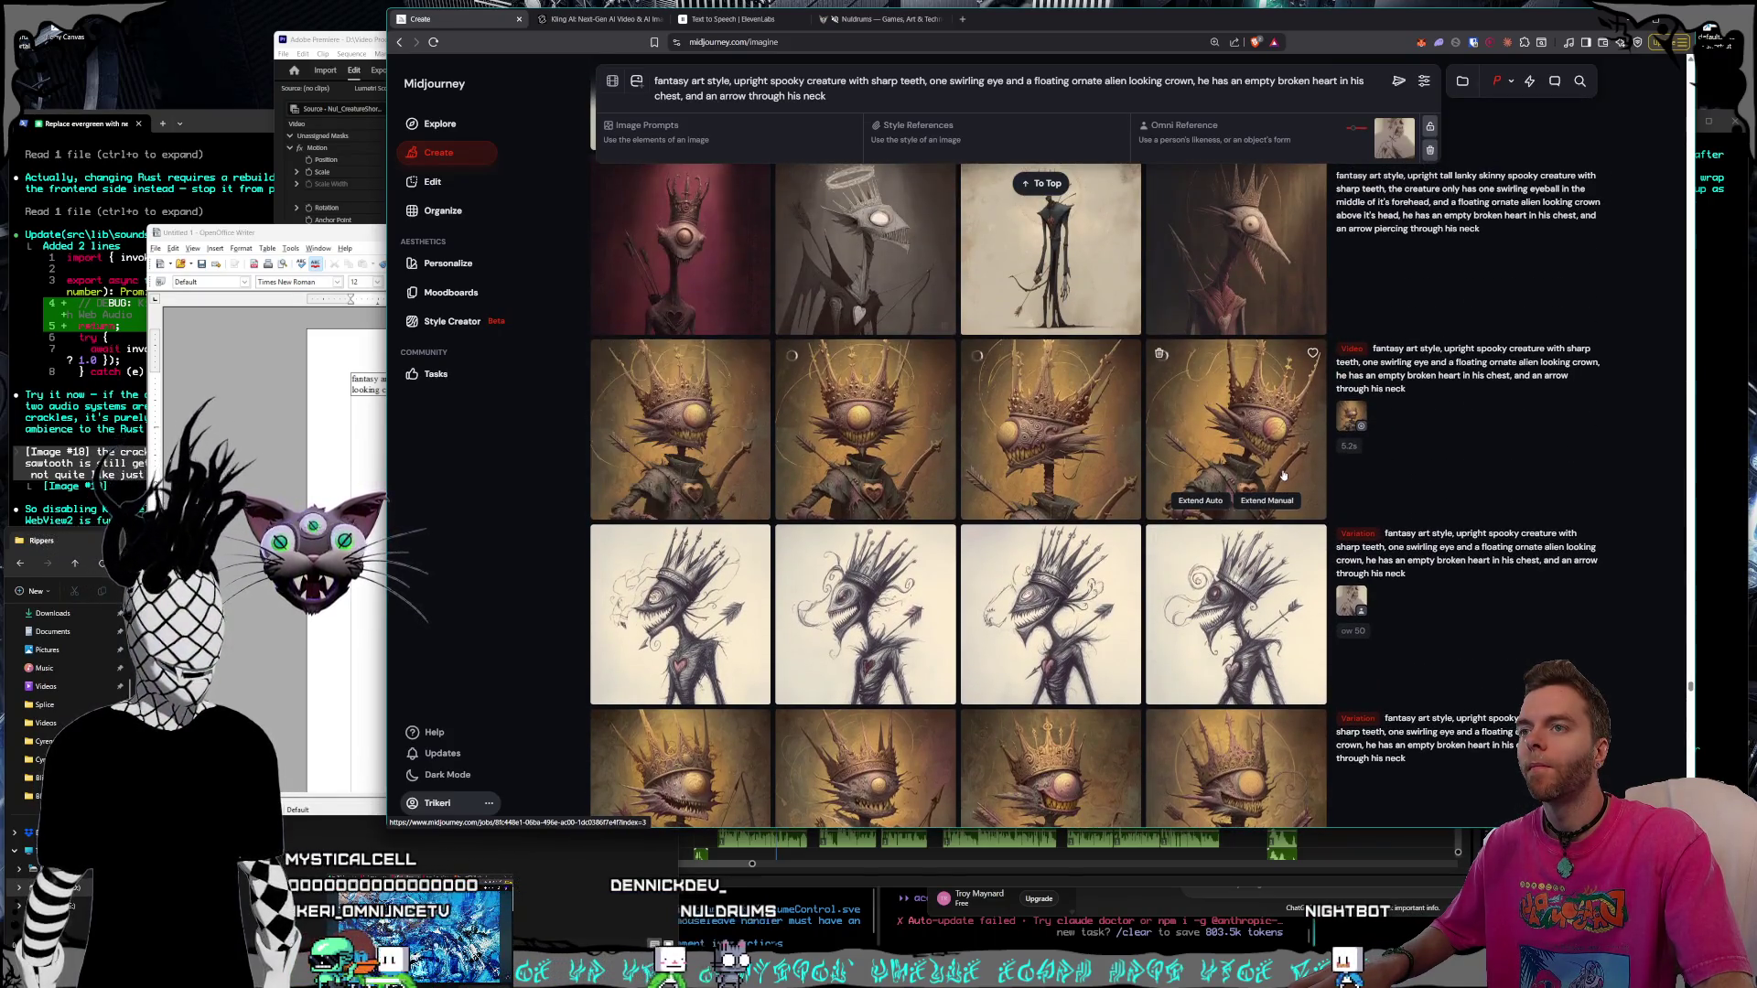
pyautogui.scroll(1, 1284, 475)
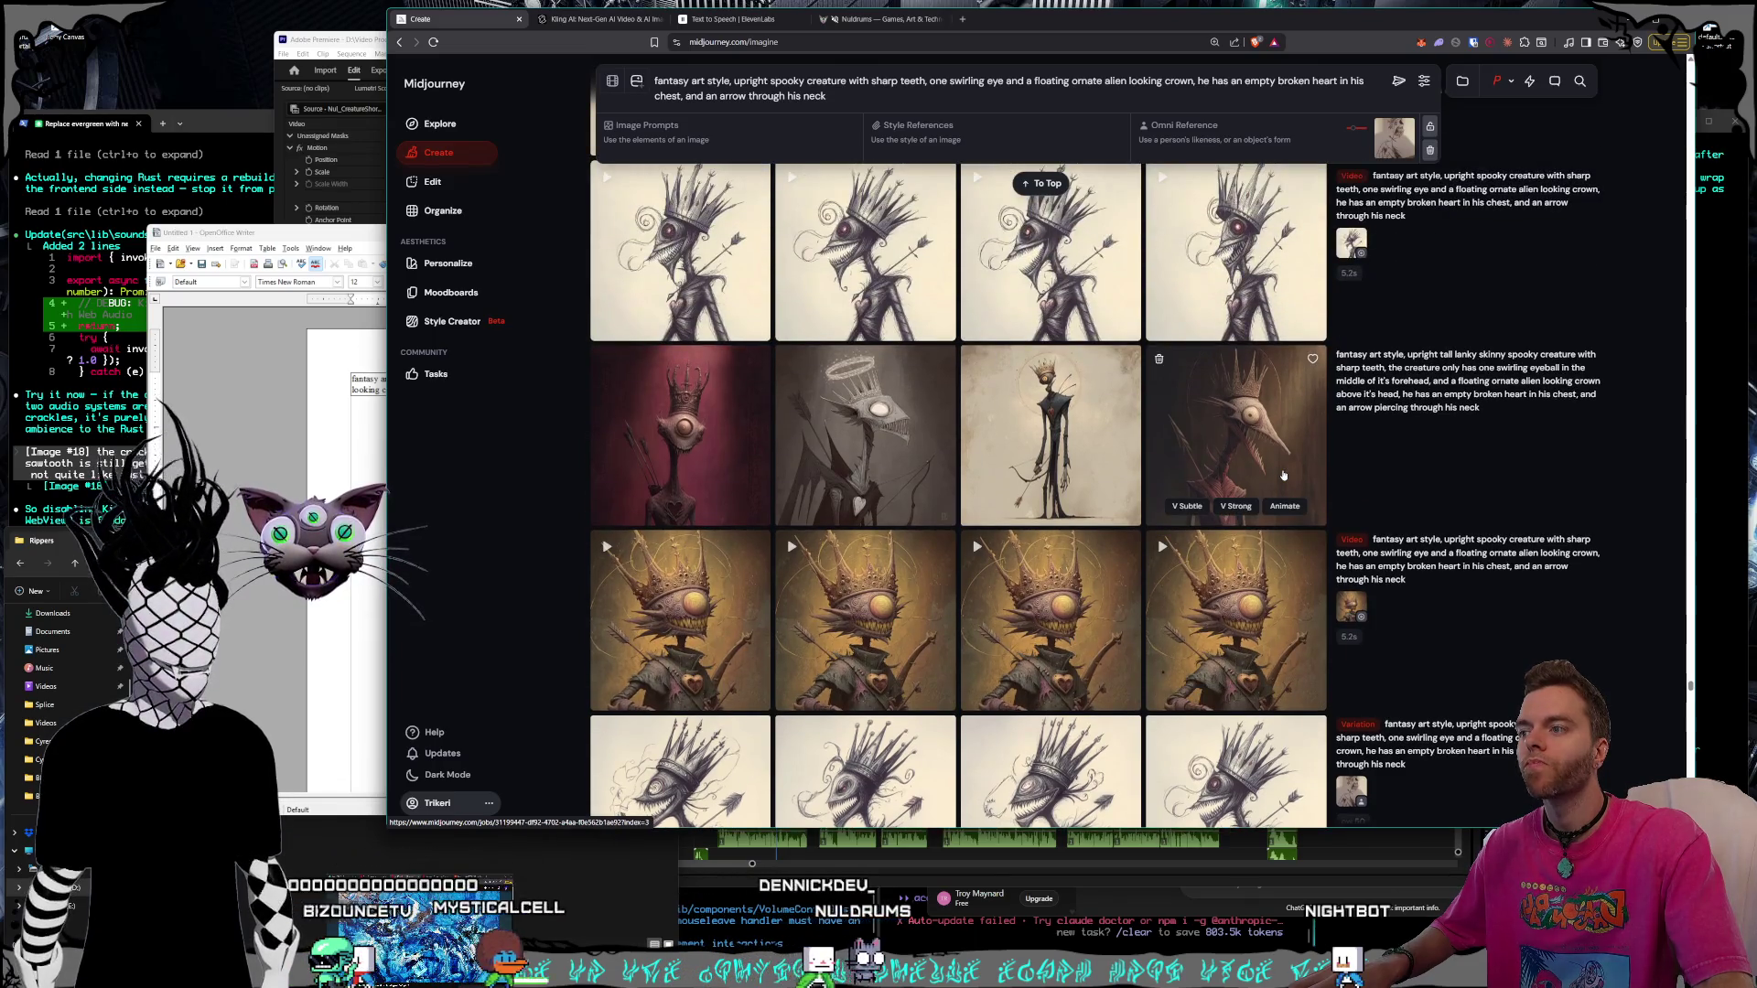
pyautogui.scroll(1, 1283, 475)
pyautogui.scroll(1, 1284, 475)
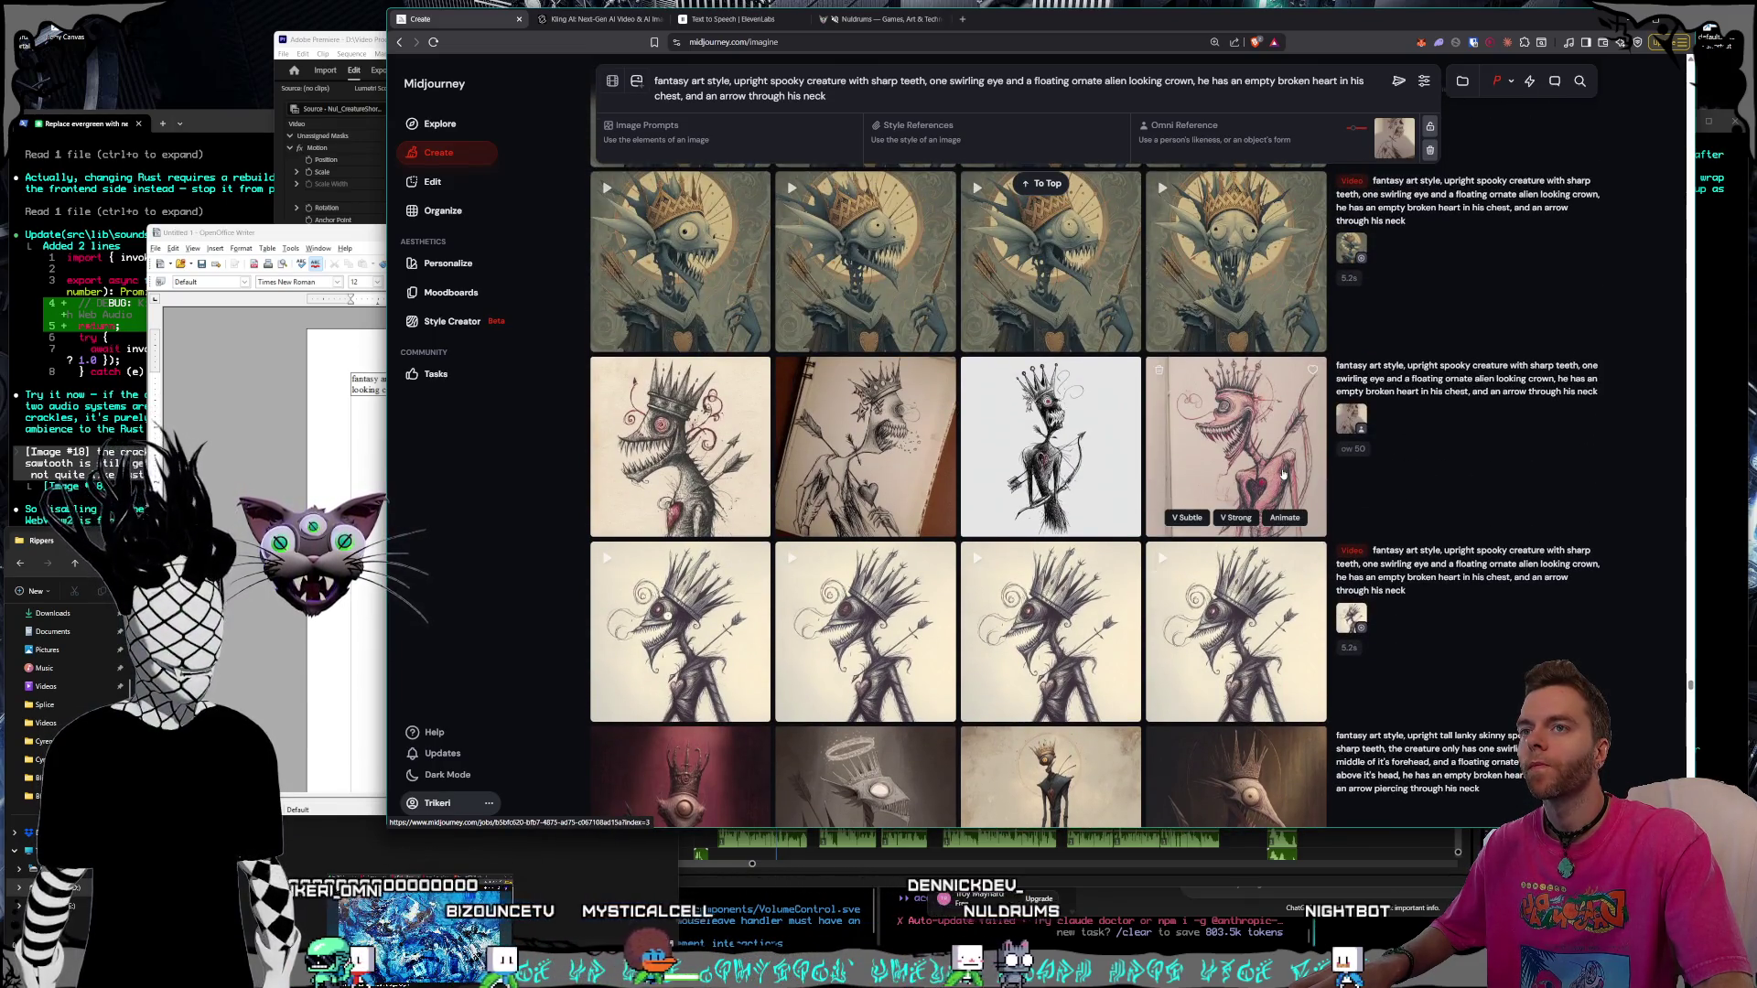
pyautogui.scroll(1, 1283, 473)
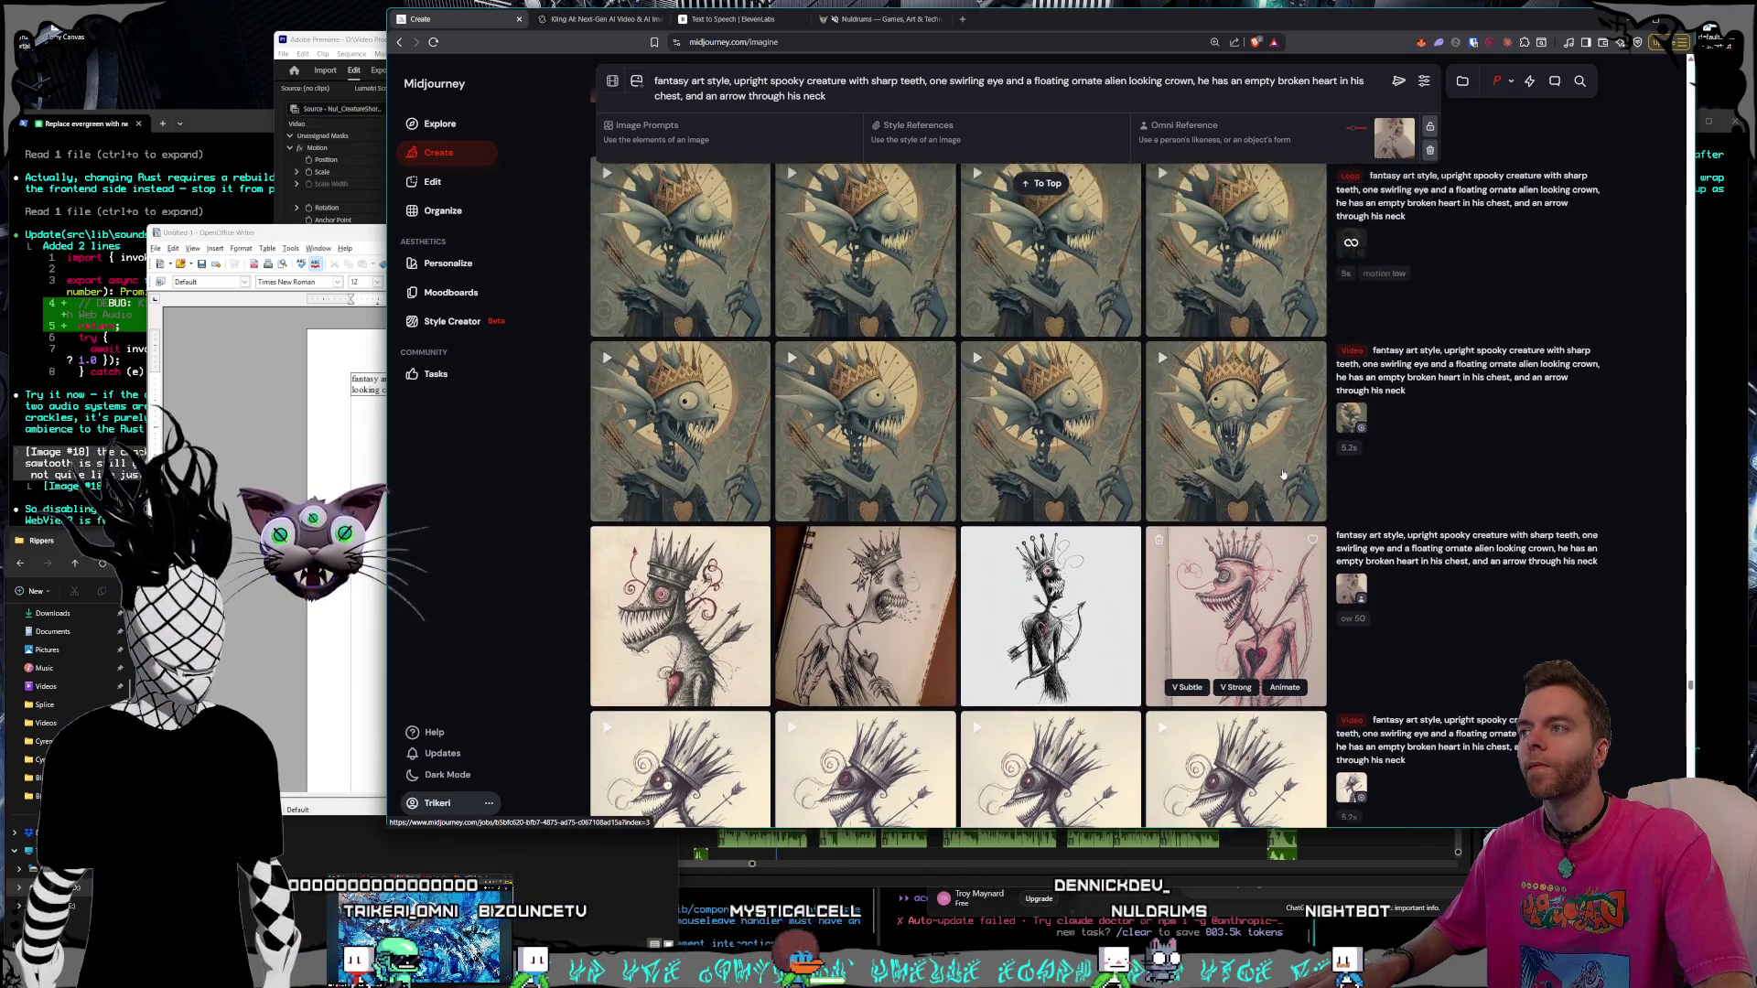
pyautogui.scroll(-1, 1283, 474)
pyautogui.scroll(2, 1283, 474)
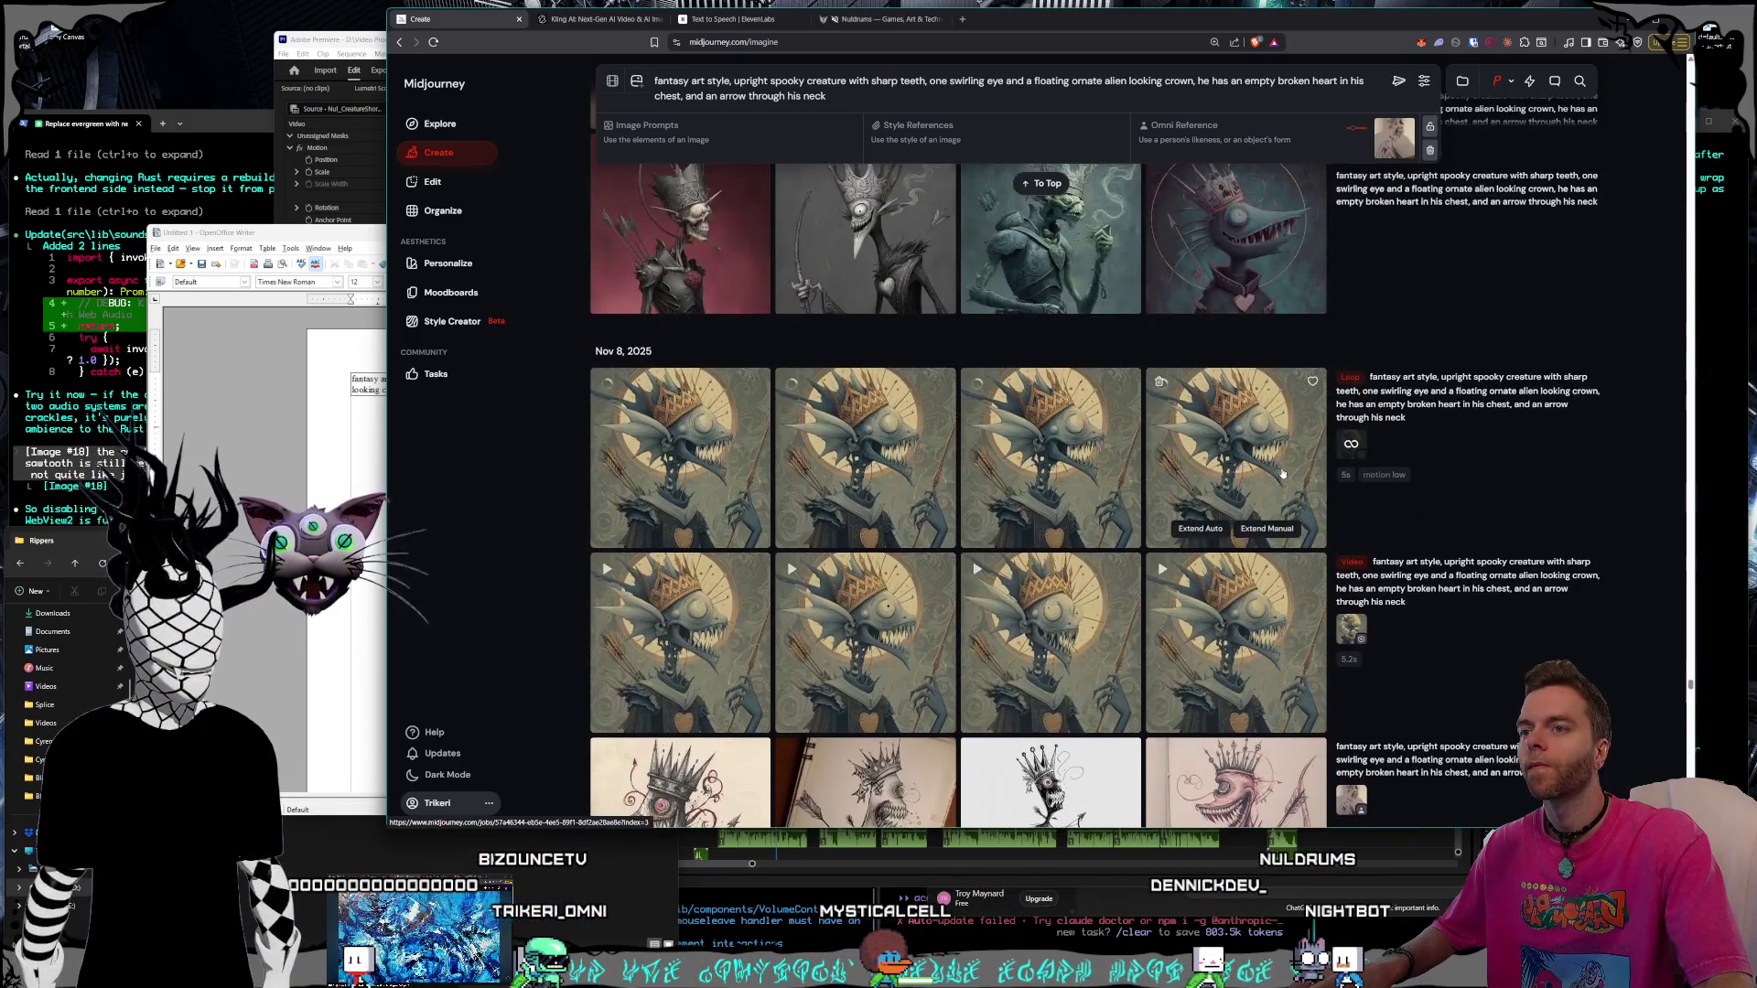
pyautogui.scroll(1, 1282, 476)
pyautogui.scroll(1, 1282, 475)
pyautogui.scroll(1, 1282, 474)
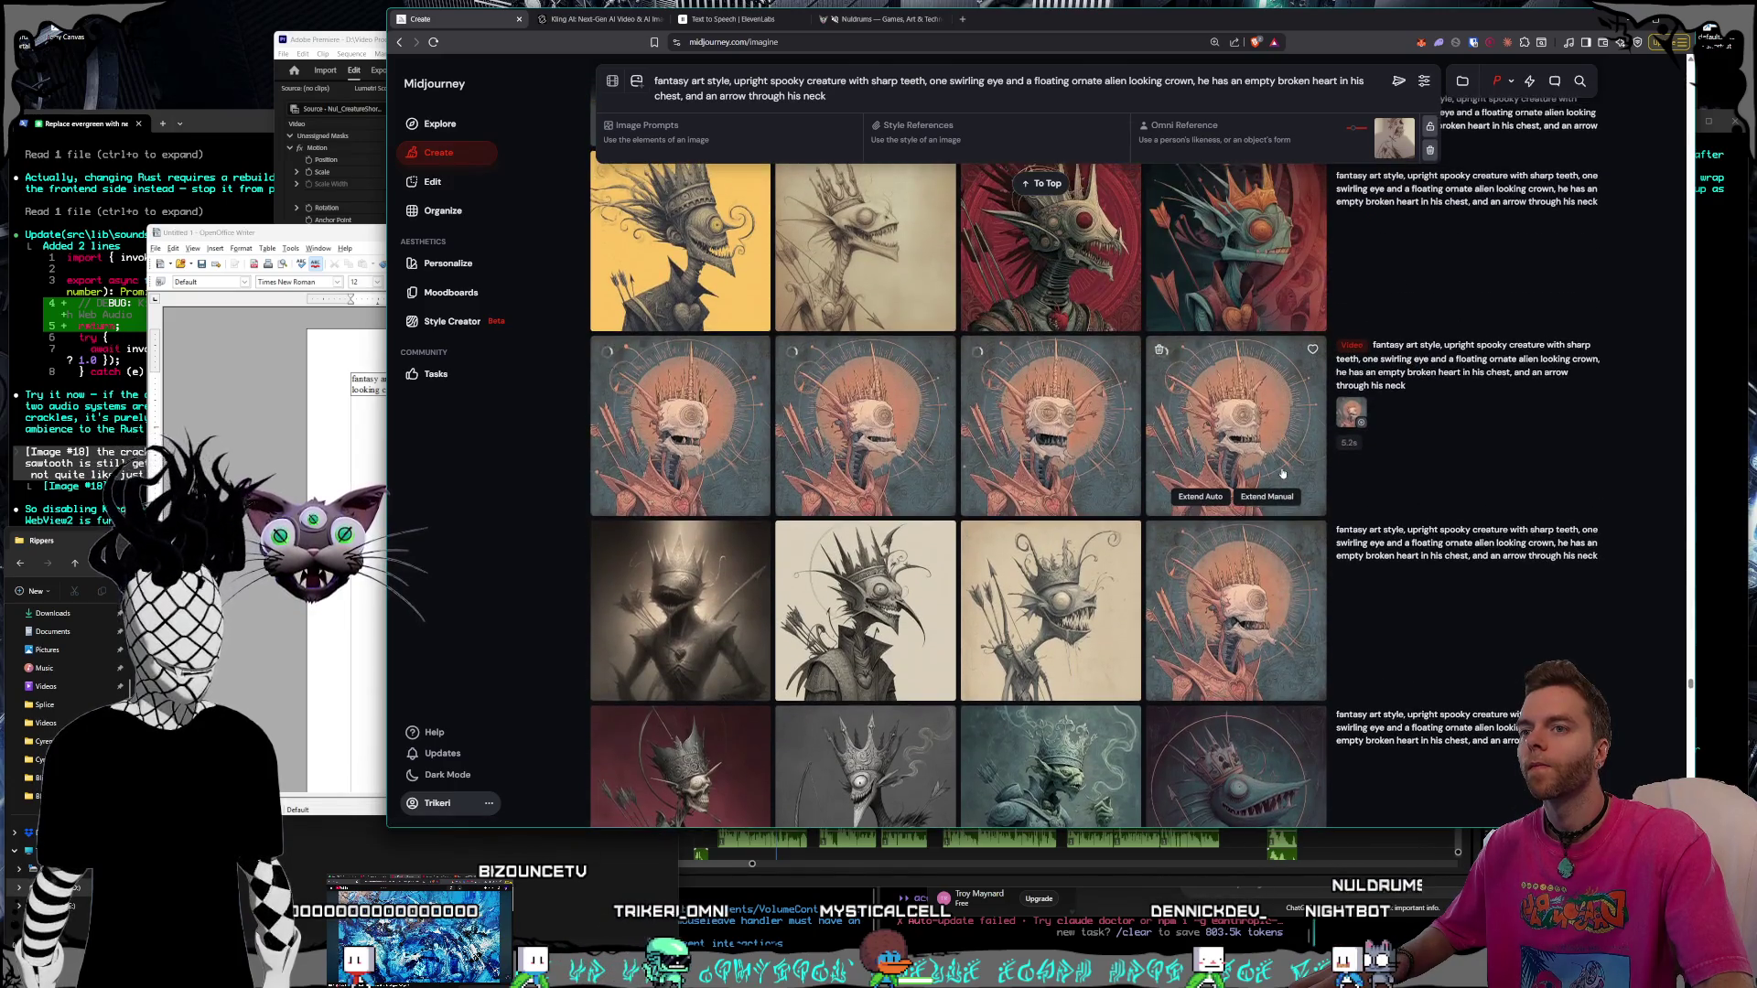
pyautogui.scroll(-1, 1282, 473)
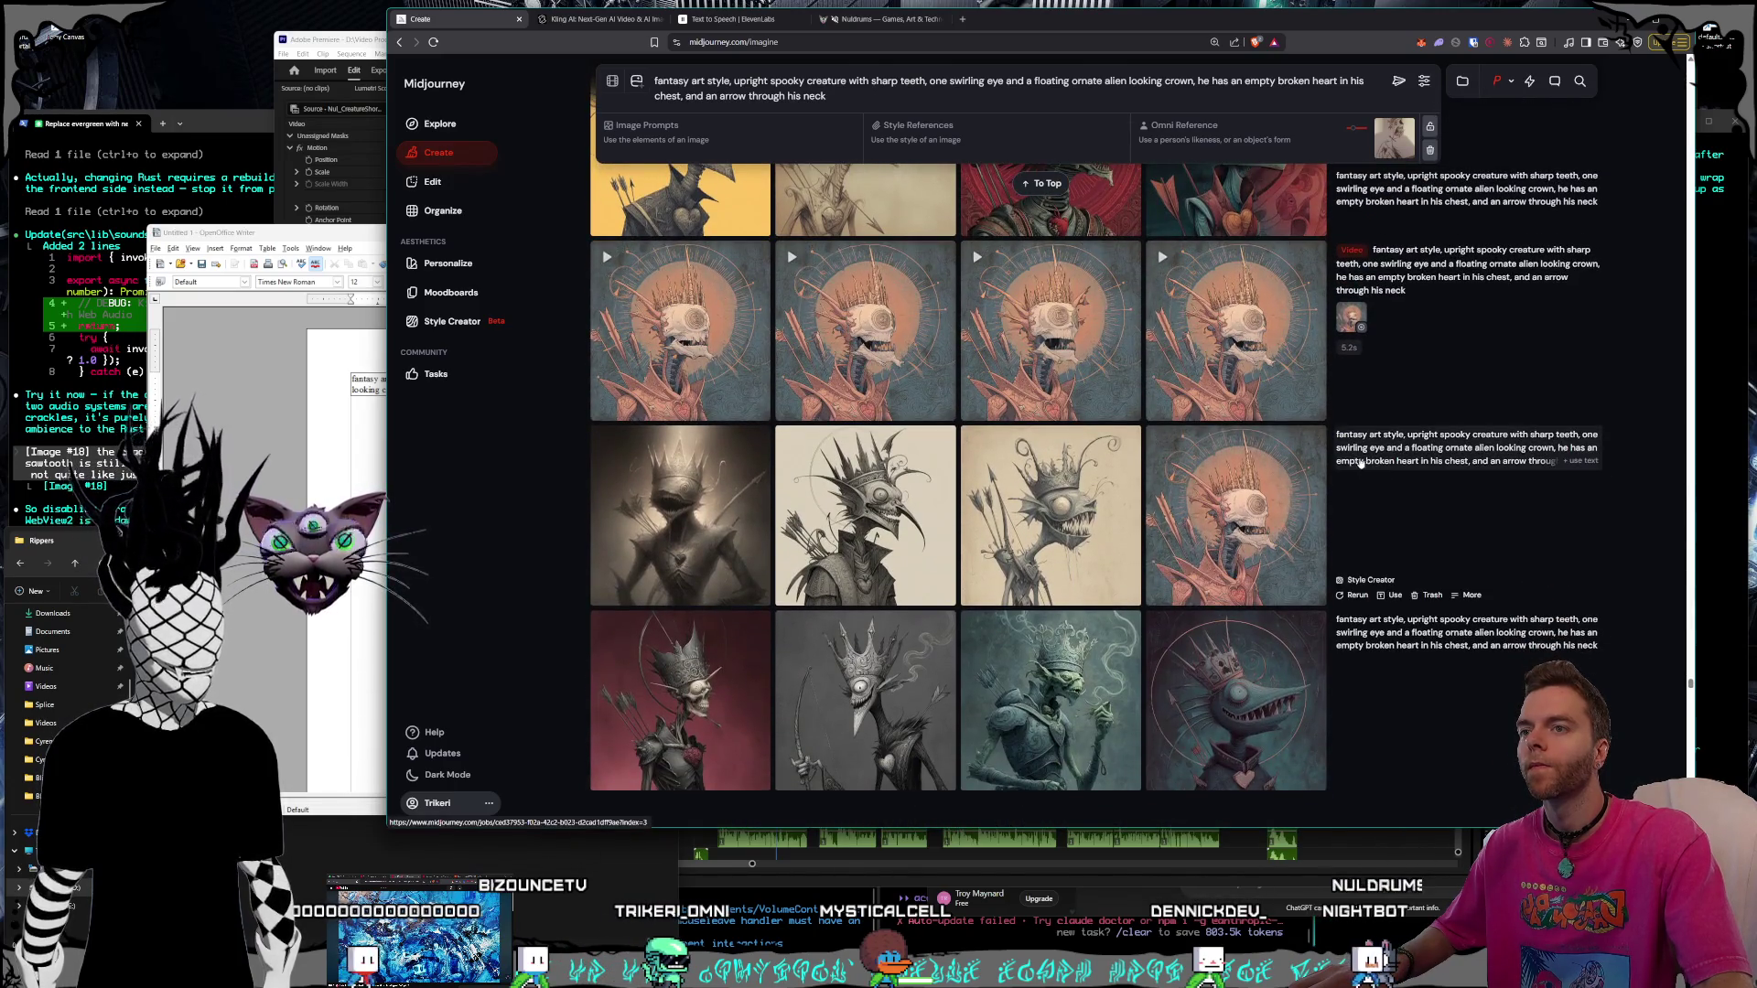
# Copy the prompt beside the skull images and paste it as a new paragraph in Writer
pyautogui.moveTo(1338, 438); pyautogui.dragTo(1495, 471)
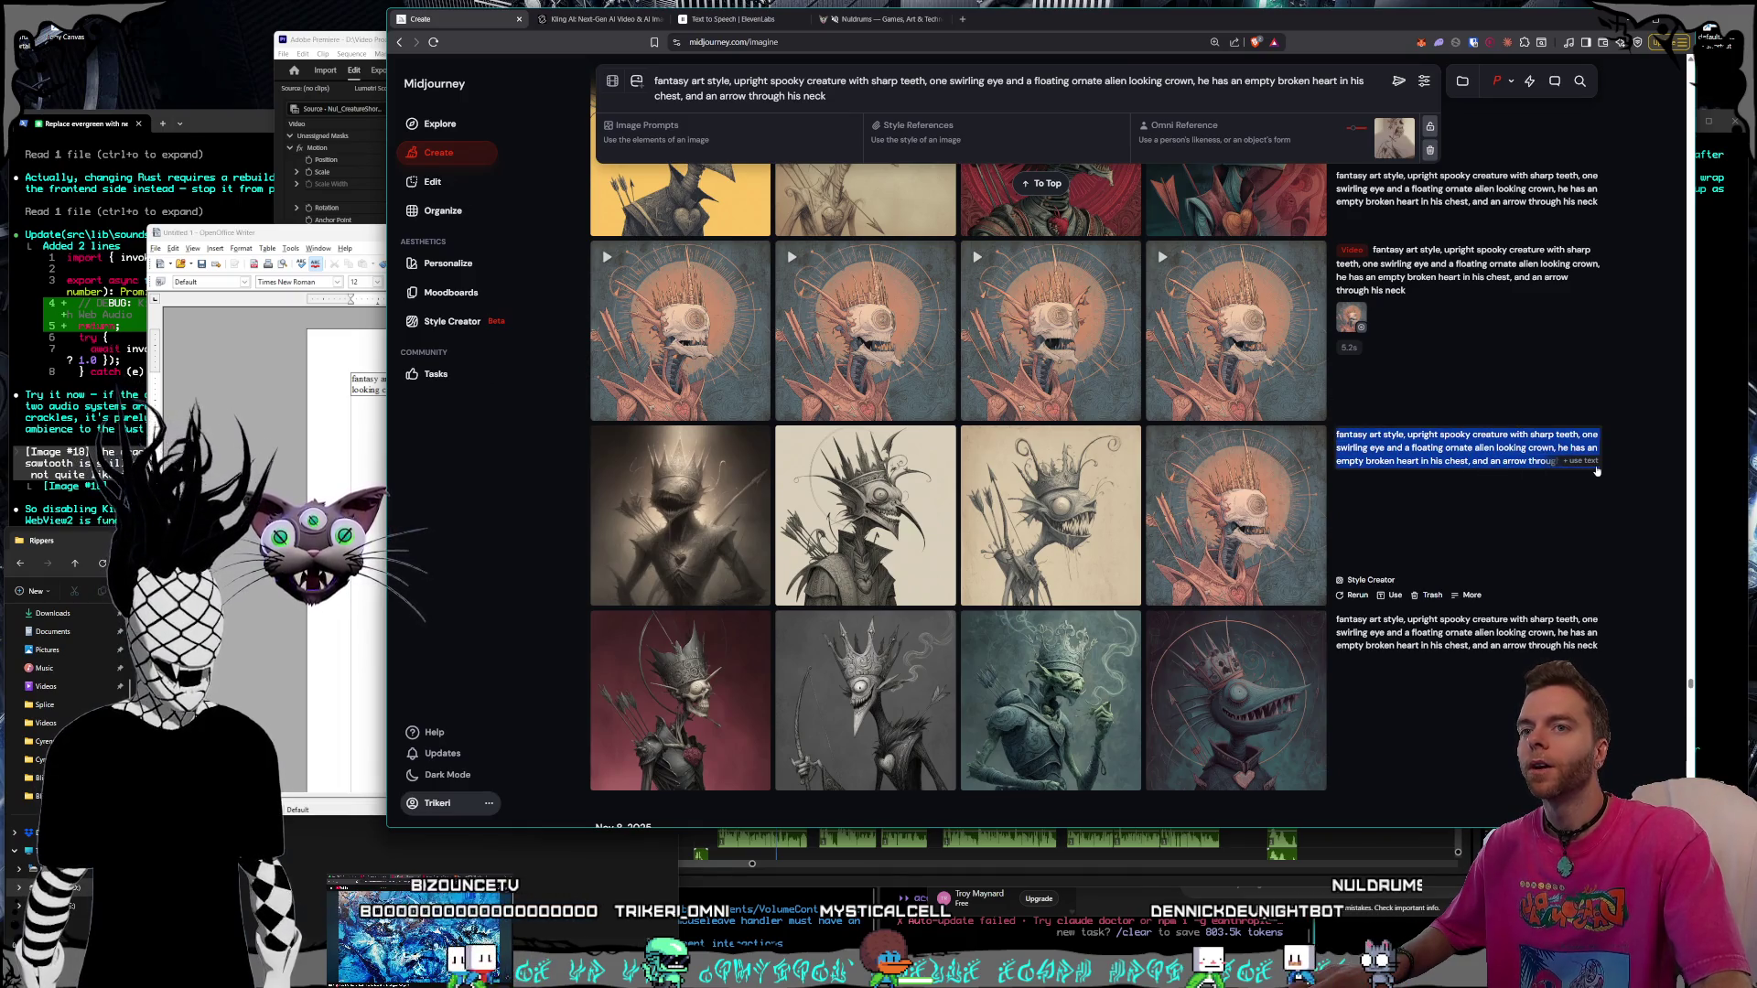
pyautogui.hotkey('ctrl', 'c')
pyautogui.hotkey('alt', 'Tab')
pyautogui.hotkey('ctrl', 'v')
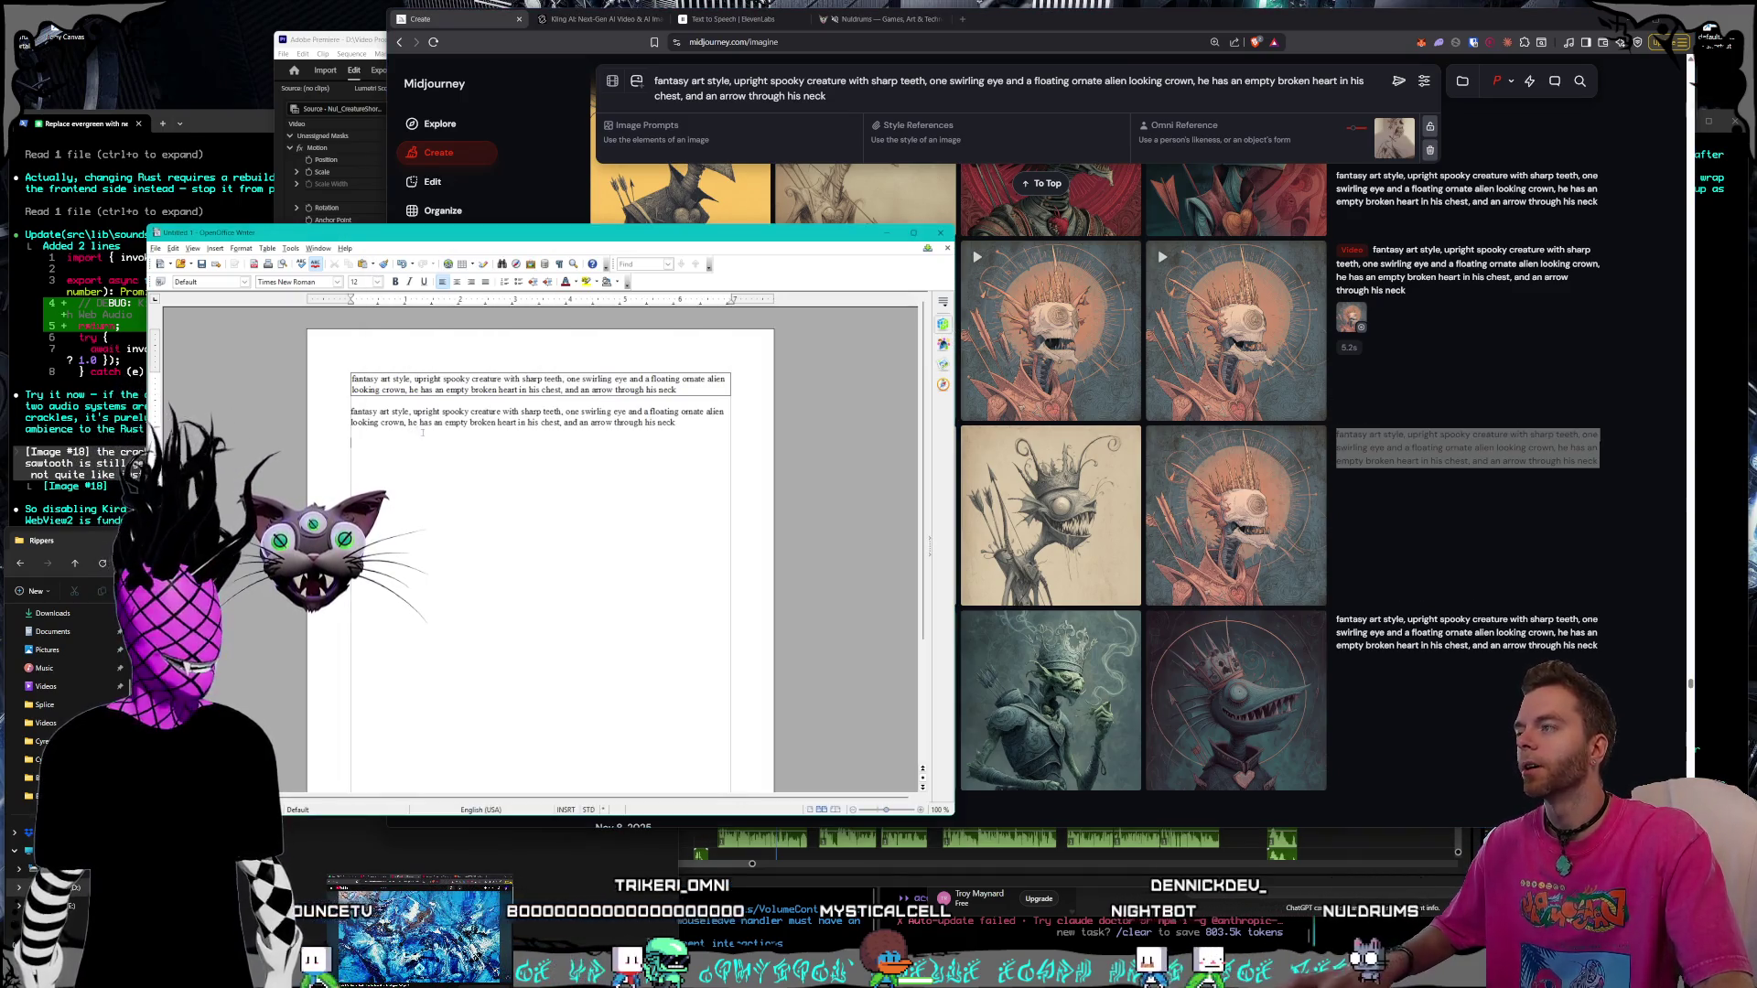
pyautogui.hotkey('alt', 'Tab')
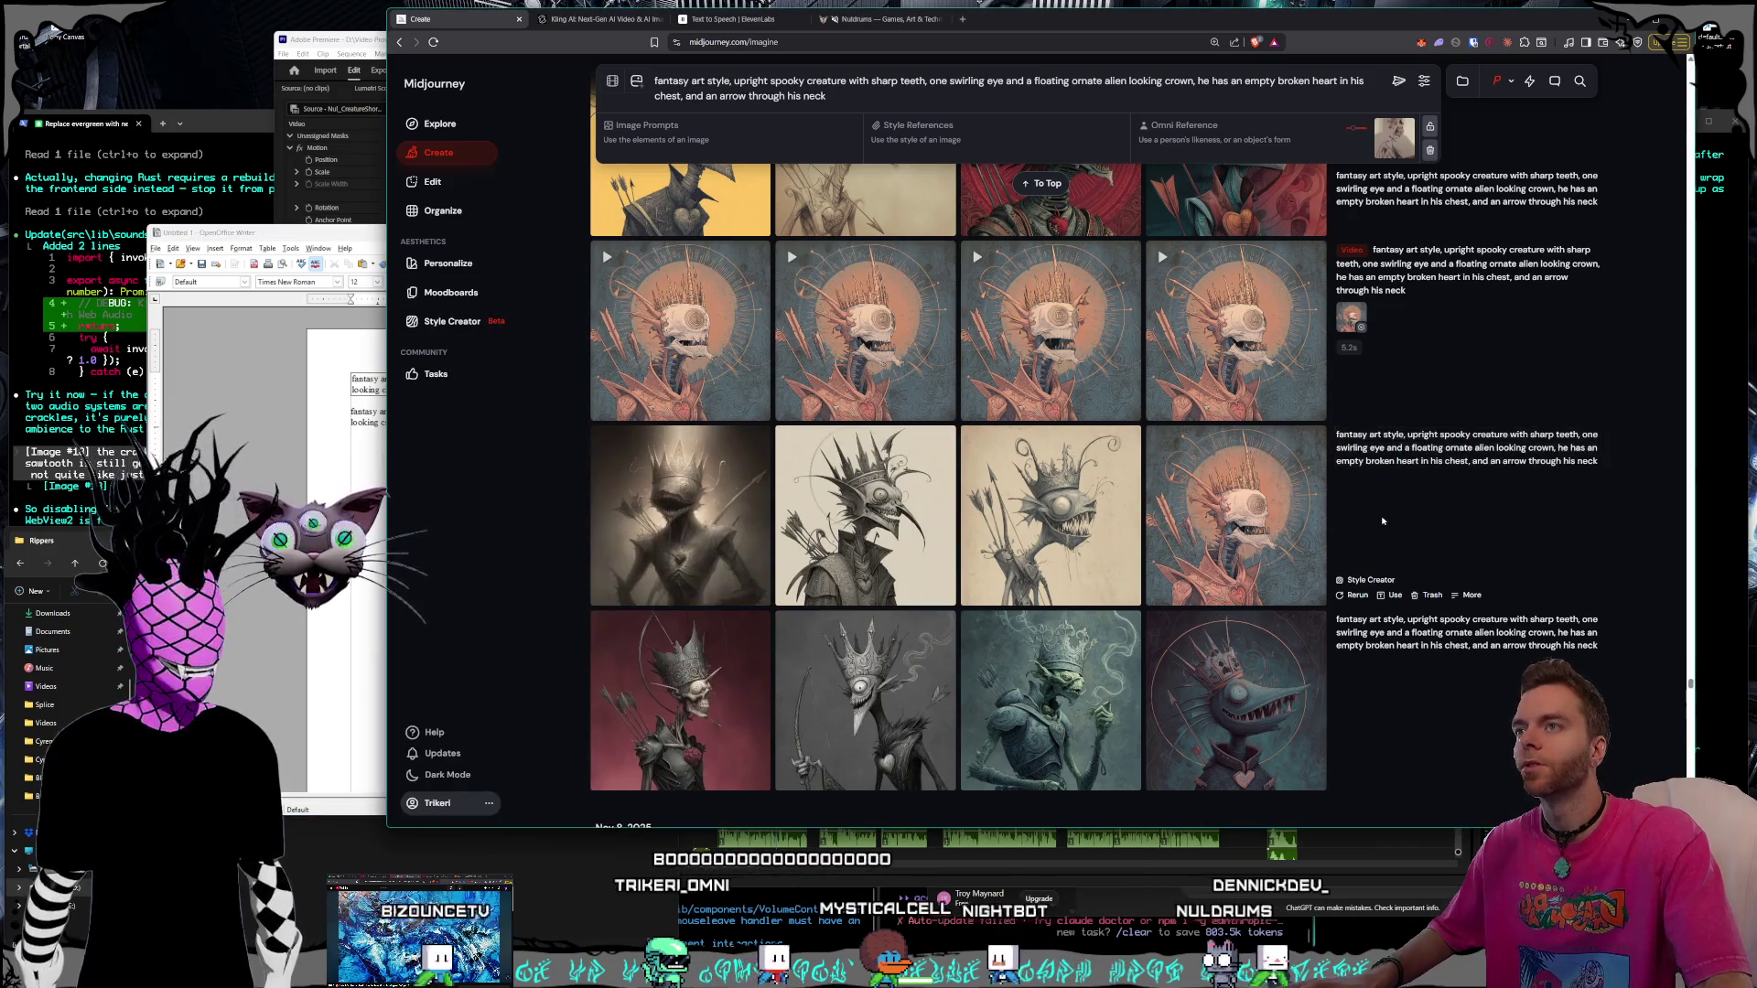
pyautogui.scroll(2, 1312, 512)
pyautogui.scroll(2, 1312, 513)
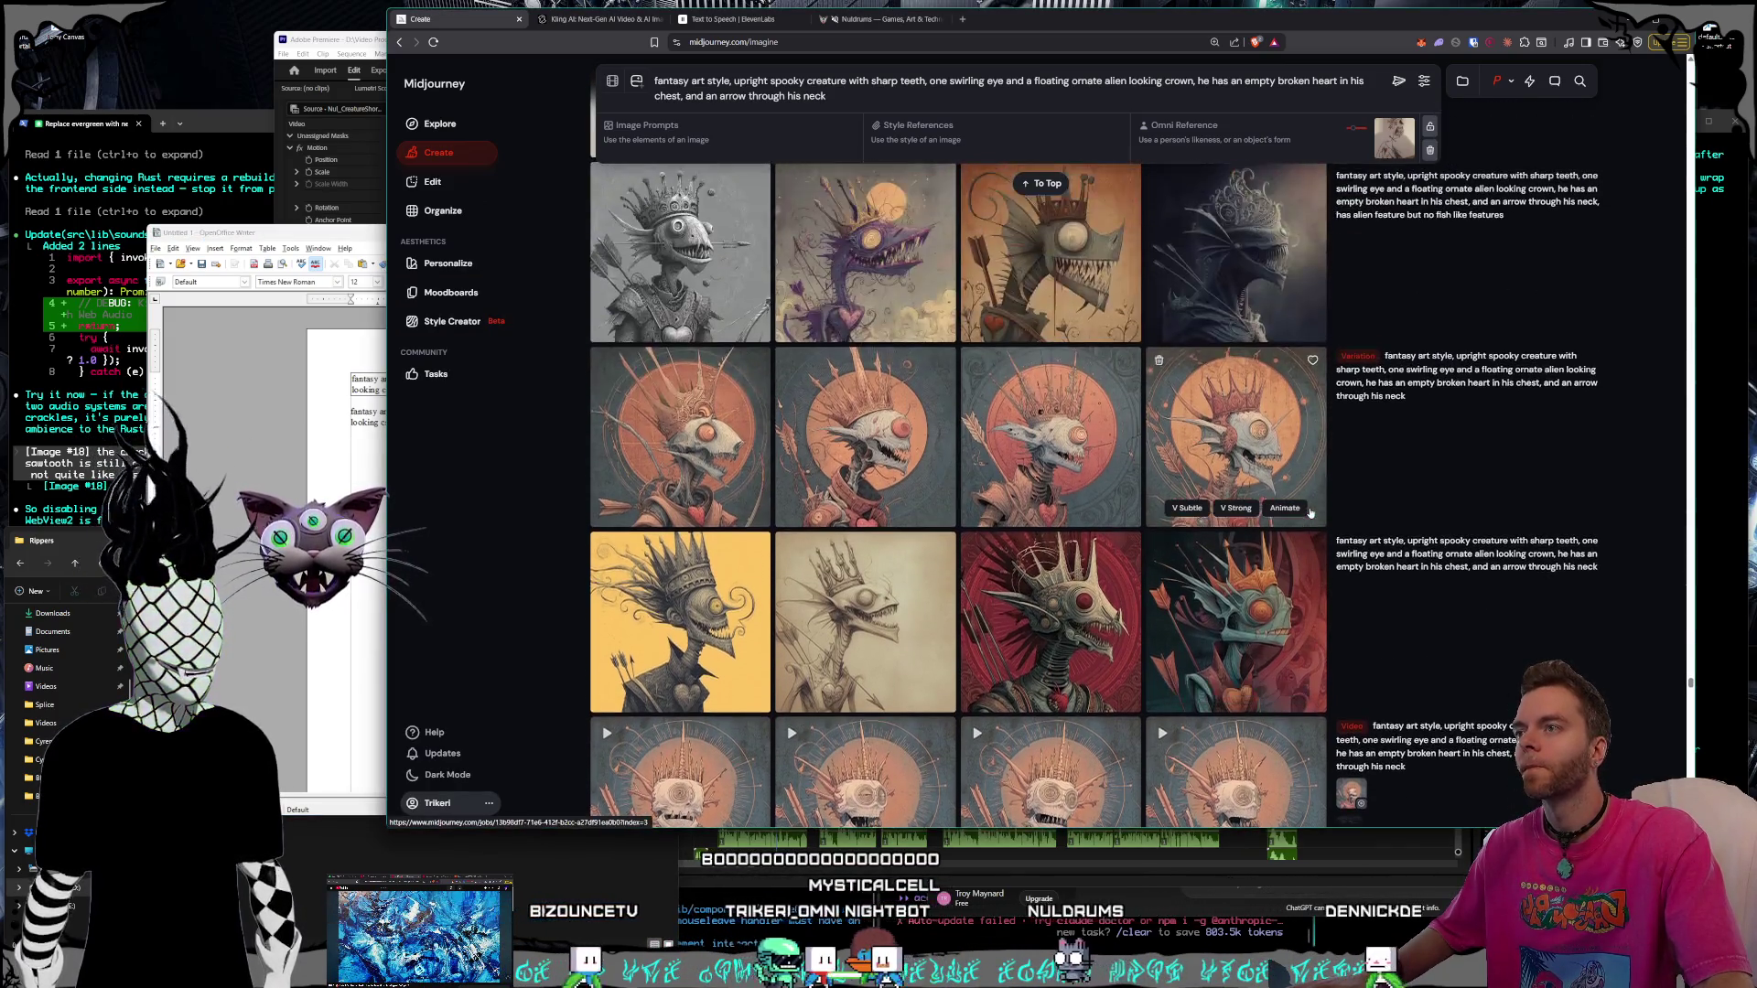
pyautogui.scroll(1, 1308, 512)
pyautogui.scroll(2, 1307, 510)
pyautogui.scroll(1, 1307, 511)
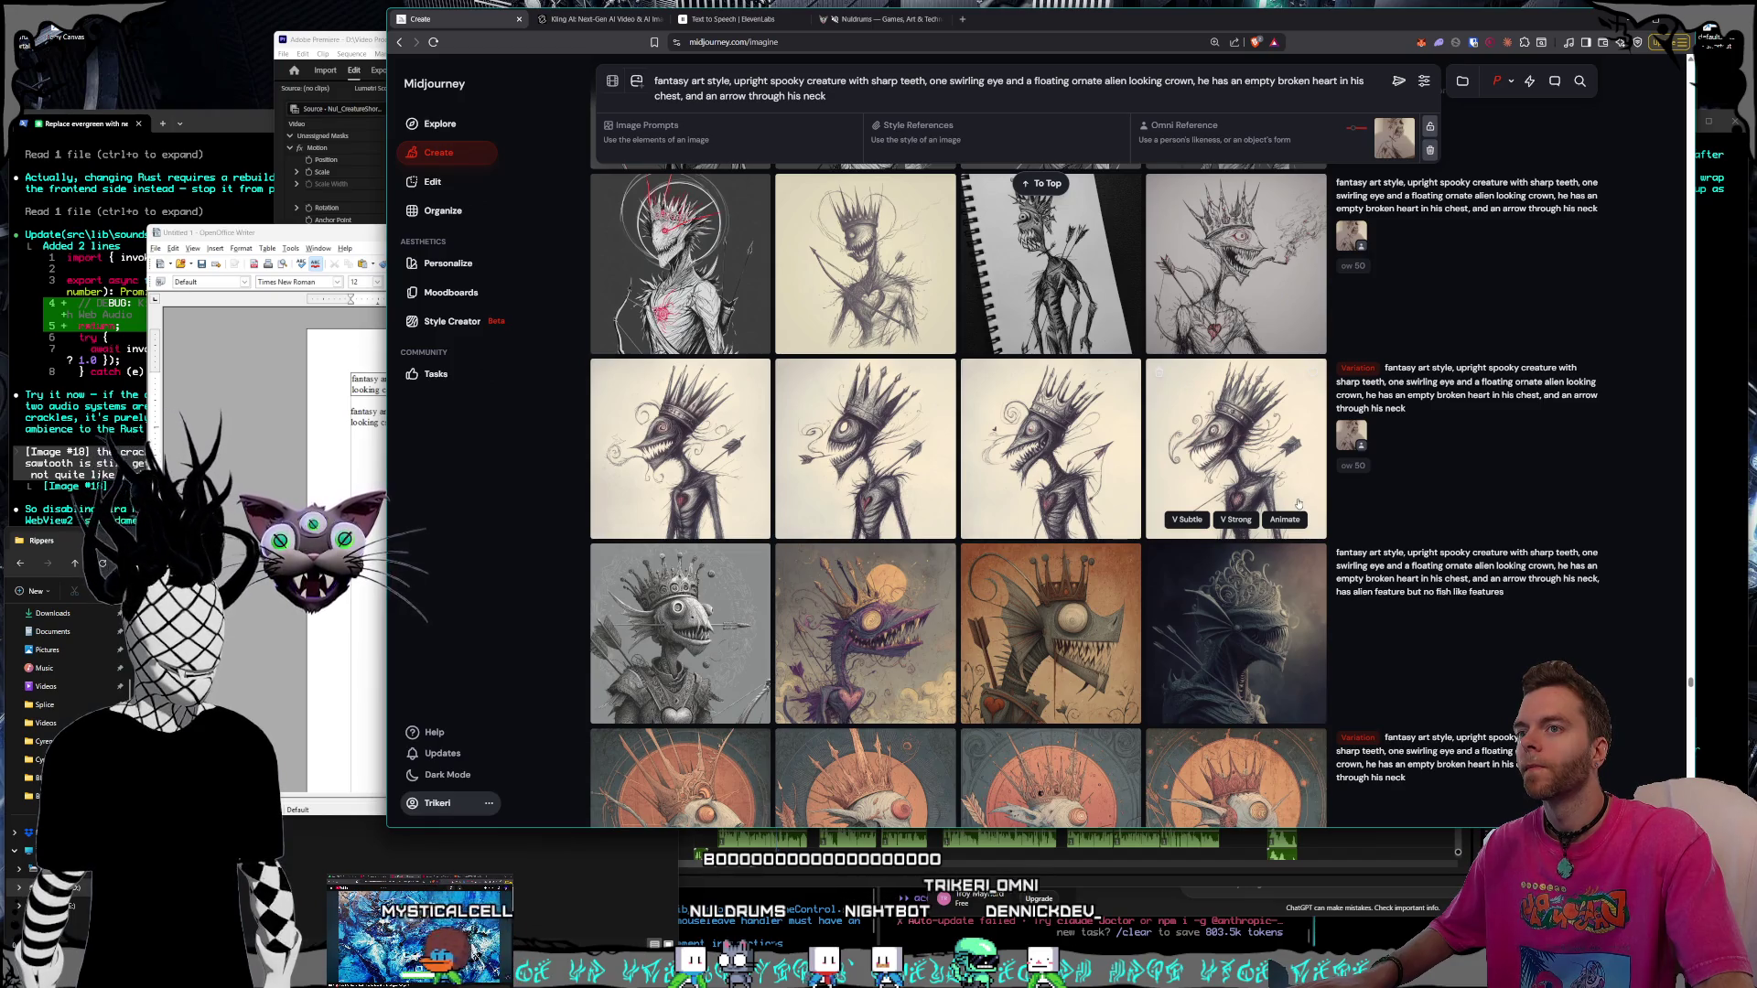
pyautogui.scroll(1, 1298, 503)
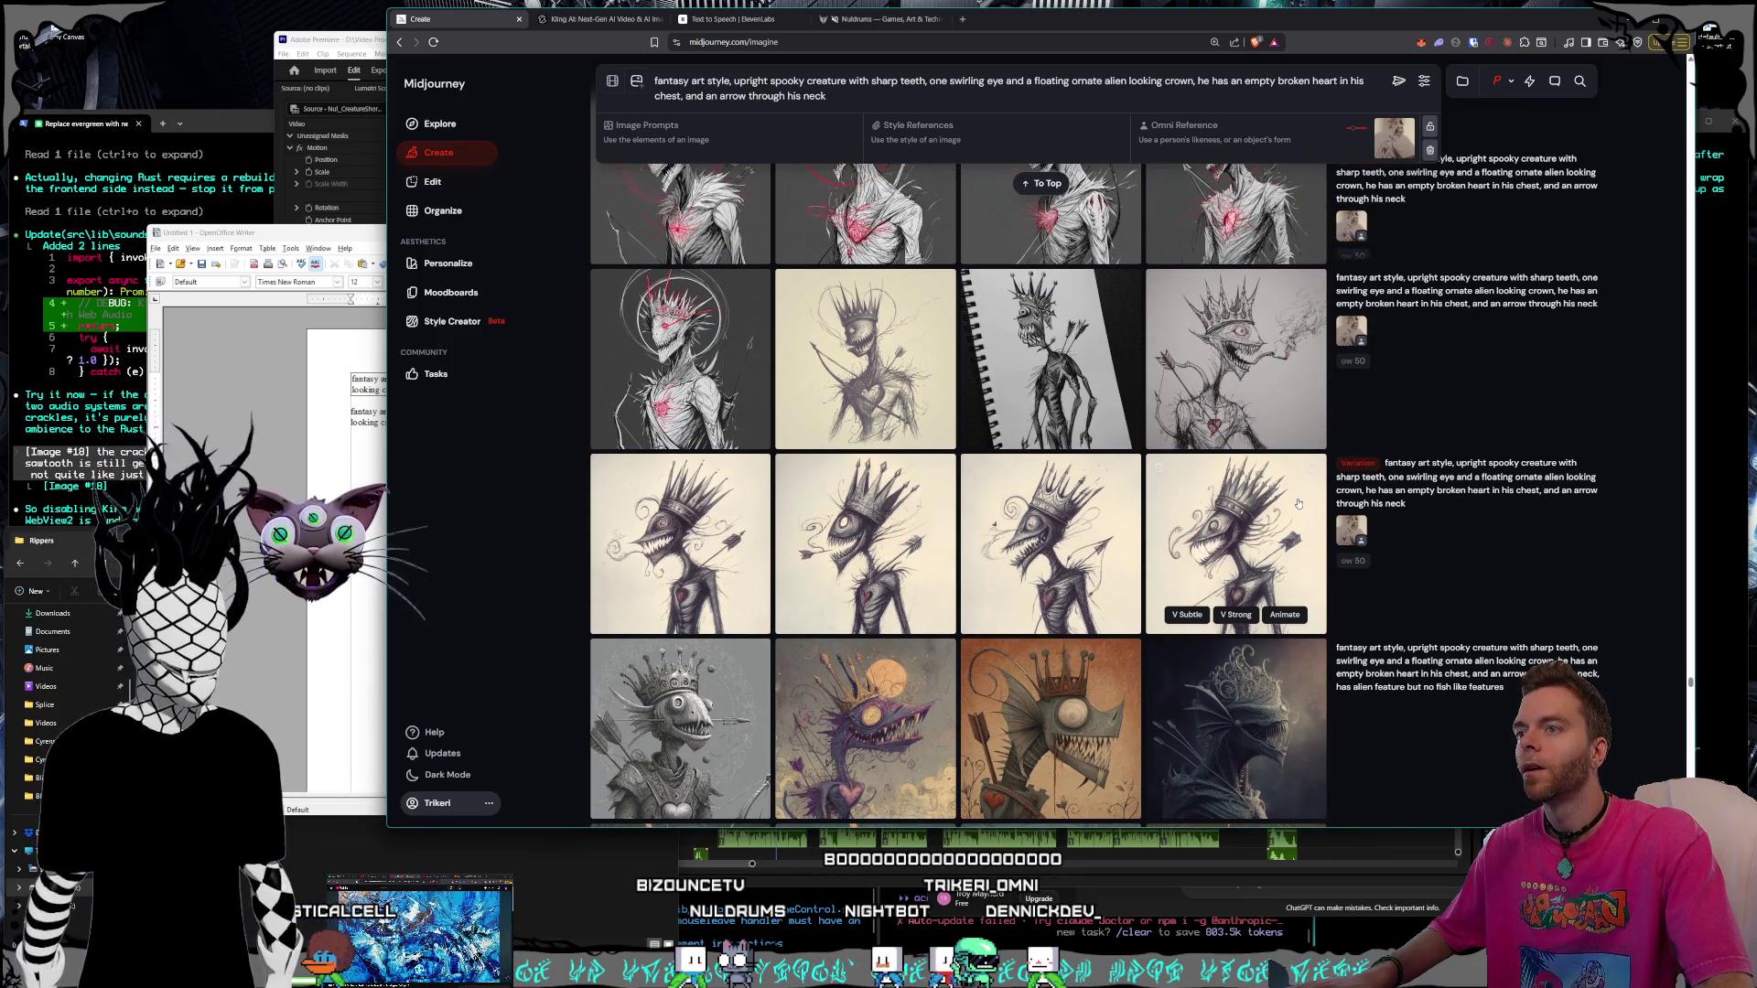
pyautogui.scroll(1, 1296, 504)
pyautogui.scroll(1, 1296, 504)
pyautogui.scroll(2, 1297, 504)
pyautogui.scroll(1, 1297, 504)
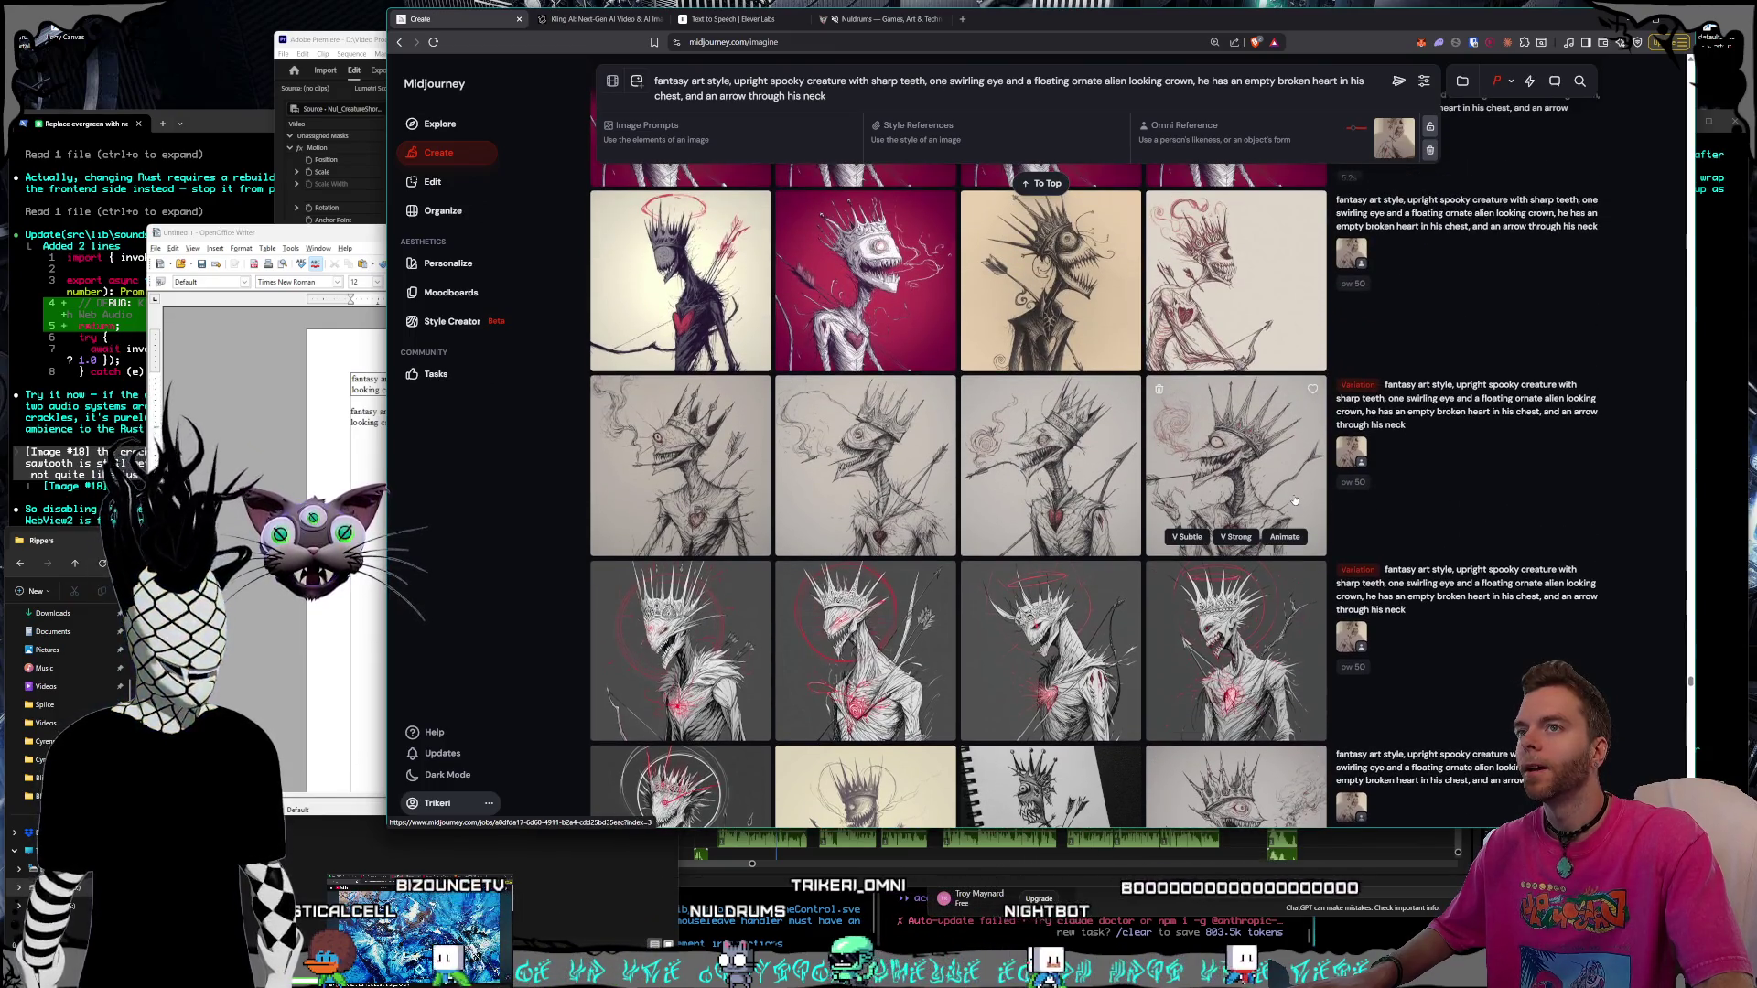
pyautogui.scroll(2, 1296, 503)
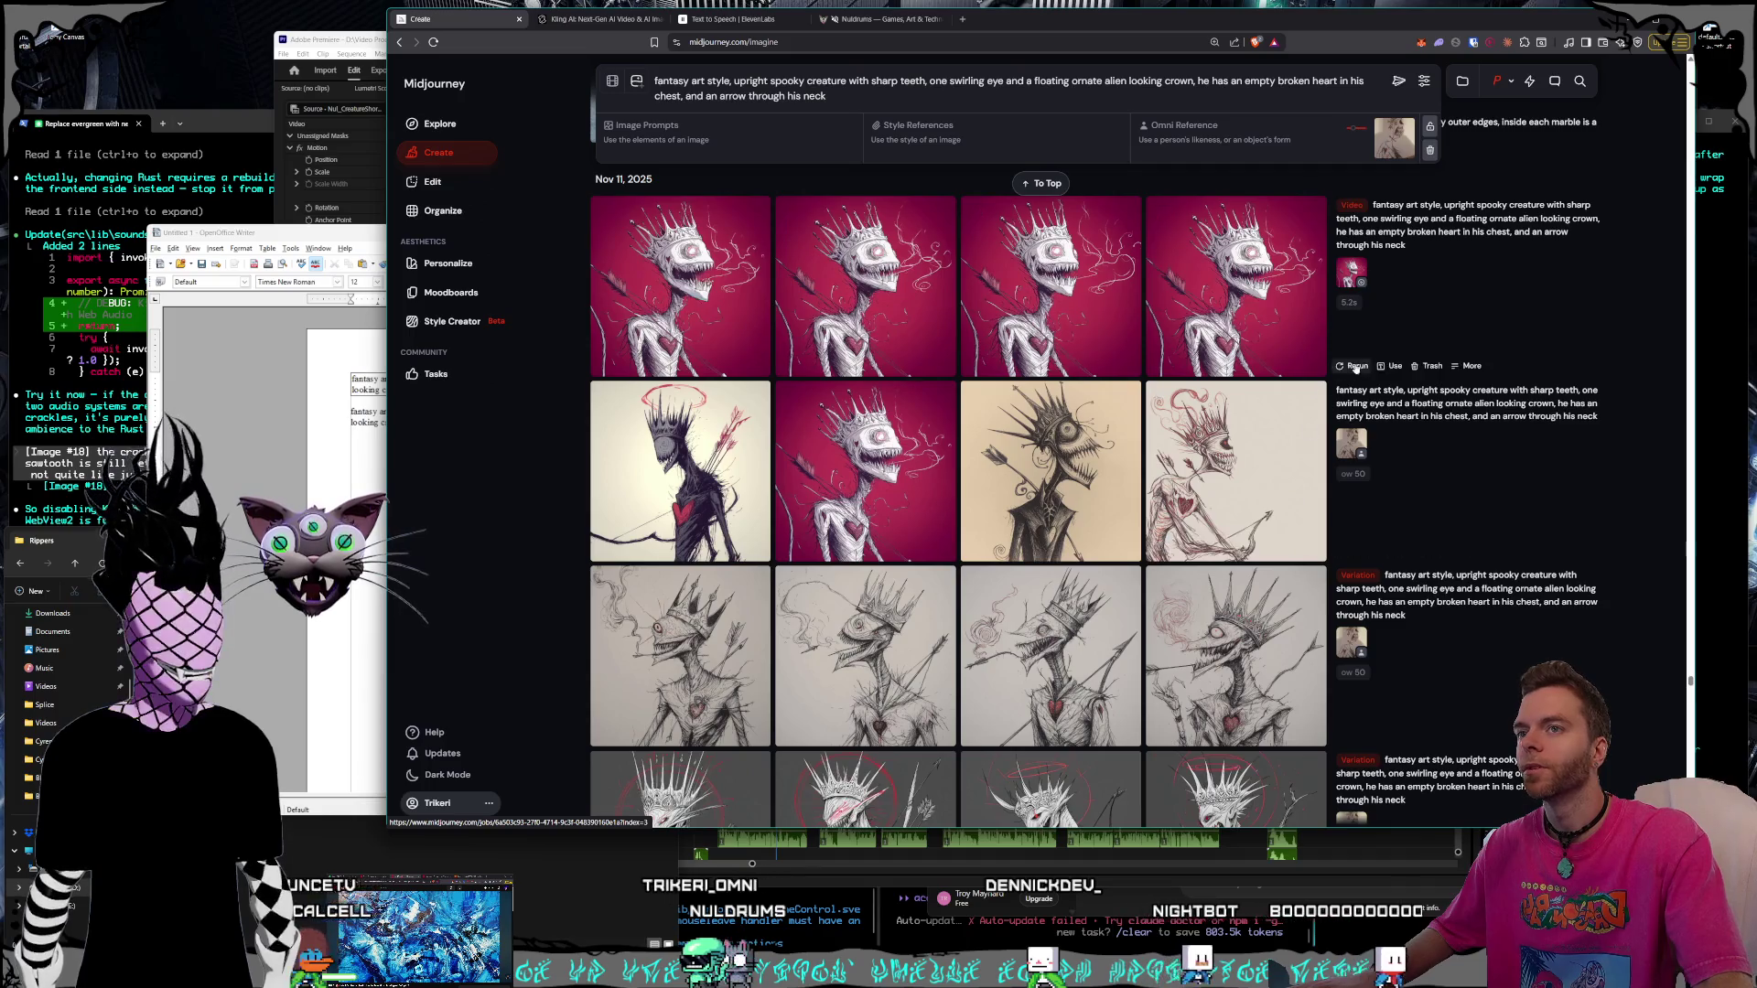
pyautogui.moveTo(1467, 404)
pyautogui.tripleClick(1336, 391)
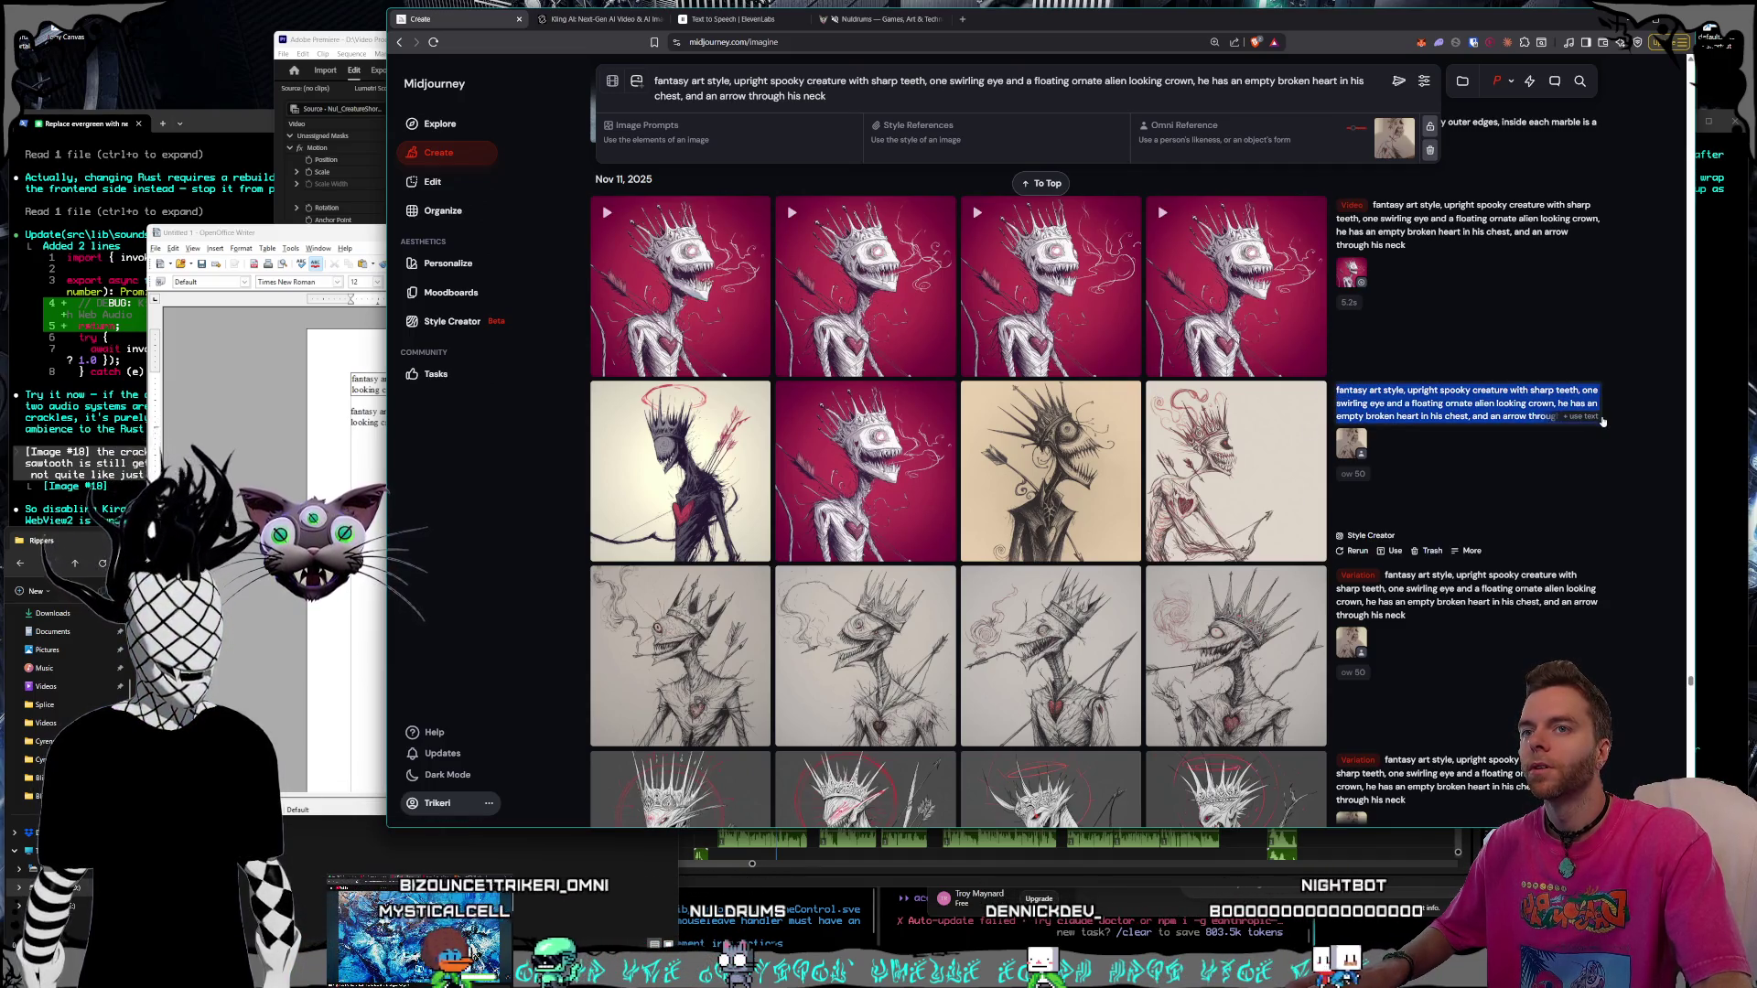
pyautogui.hotkey('alt', 'Tab')
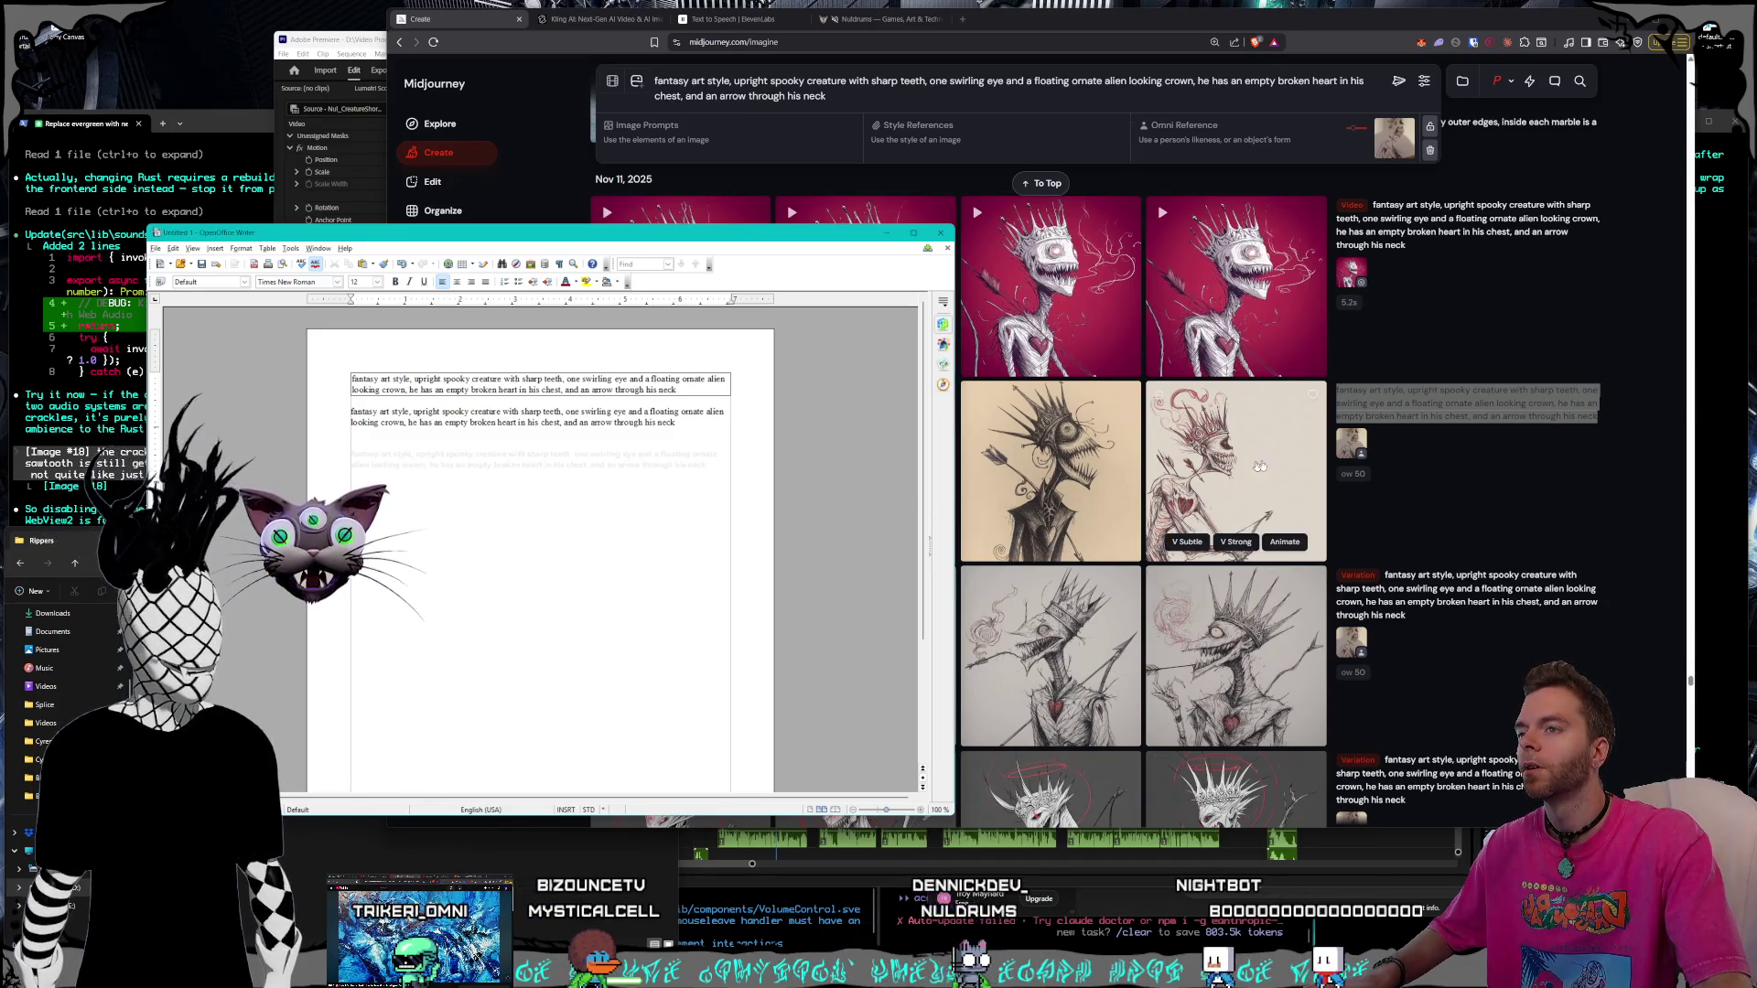
pyautogui.hotkey('alt', 'Tab')
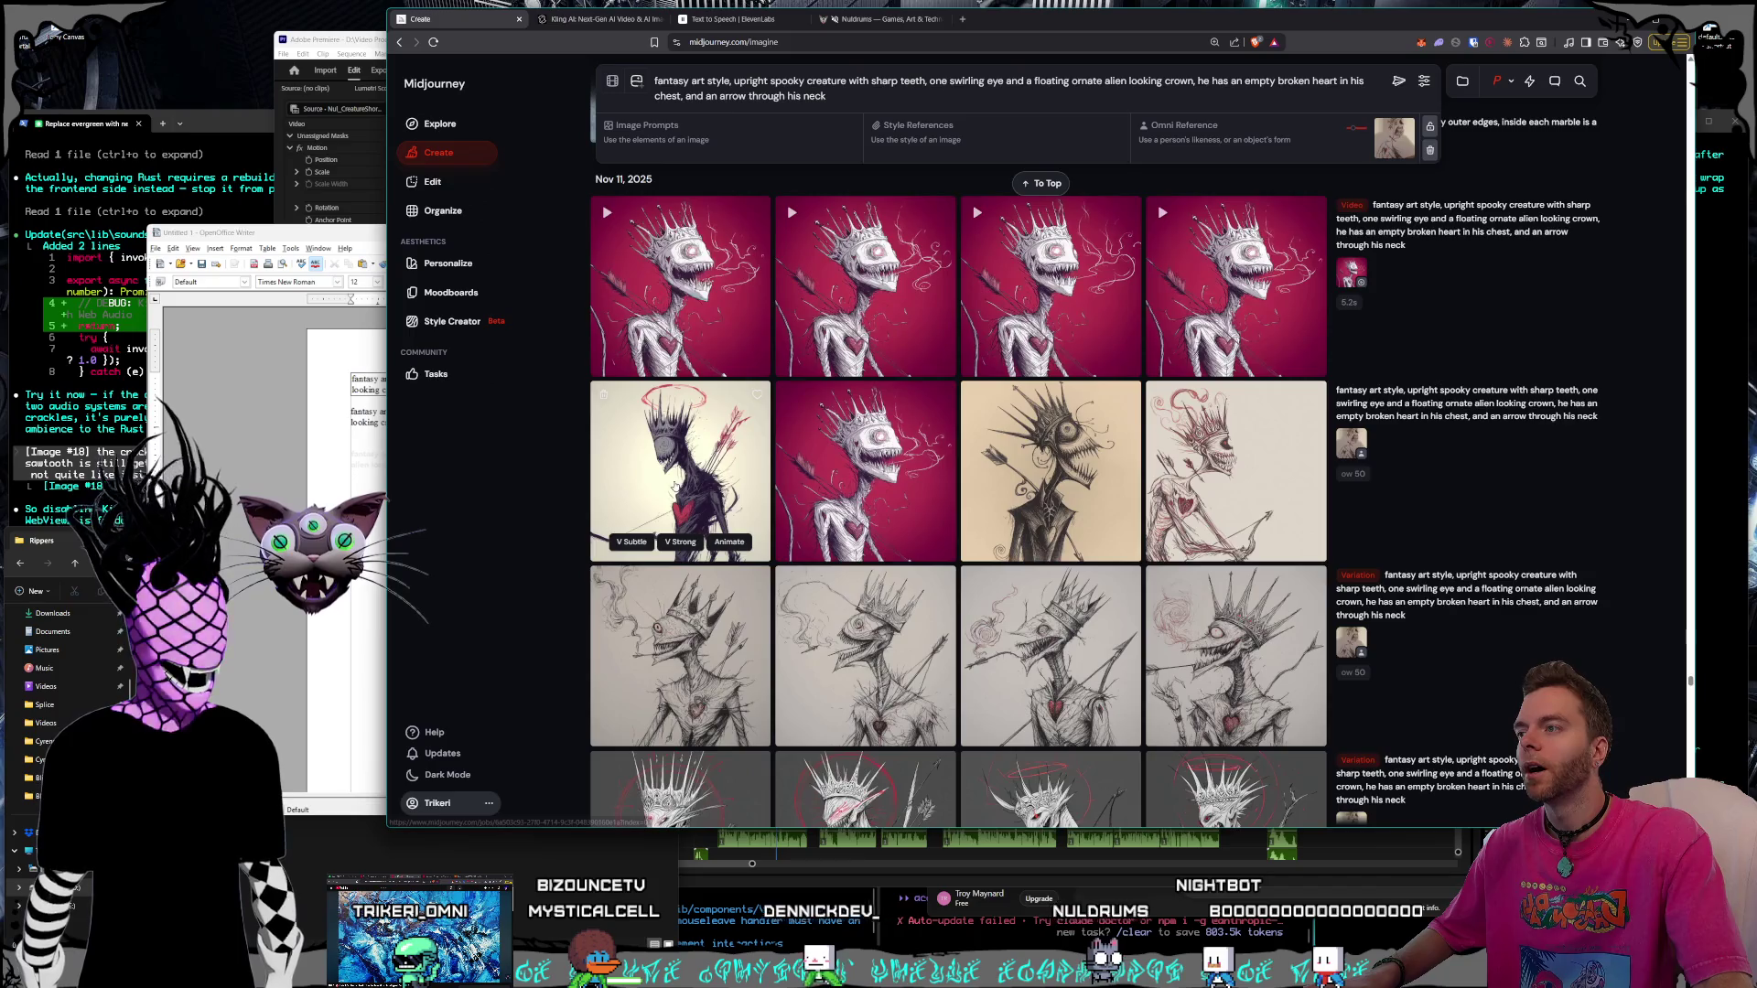
pyautogui.click(686, 468)
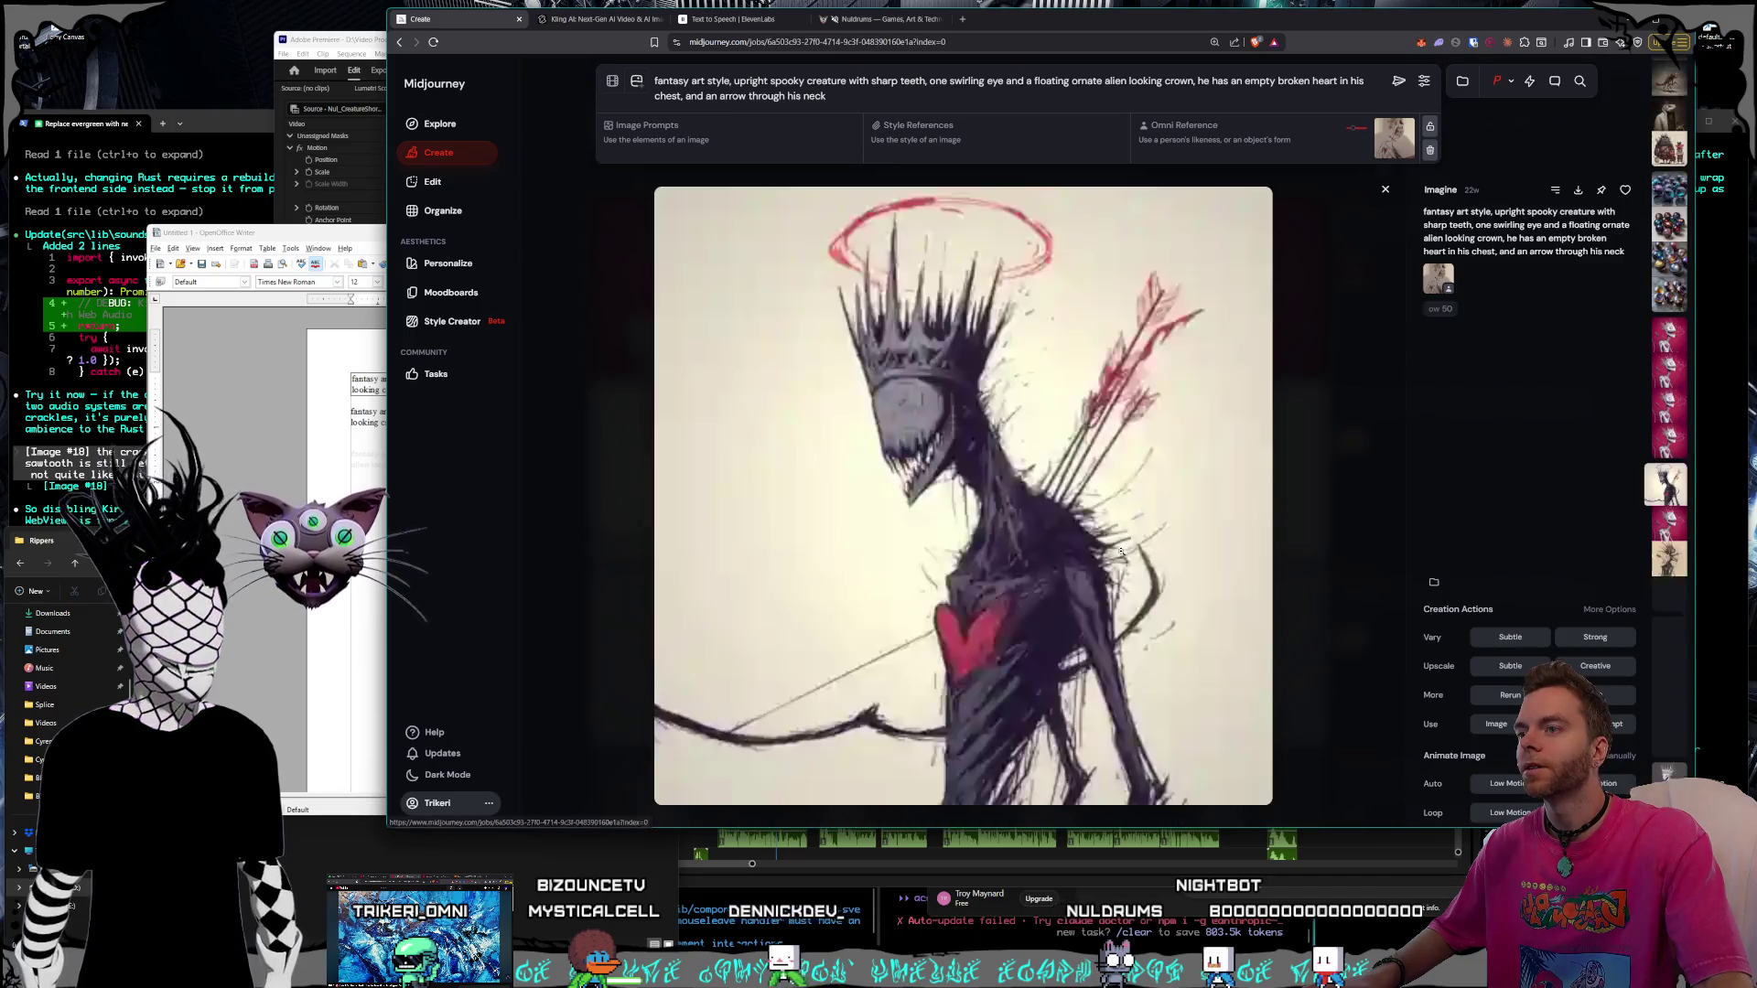
pyautogui.click(1334, 539)
pyautogui.moveTo(1236, 471)
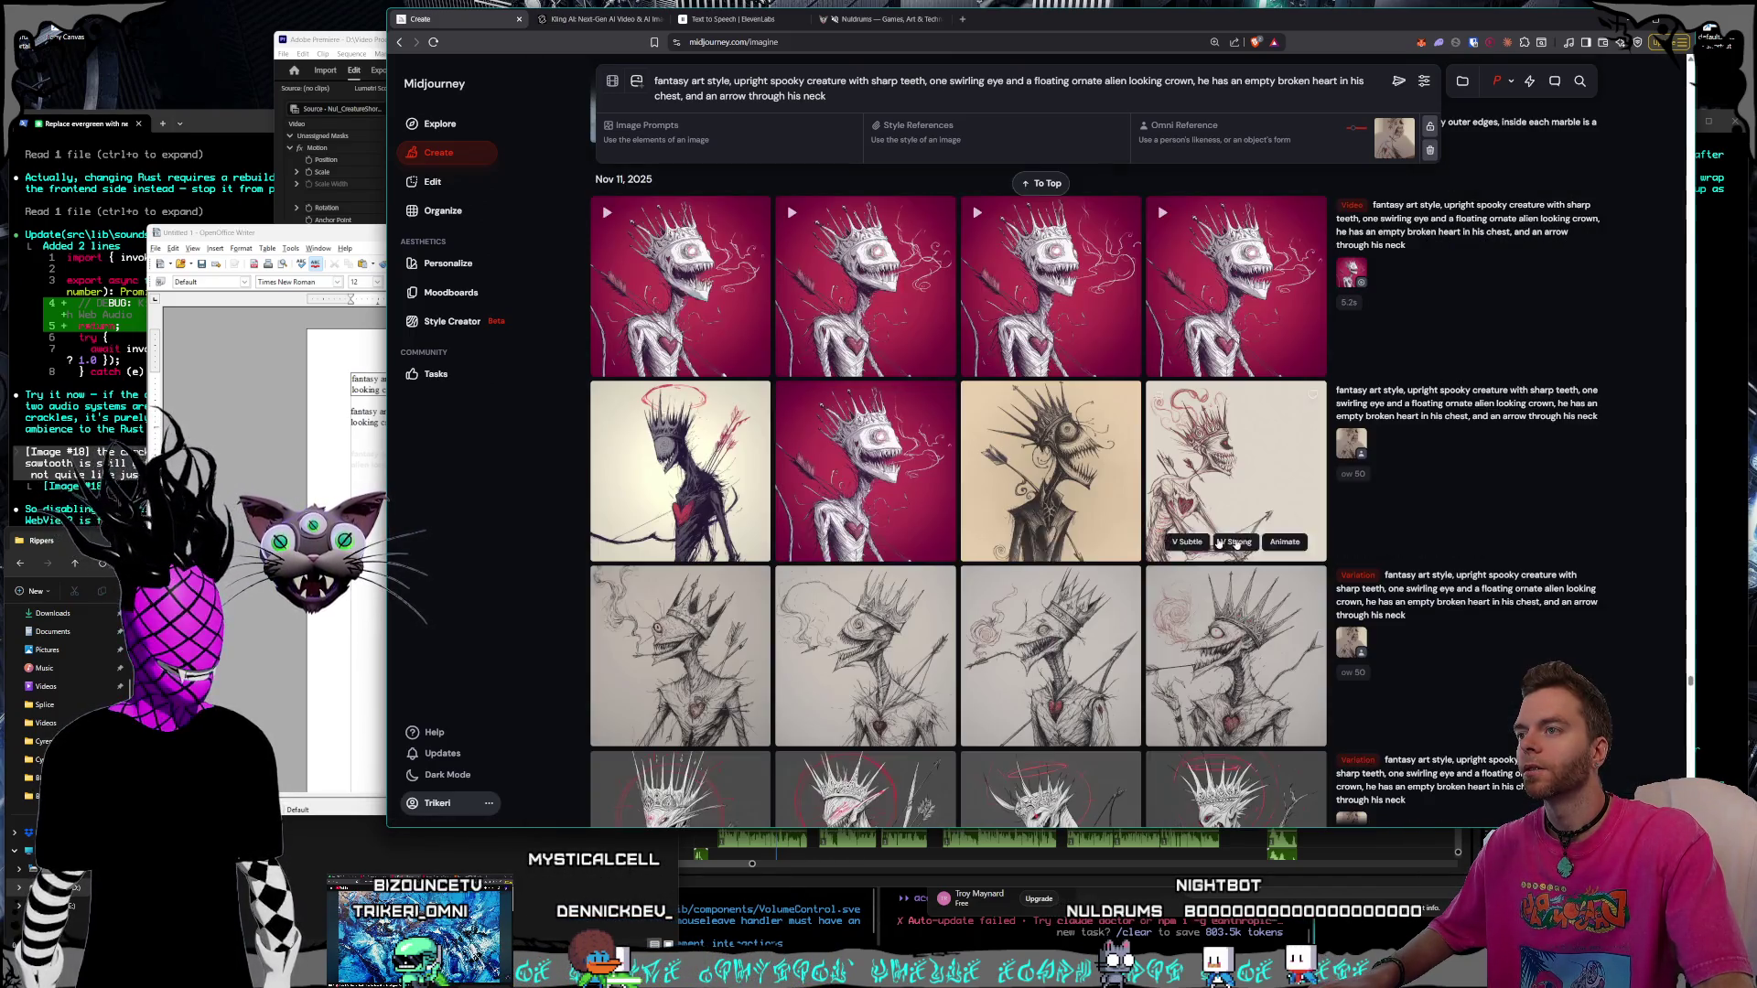
pyautogui.click(810, 448)
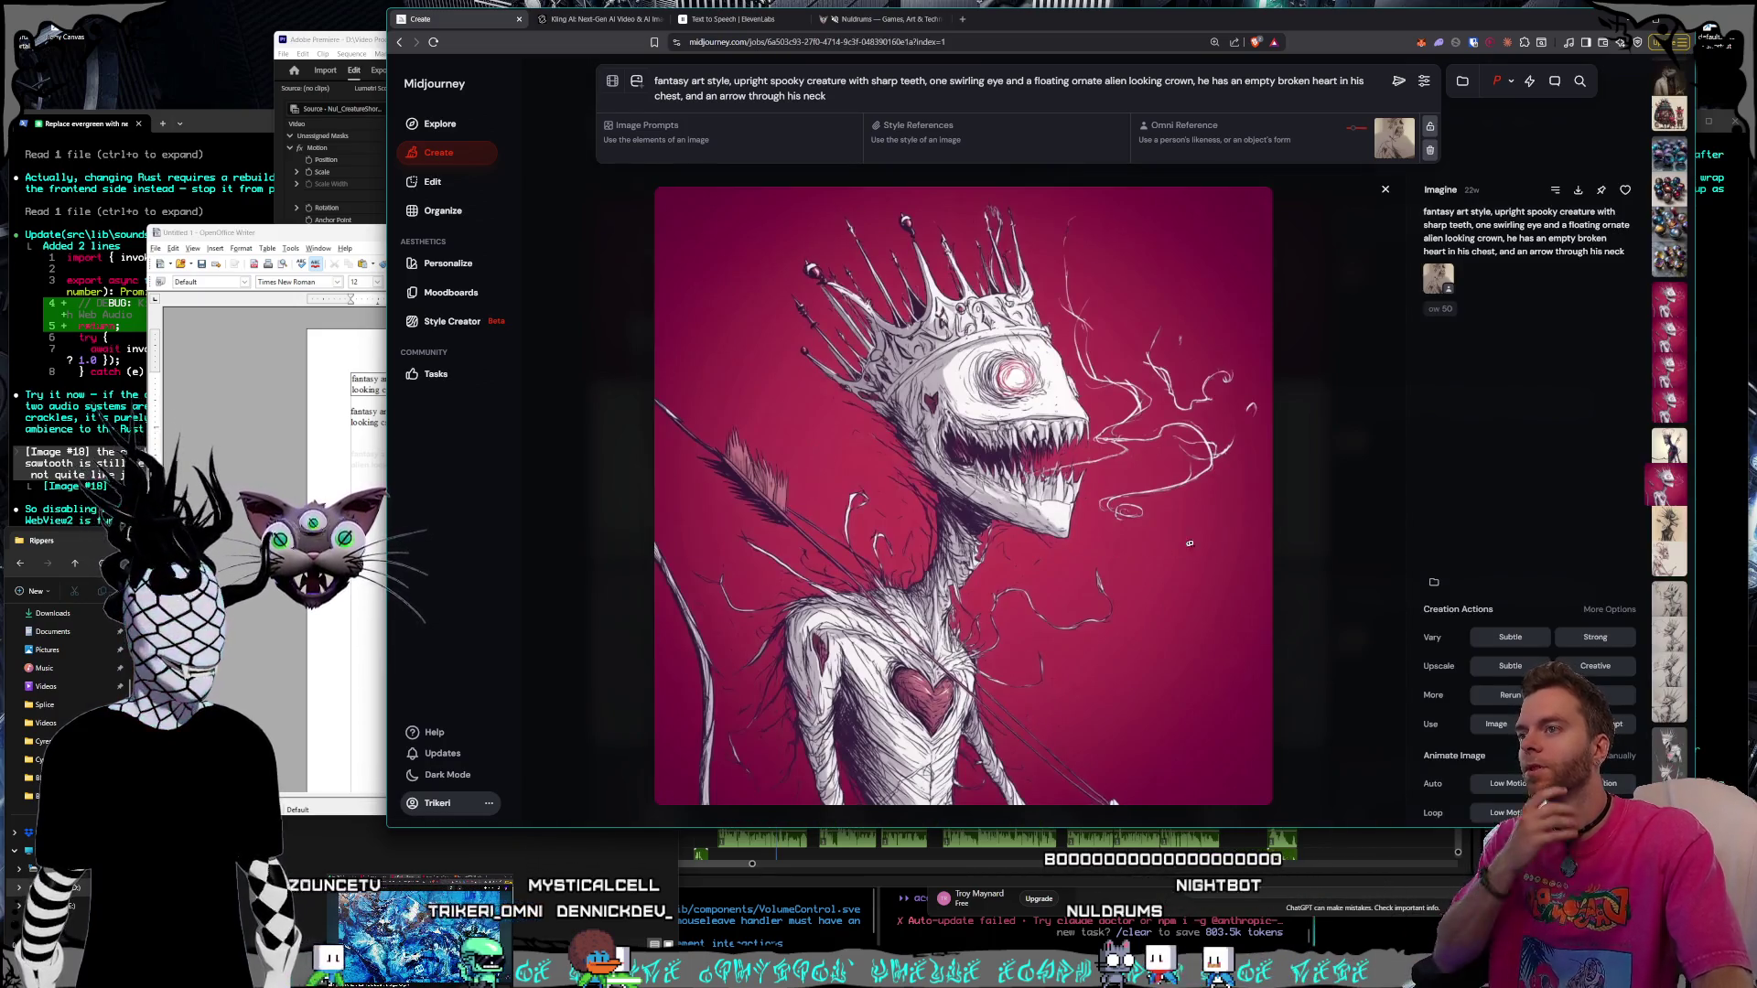
pyautogui.click(1310, 538)
pyautogui.moveTo(1235, 470)
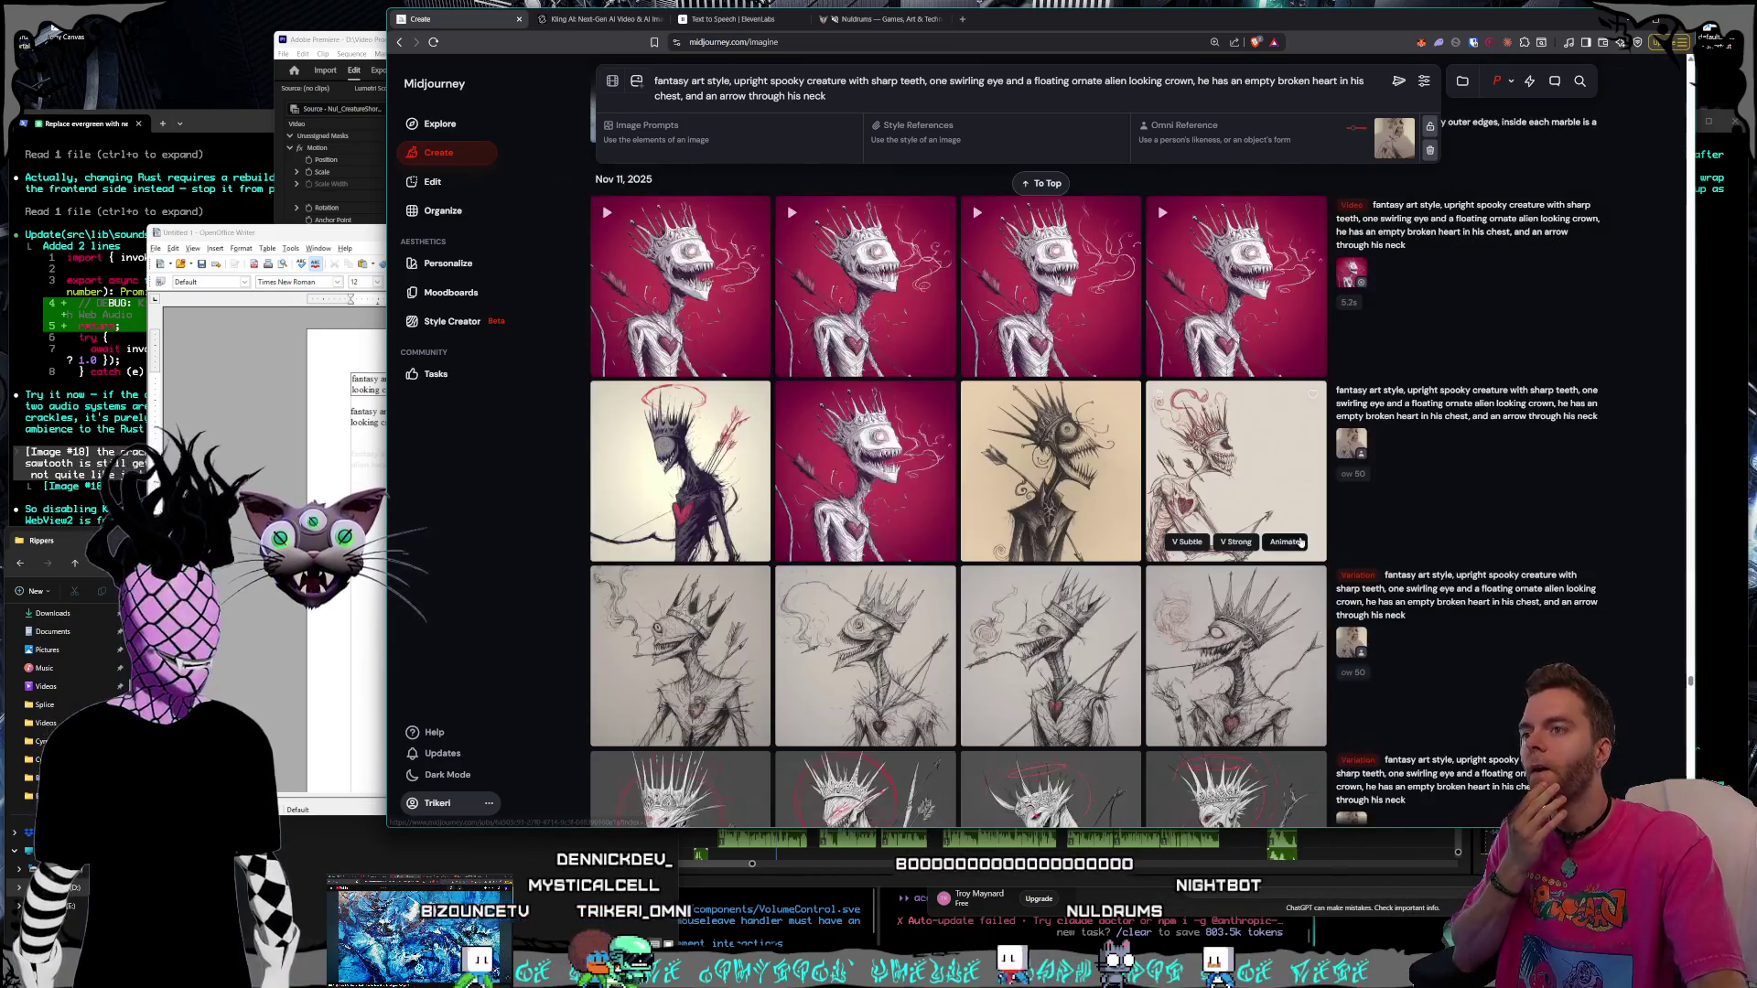
pyautogui.scroll(1, 1283, 536)
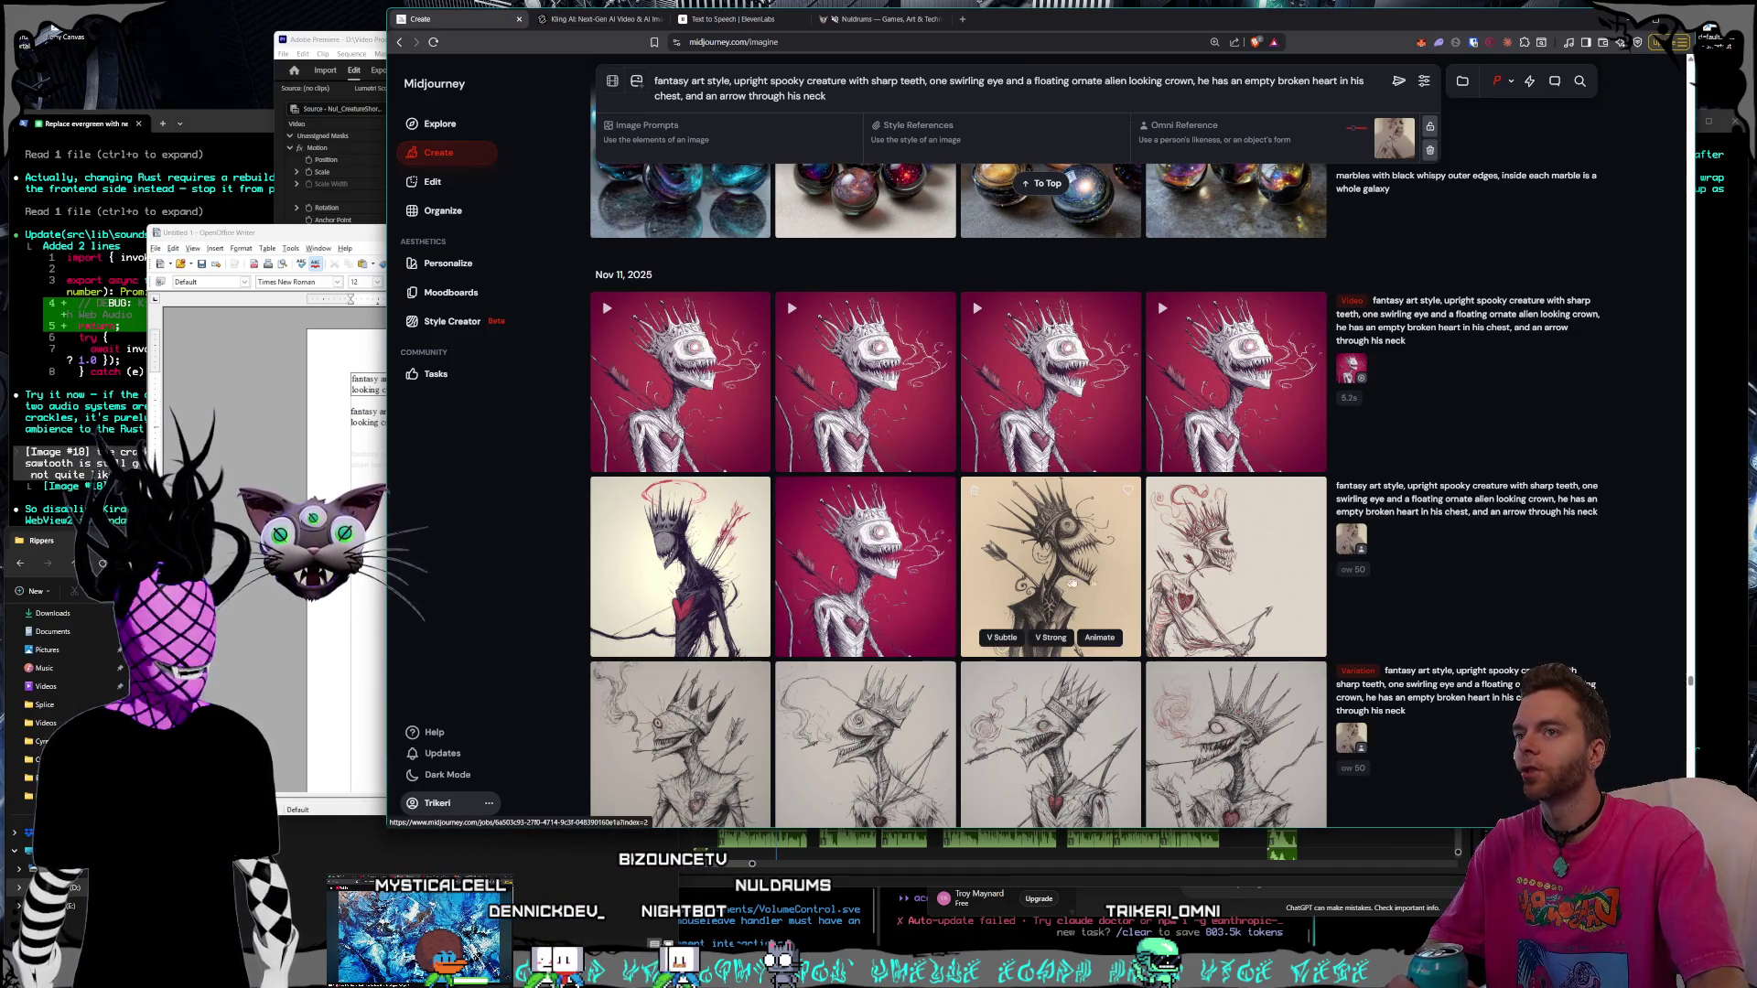
pyautogui.moveTo(1437, 527)
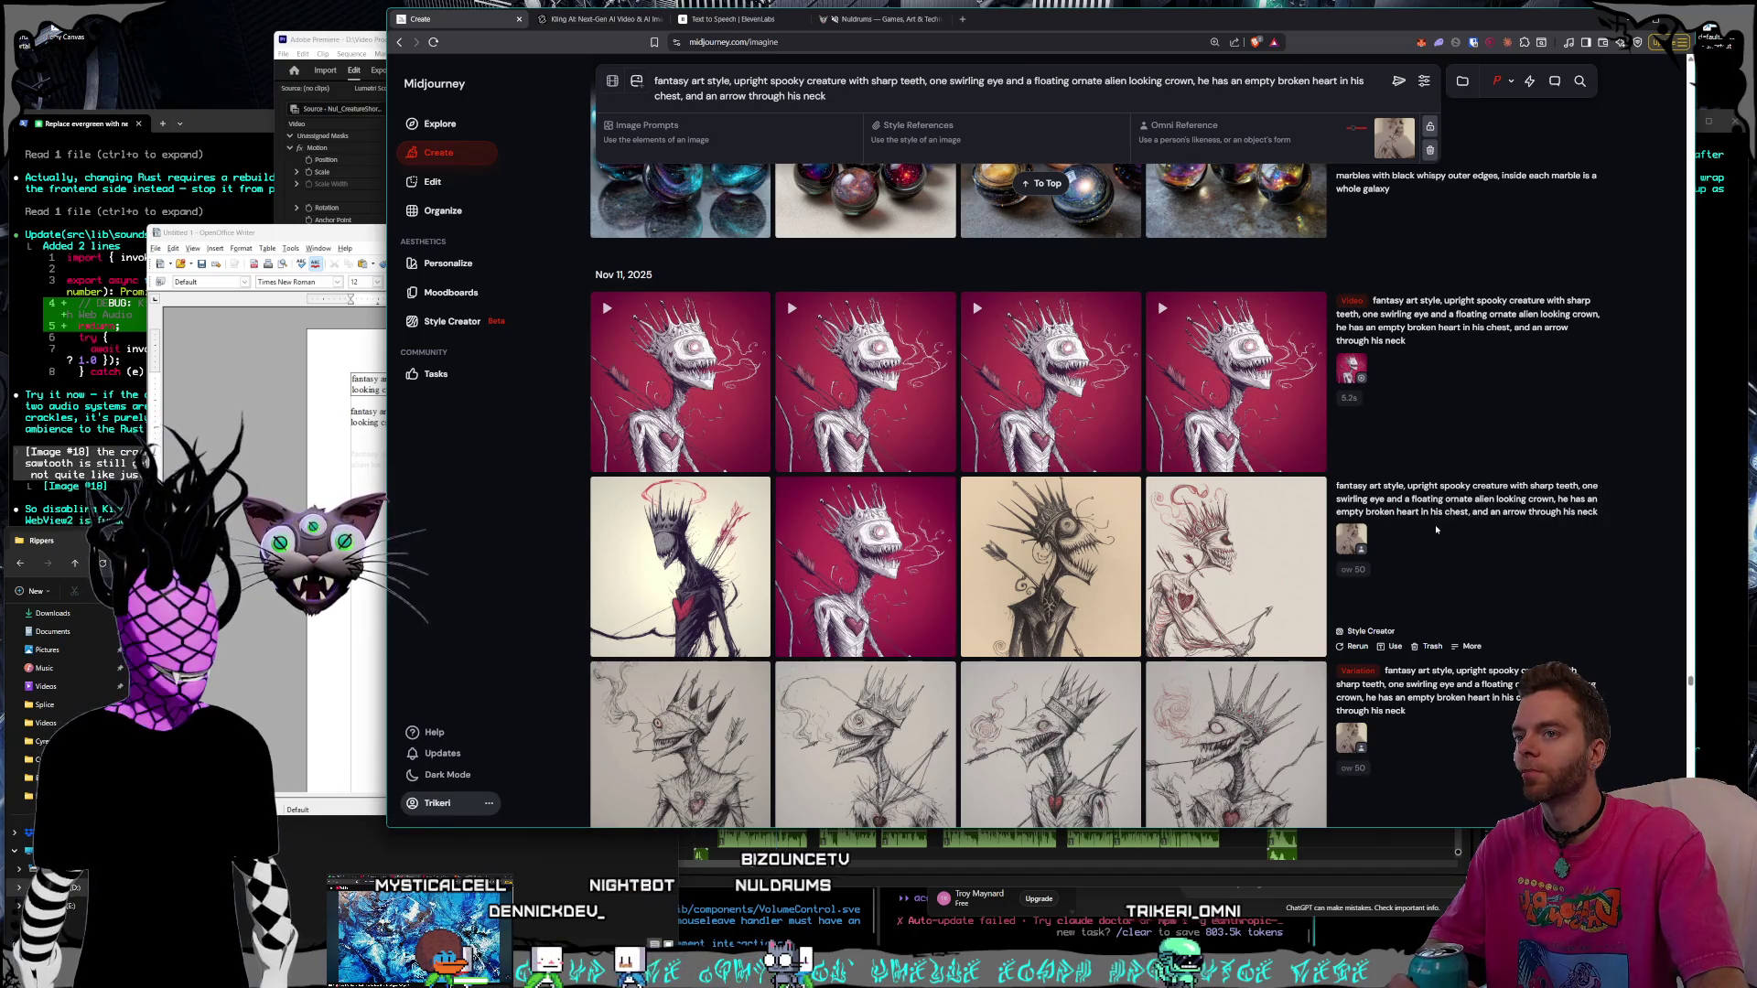
pyautogui.scroll(3, 1434, 524)
pyautogui.scroll(5, 1435, 524)
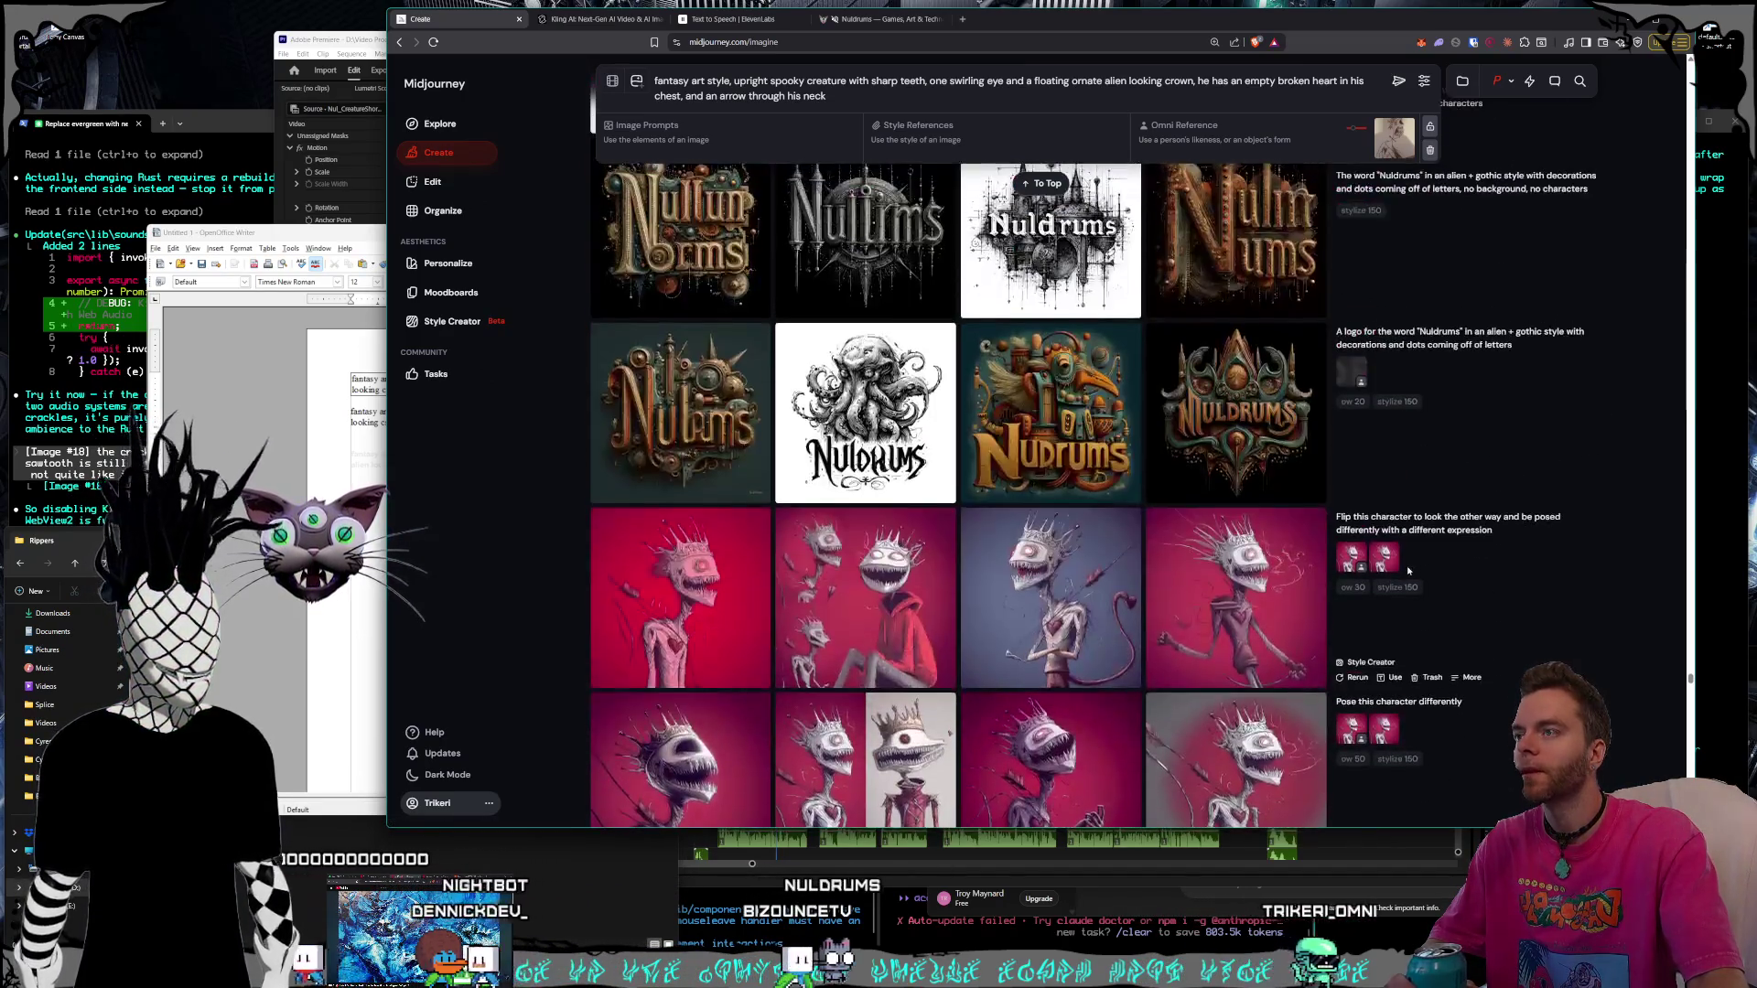
pyautogui.scroll(-2, 1407, 566)
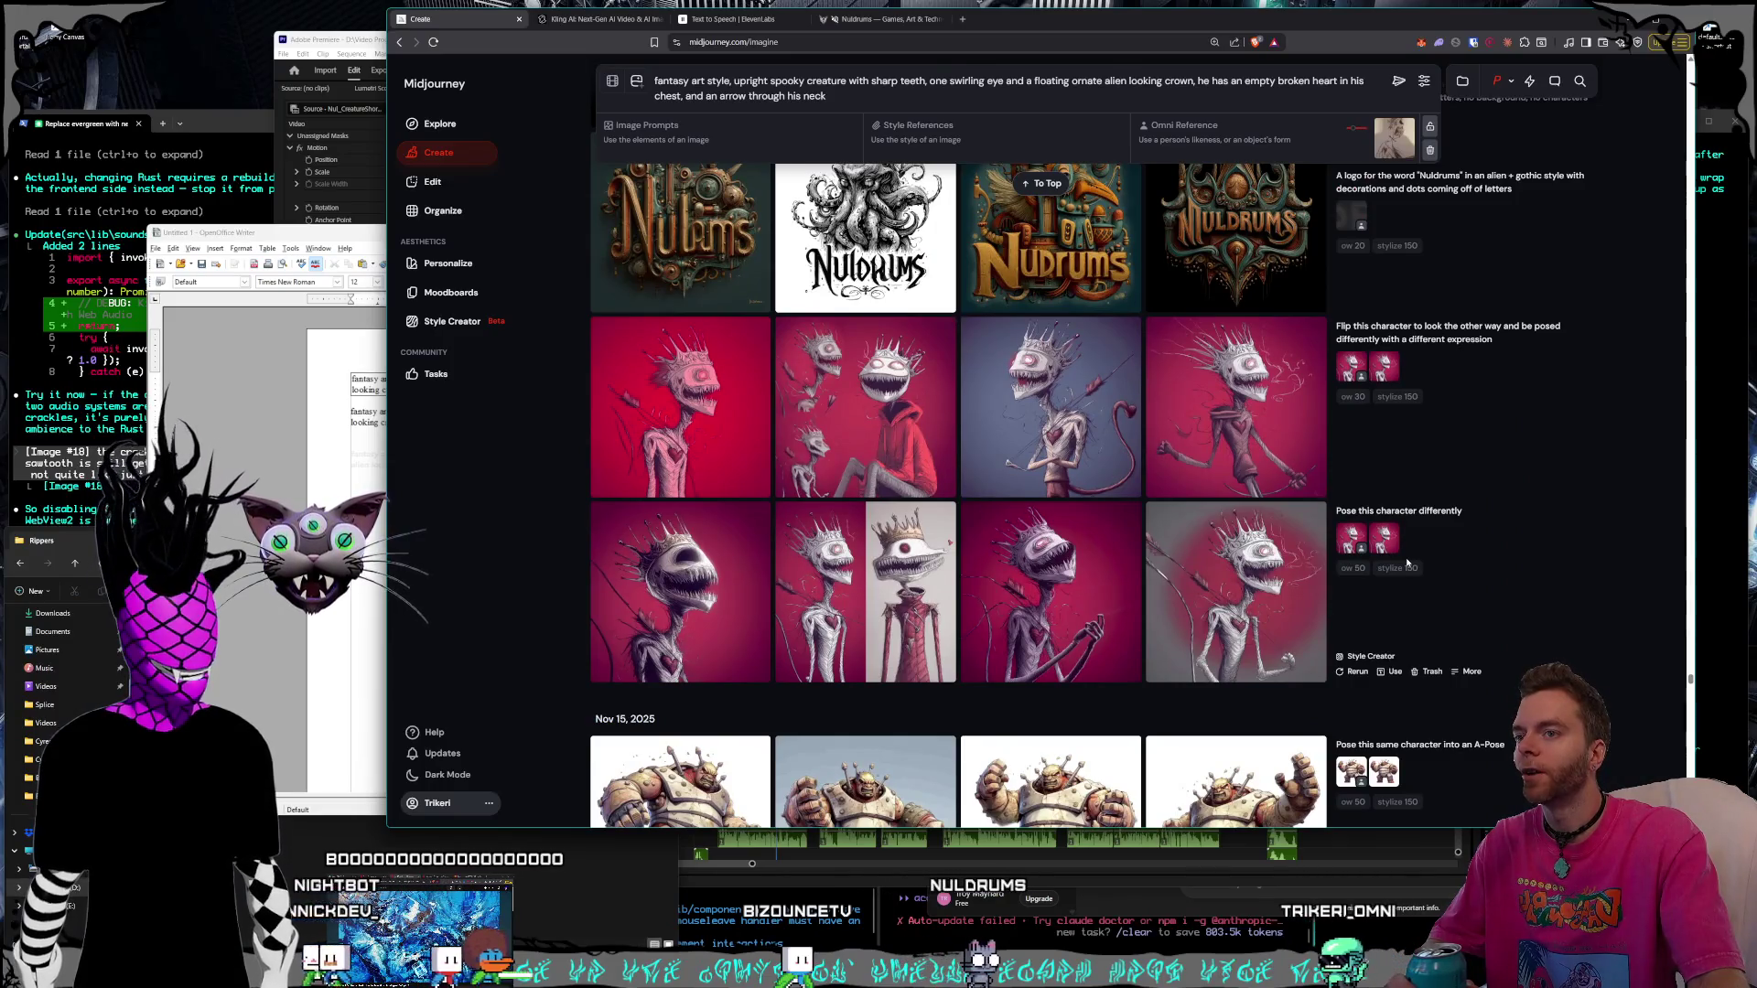
pyautogui.scroll(1, 1408, 563)
pyautogui.scroll(2, 1407, 563)
pyautogui.scroll(3, 1403, 569)
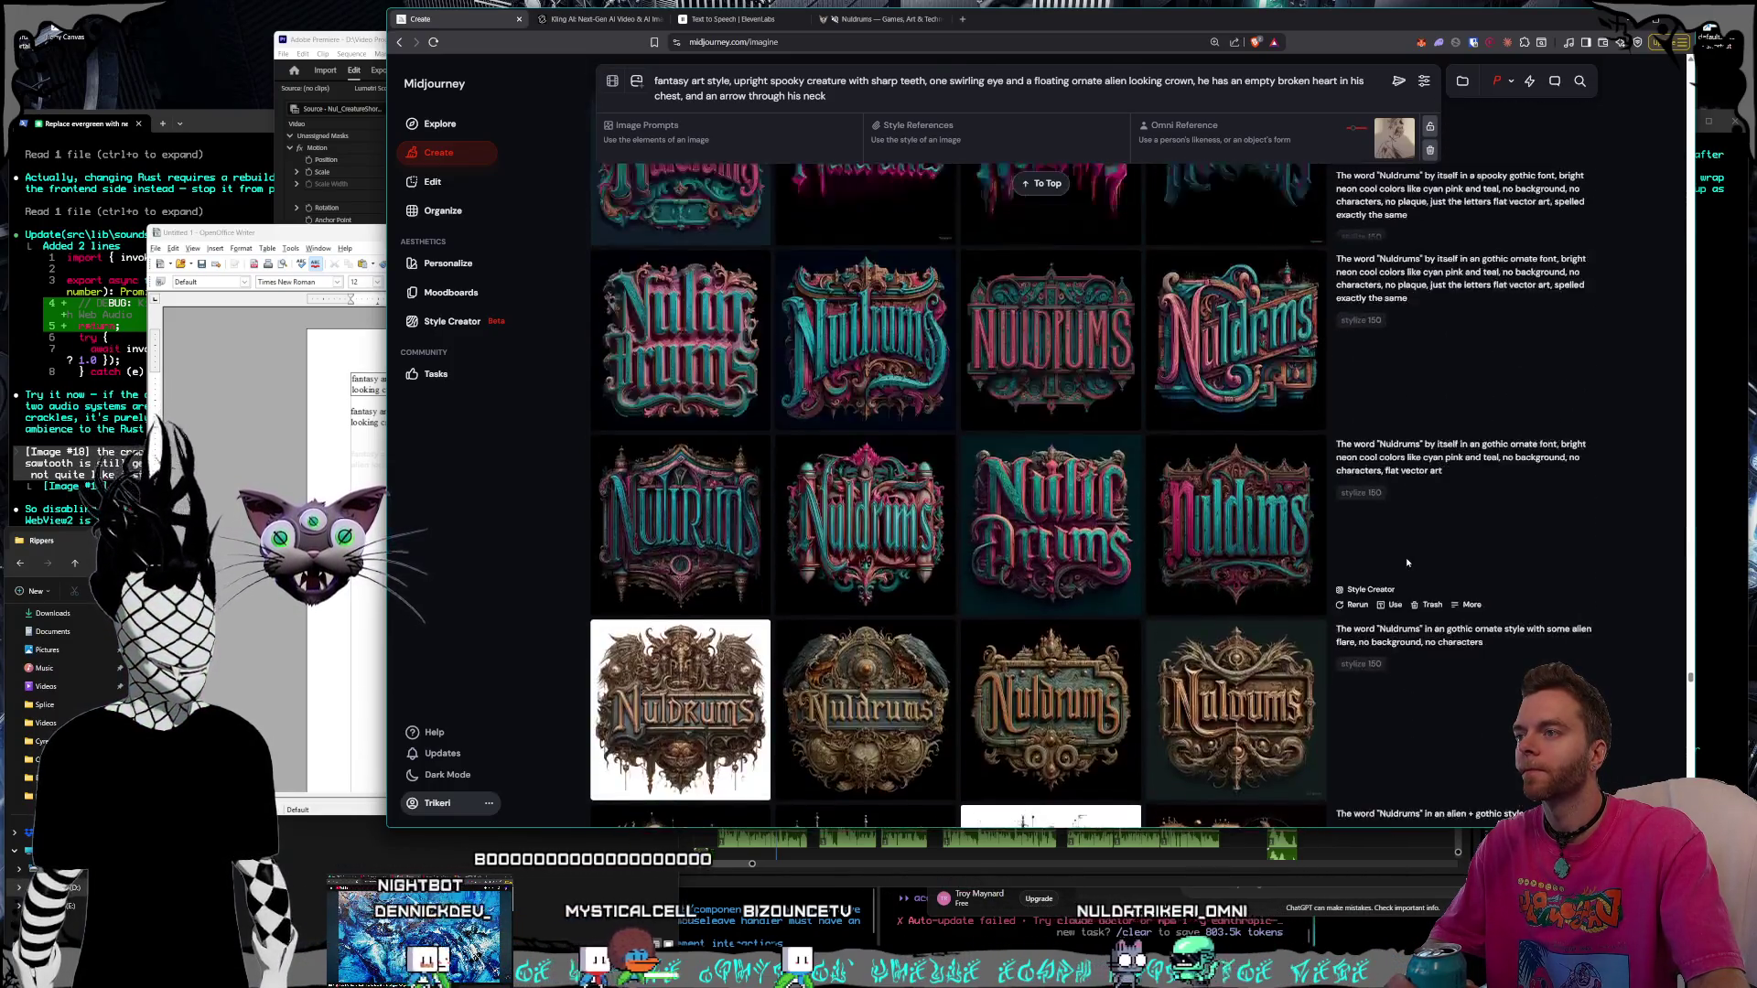
pyautogui.scroll(5, 1396, 578)
pyautogui.scroll(5, 1396, 578)
pyautogui.scroll(5, 1387, 585)
pyautogui.scroll(5, 1388, 586)
pyautogui.scroll(5, 1387, 600)
pyautogui.scroll(5, 1380, 592)
pyautogui.scroll(5, 1370, 582)
pyautogui.scroll(-10, 1354, 570)
pyautogui.scroll(-1, 1353, 569)
pyautogui.scroll(-2, 1354, 571)
pyautogui.scroll(1, 1353, 571)
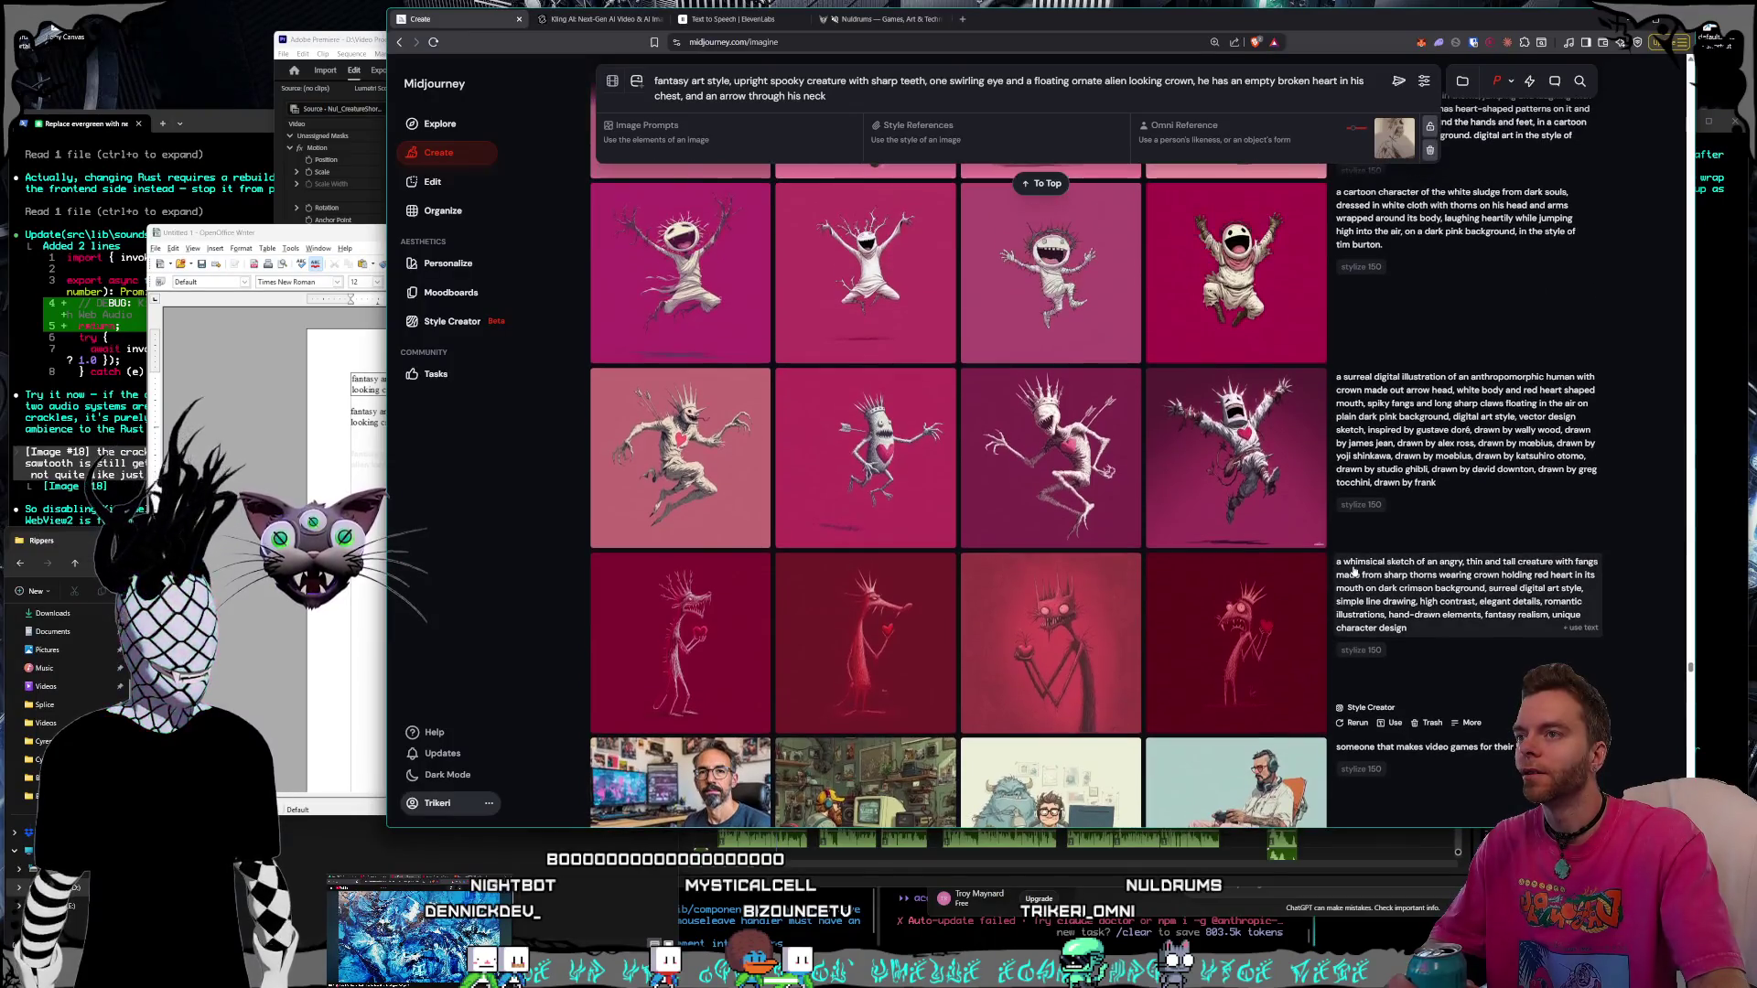
# Paste the surreal anthropomorphic-human prompt into Writer and delete the faded third paragraph
pyautogui.tripleClick(1346, 385)
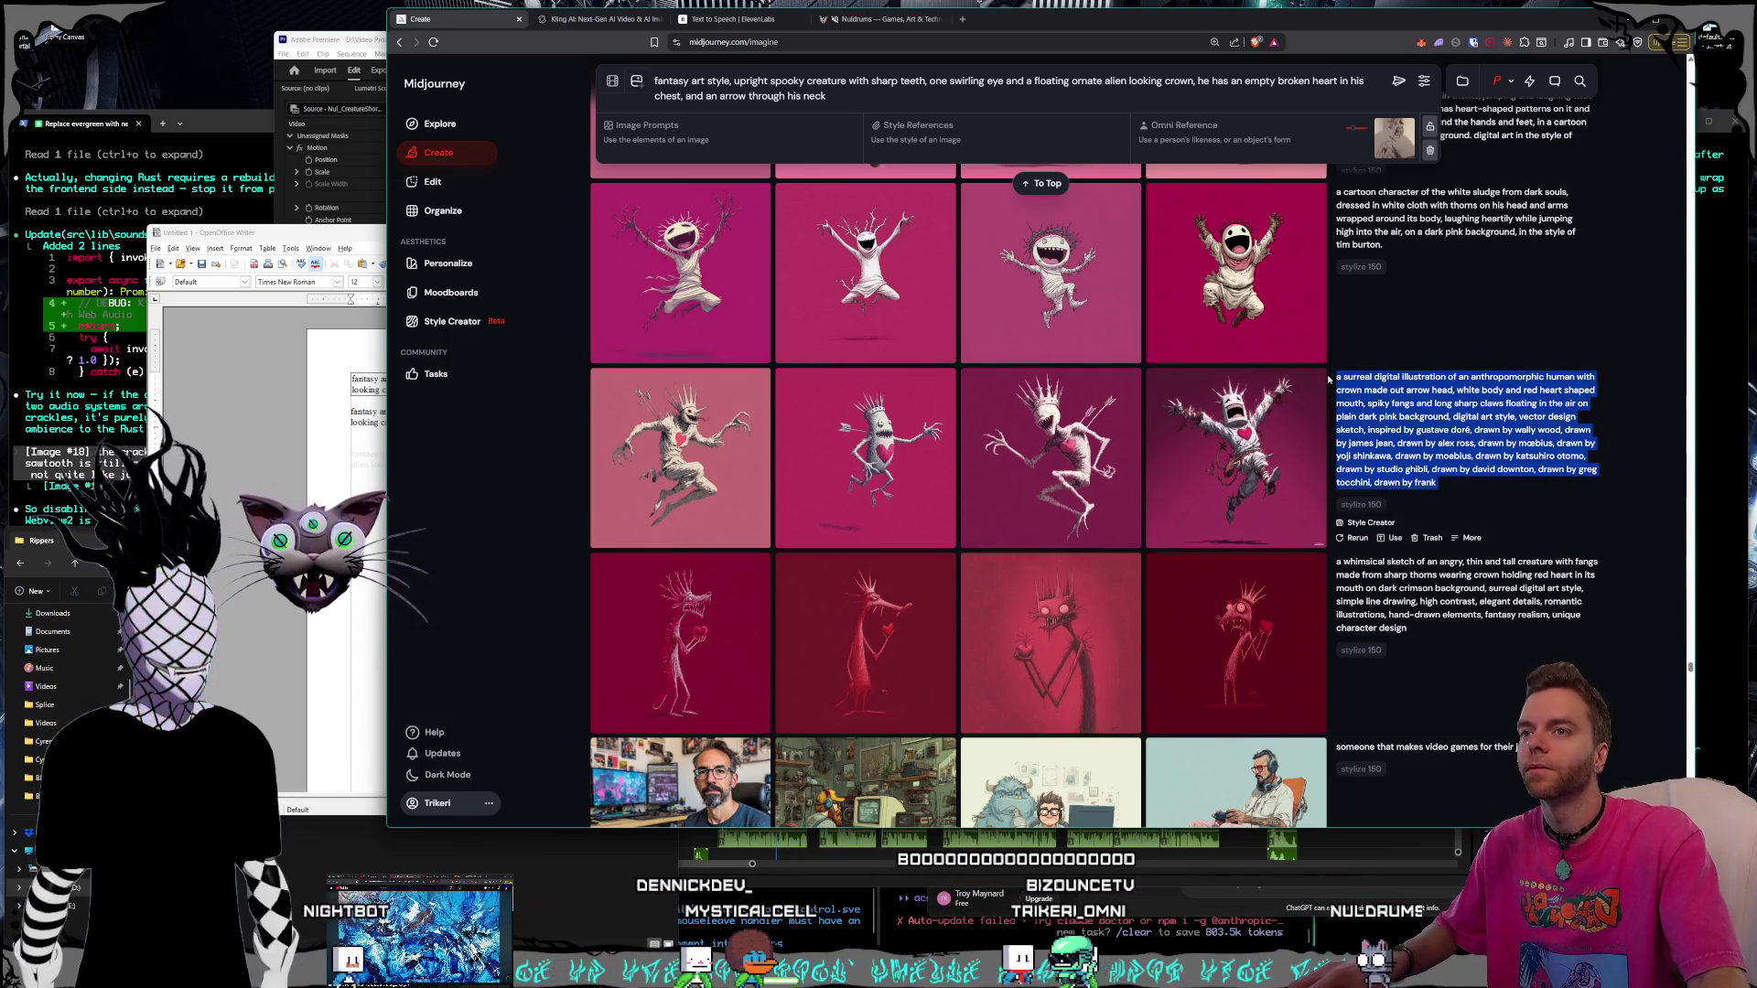
pyautogui.hotkey('alt', 'Tab')
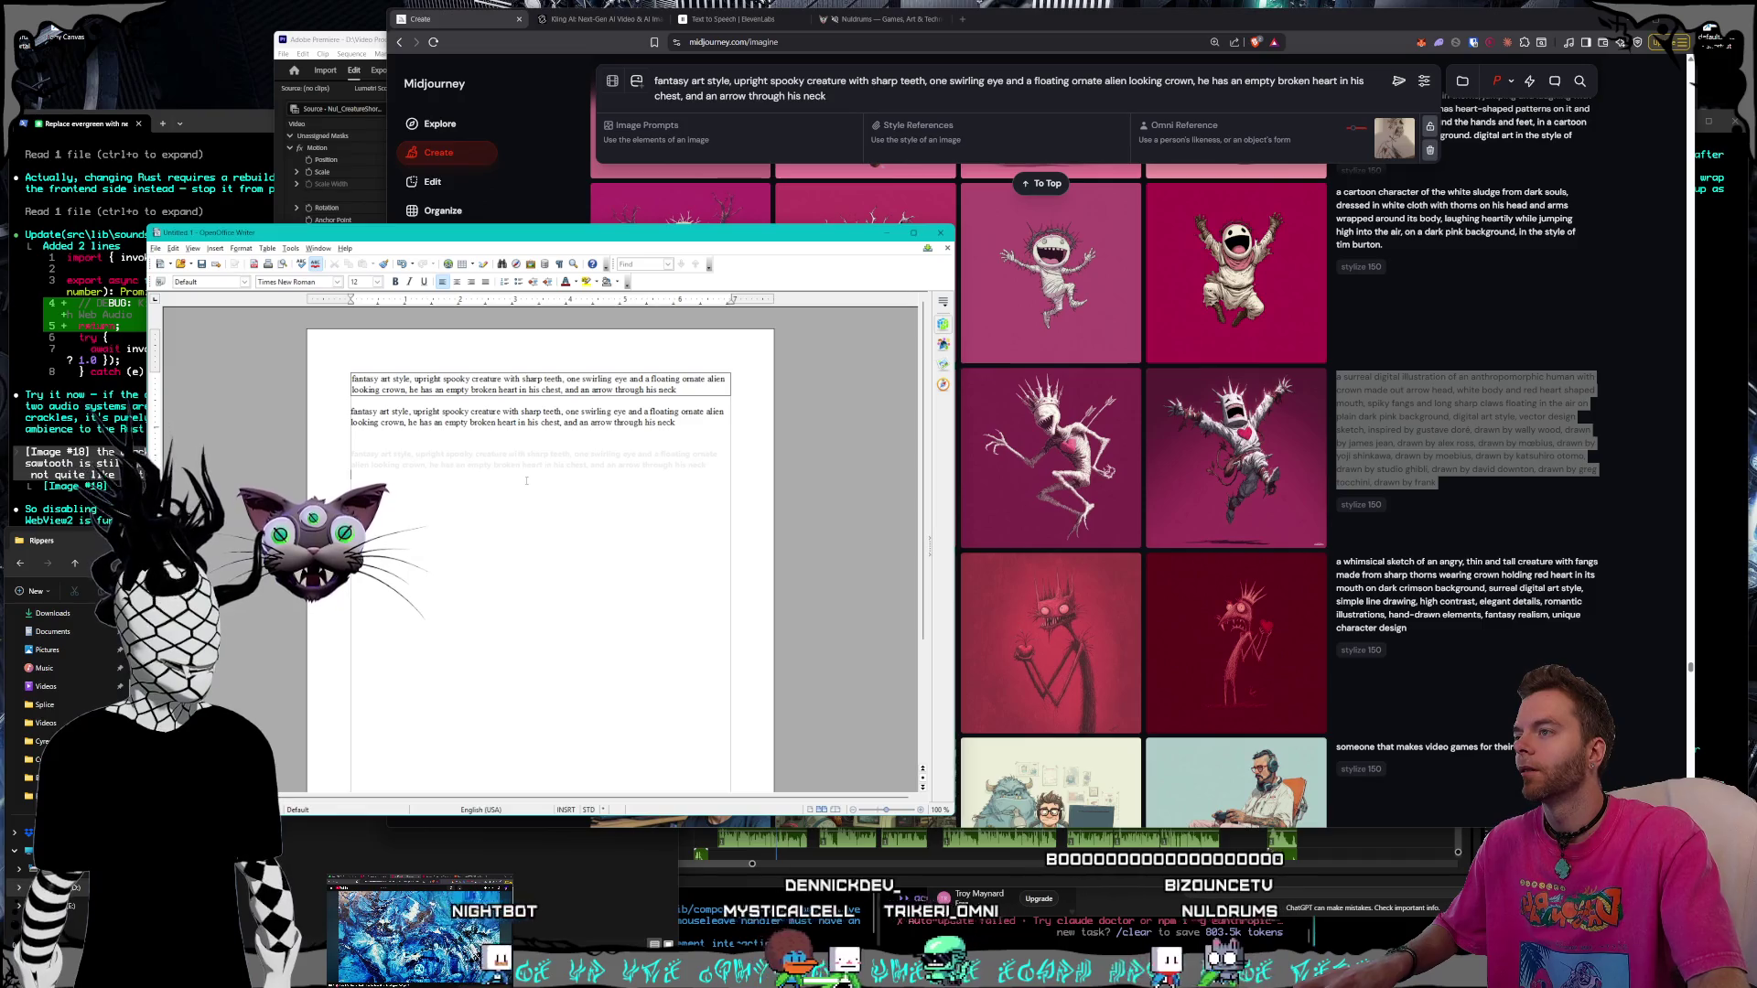
pyautogui.hotkey('ctrl', 'v')
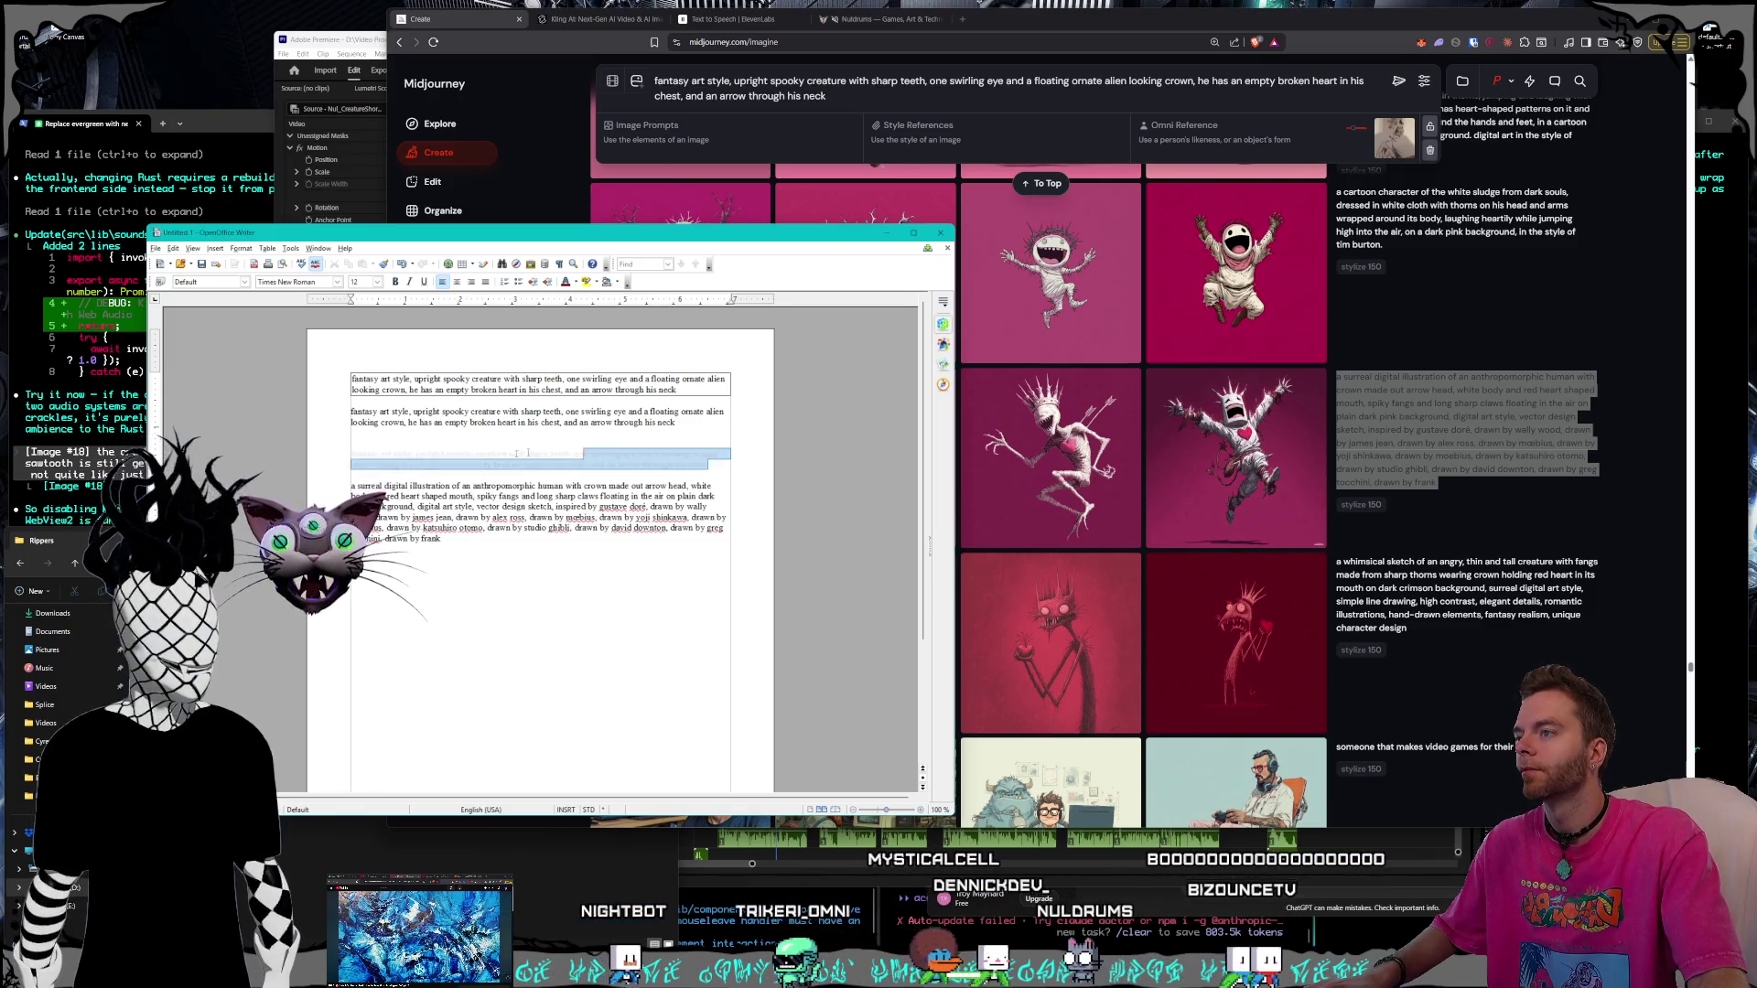
pyautogui.tripleClick(572, 451)
pyautogui.press('BackSpace')
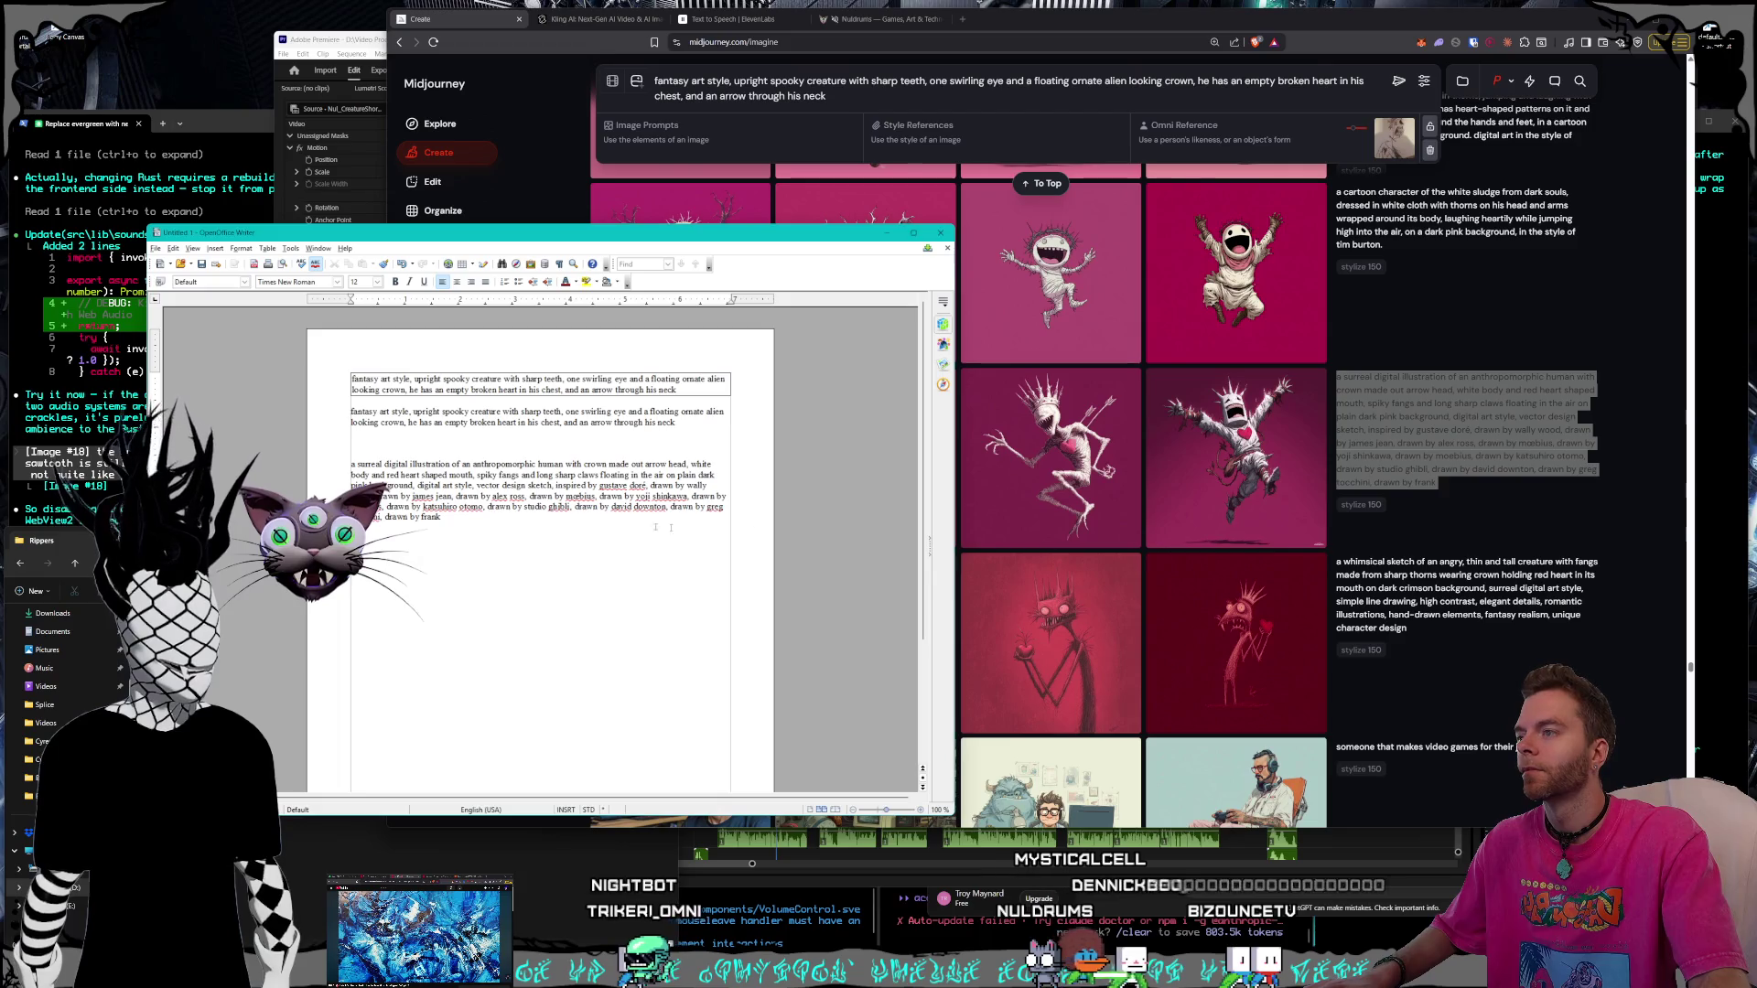
# Return the Midjourney feed to today's witch images and switch to the Premiere Pro project
pyautogui.click(1396, 524)
pyautogui.scroll(-5, 1397, 522)
pyautogui.scroll(-5, 1397, 549)
pyautogui.scroll(-5, 1400, 578)
pyautogui.scroll(-5, 1401, 614)
pyautogui.scroll(-5, 1401, 613)
pyautogui.scroll(-5, 1403, 625)
pyautogui.scroll(-5, 1403, 635)
pyautogui.scroll(-5, 1405, 648)
pyautogui.scroll(-5, 1404, 648)
pyautogui.scroll(-5, 1403, 645)
pyautogui.scroll(-5, 1402, 643)
pyautogui.scroll(-5, 1403, 641)
pyautogui.scroll(-5, 1403, 640)
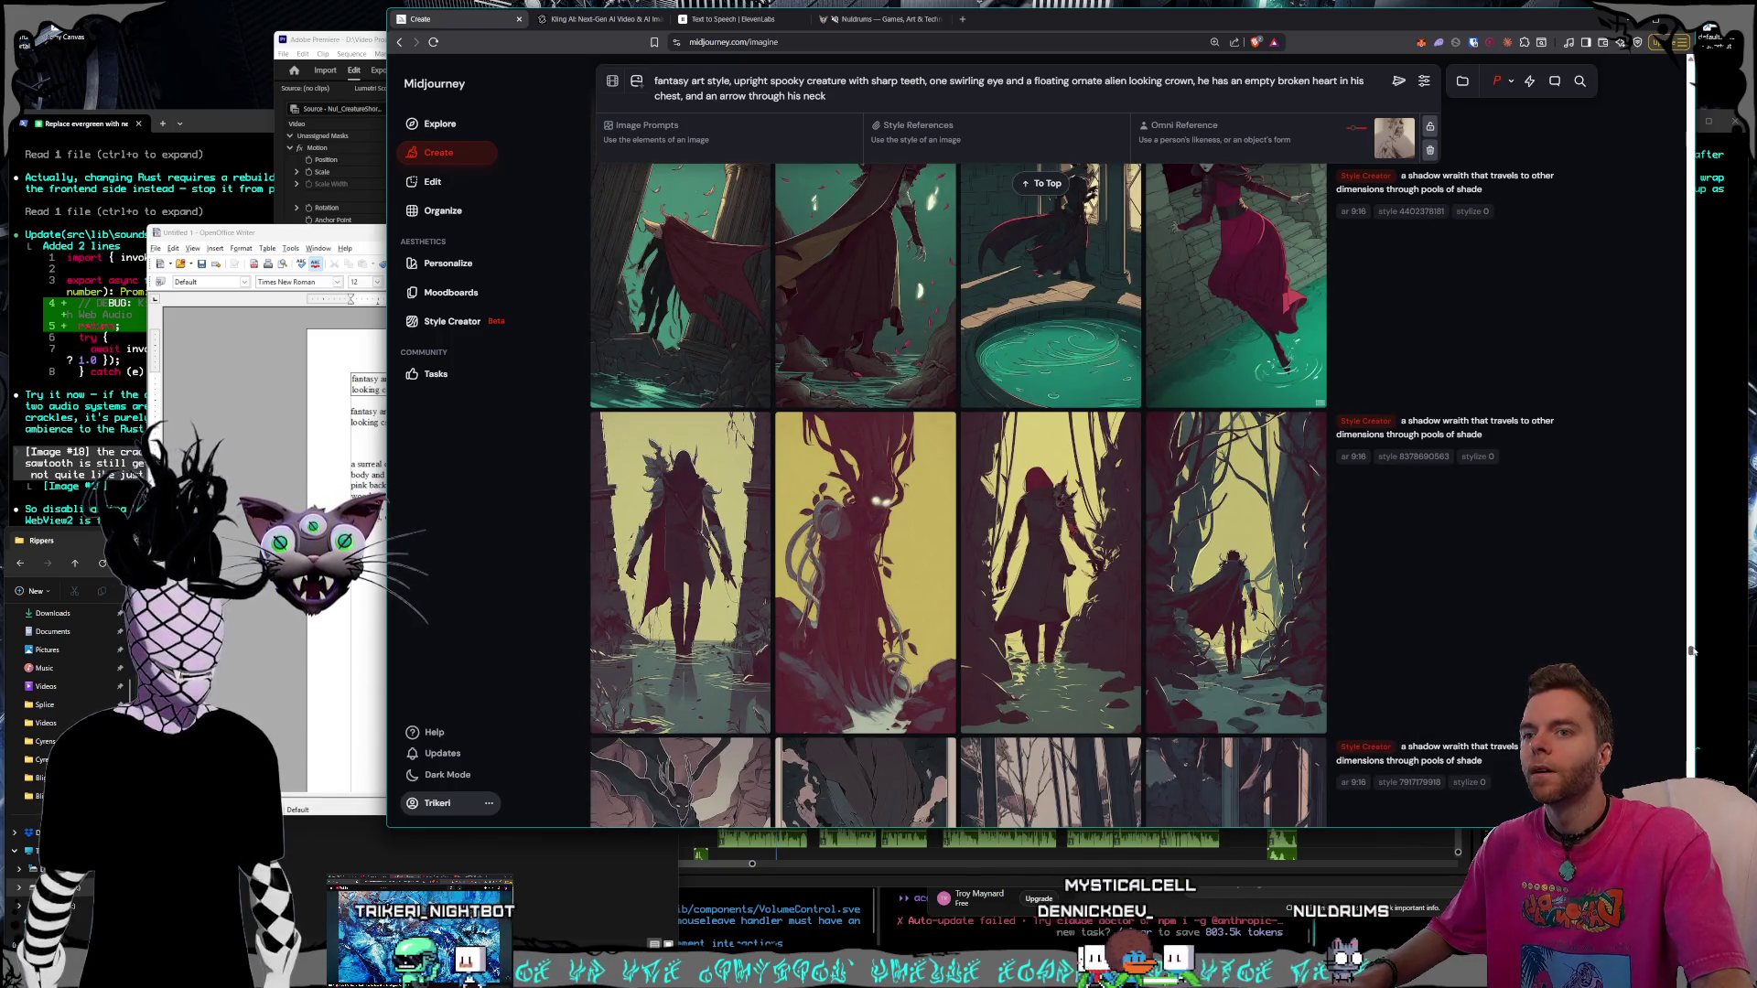
pyautogui.press('Home')
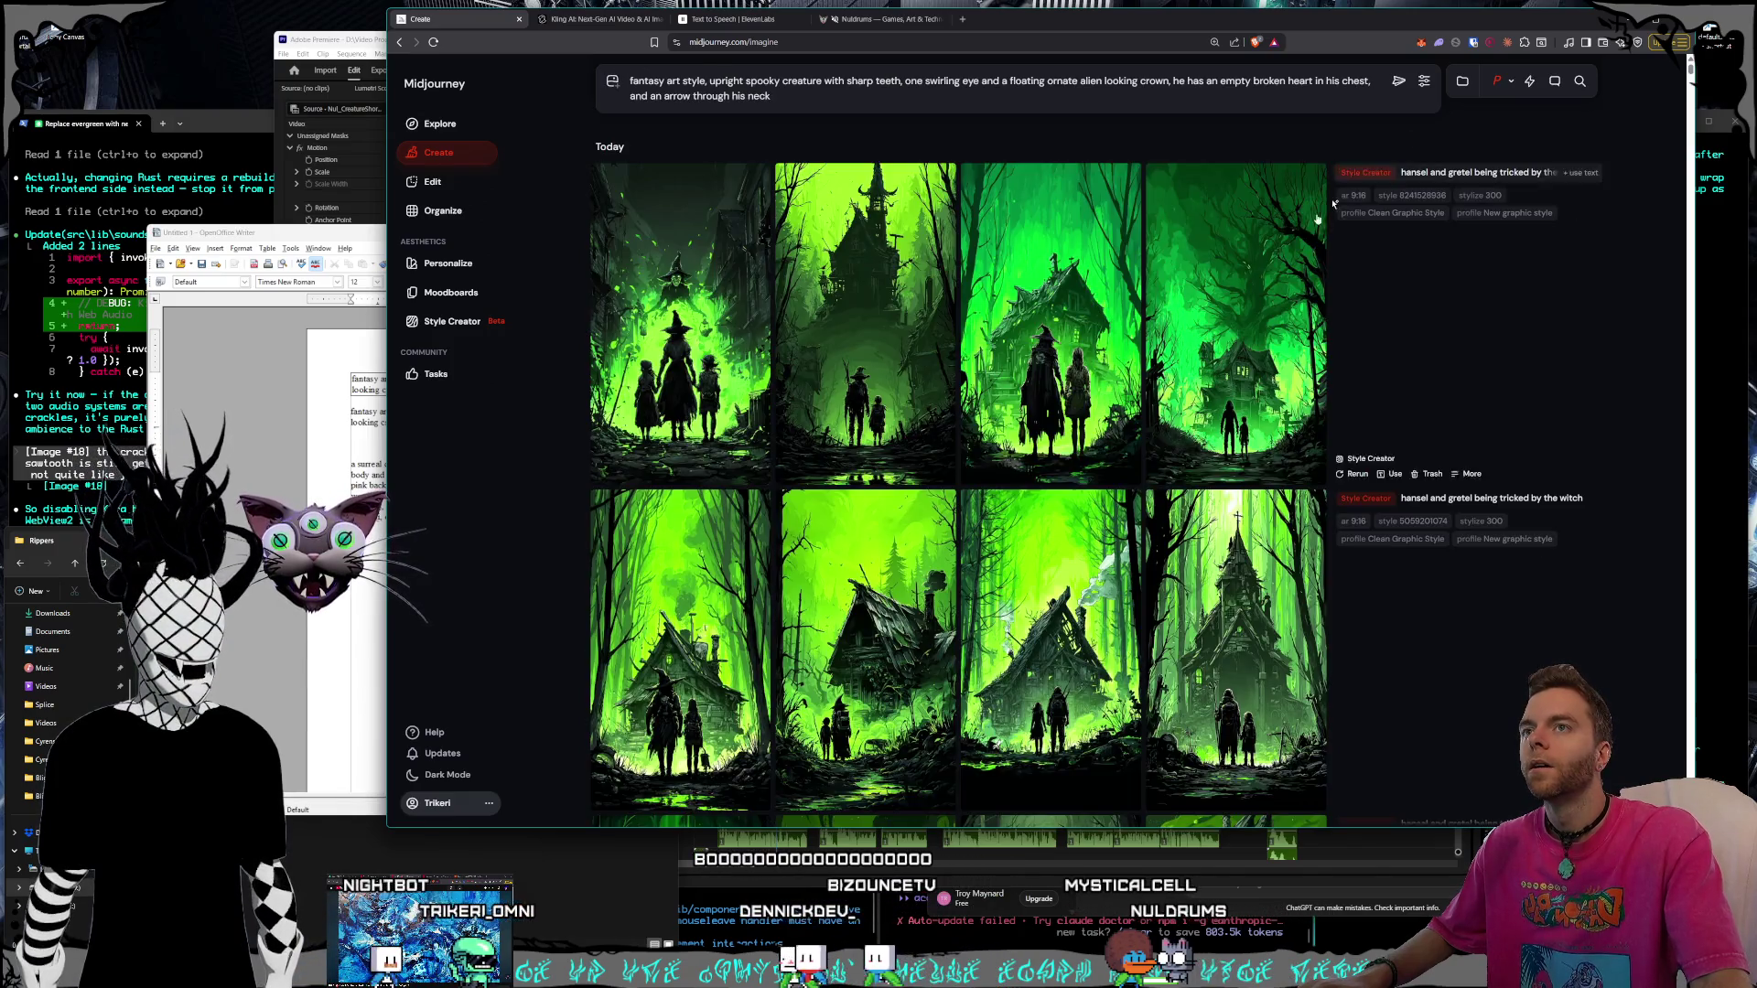
pyautogui.hotkey('alt', 'Tab')
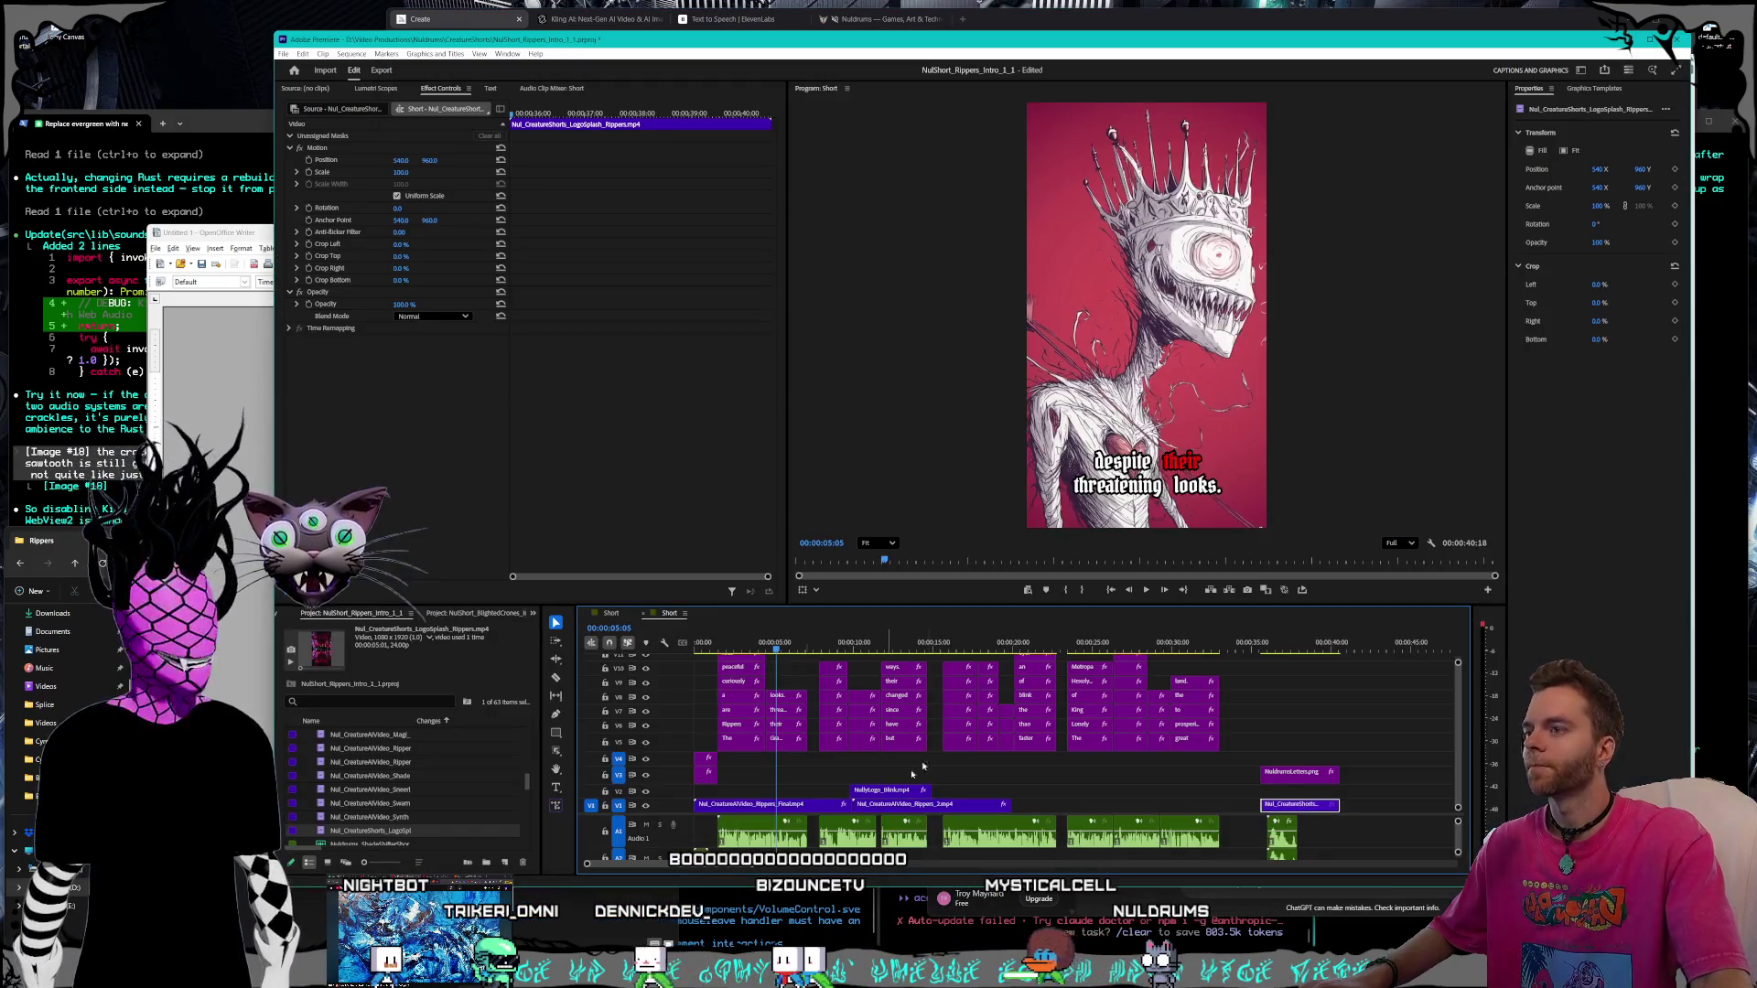
# Play the Rippers short, stop it at 00:00:39:11, and bring the Midjourney window forward
pyautogui.click(1148, 591)
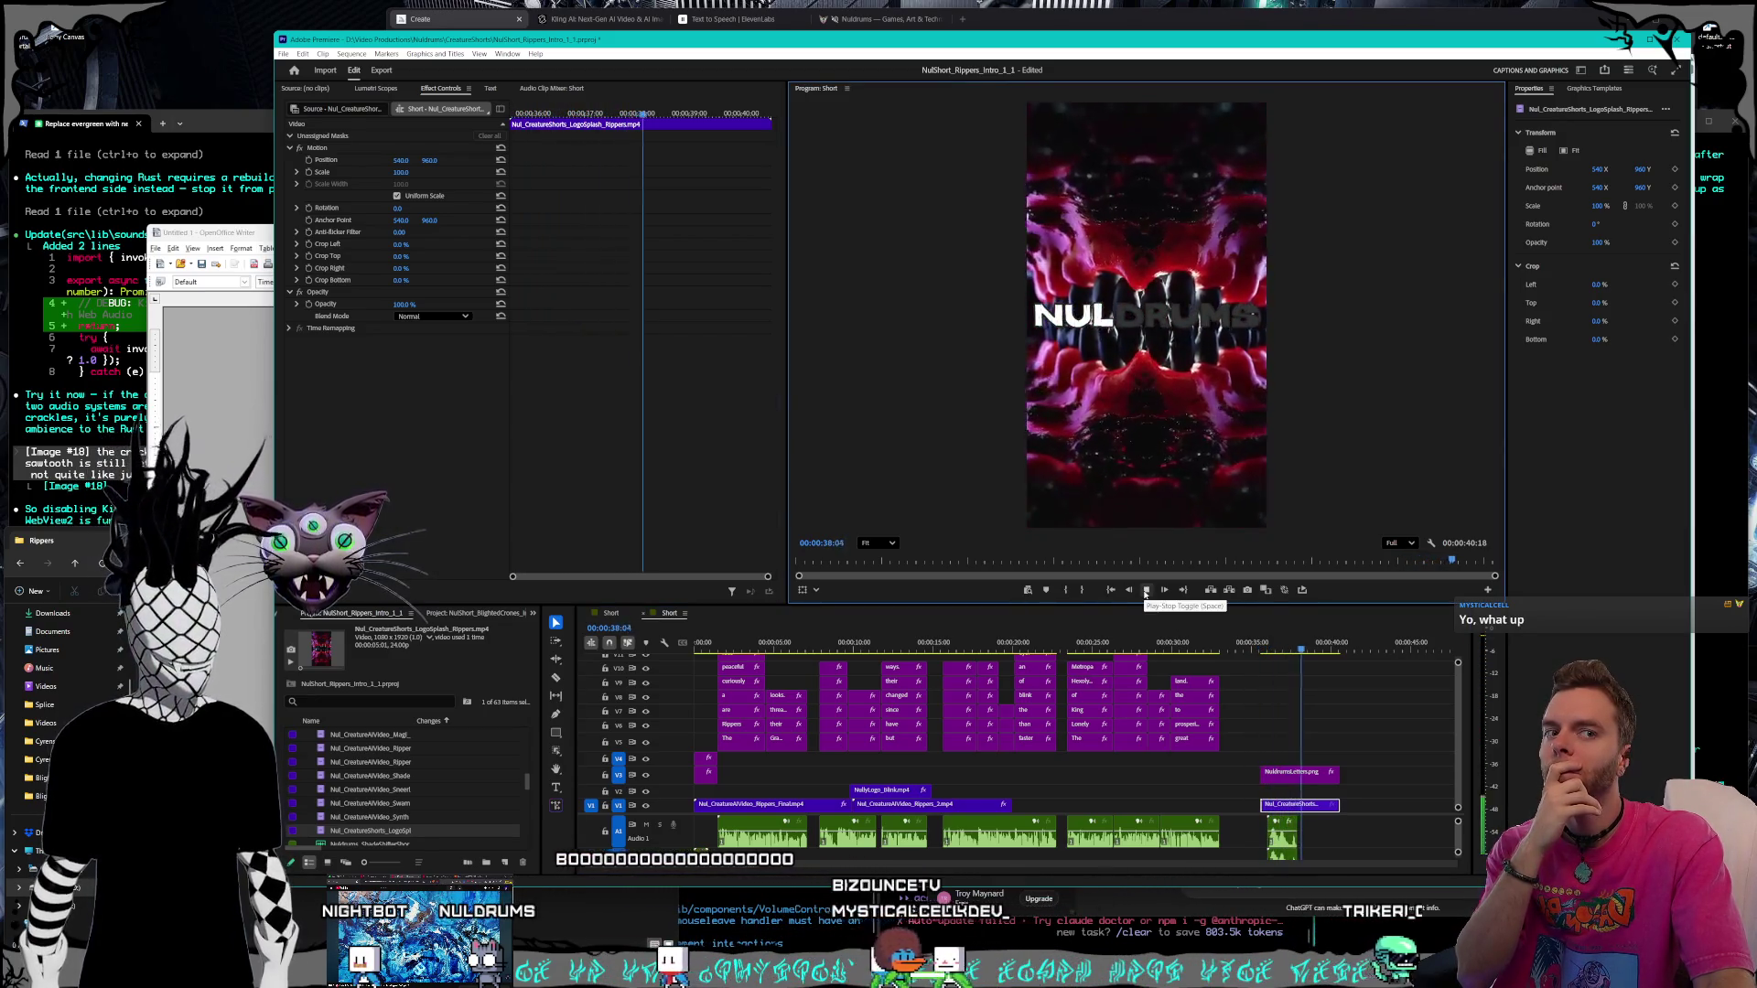
pyautogui.click(1147, 590)
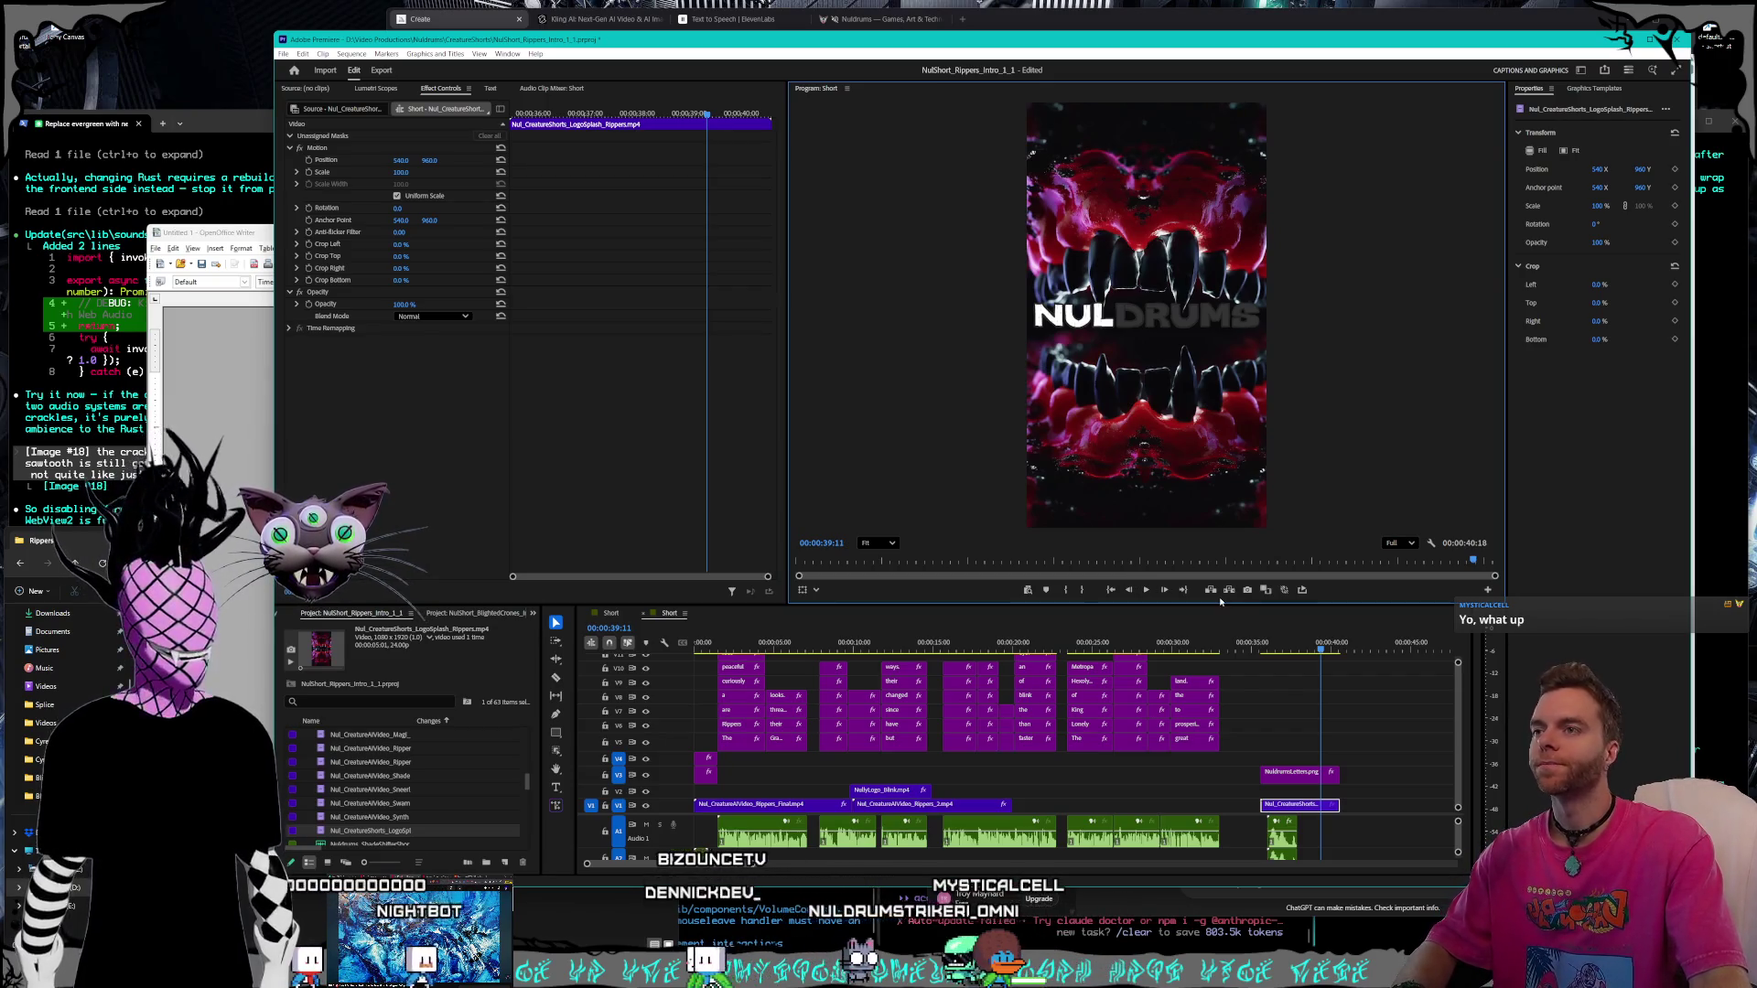
pyautogui.click(1026, 24)
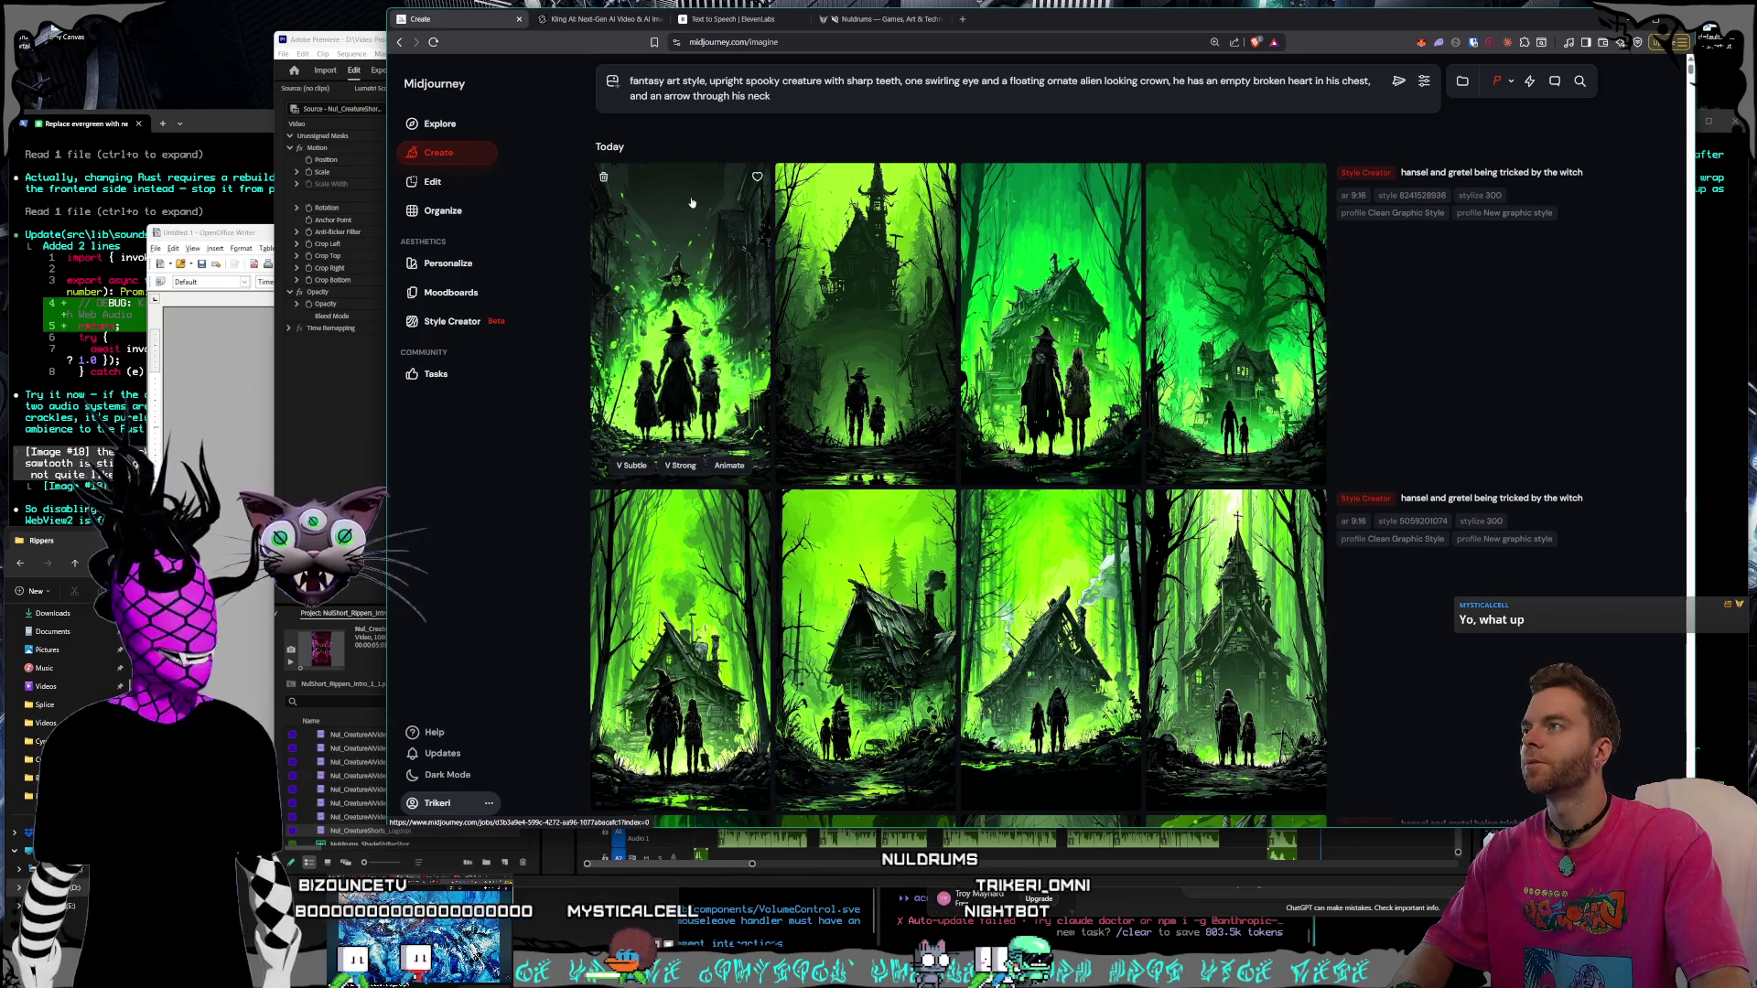
# Switch to the Kling AI video page, then bring the Obsidian Order note to the front
pyautogui.hotkey('ctrl', 'Tab')
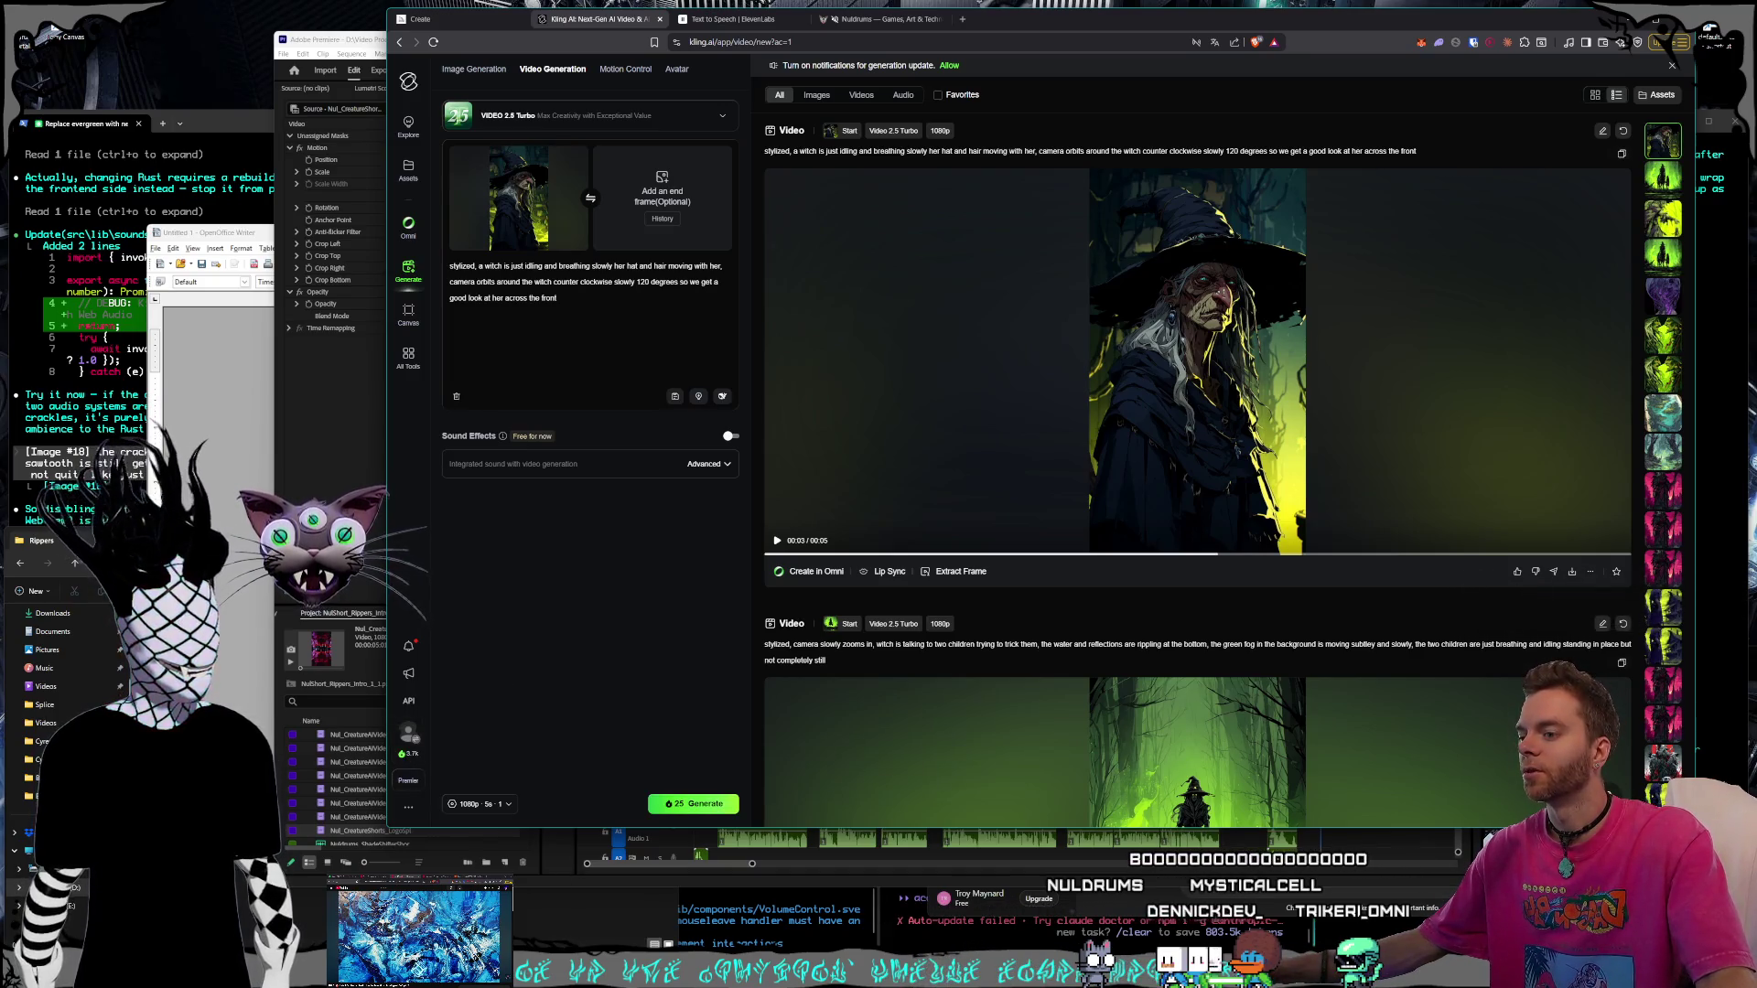
pyautogui.hotkey('alt', 'Tab')
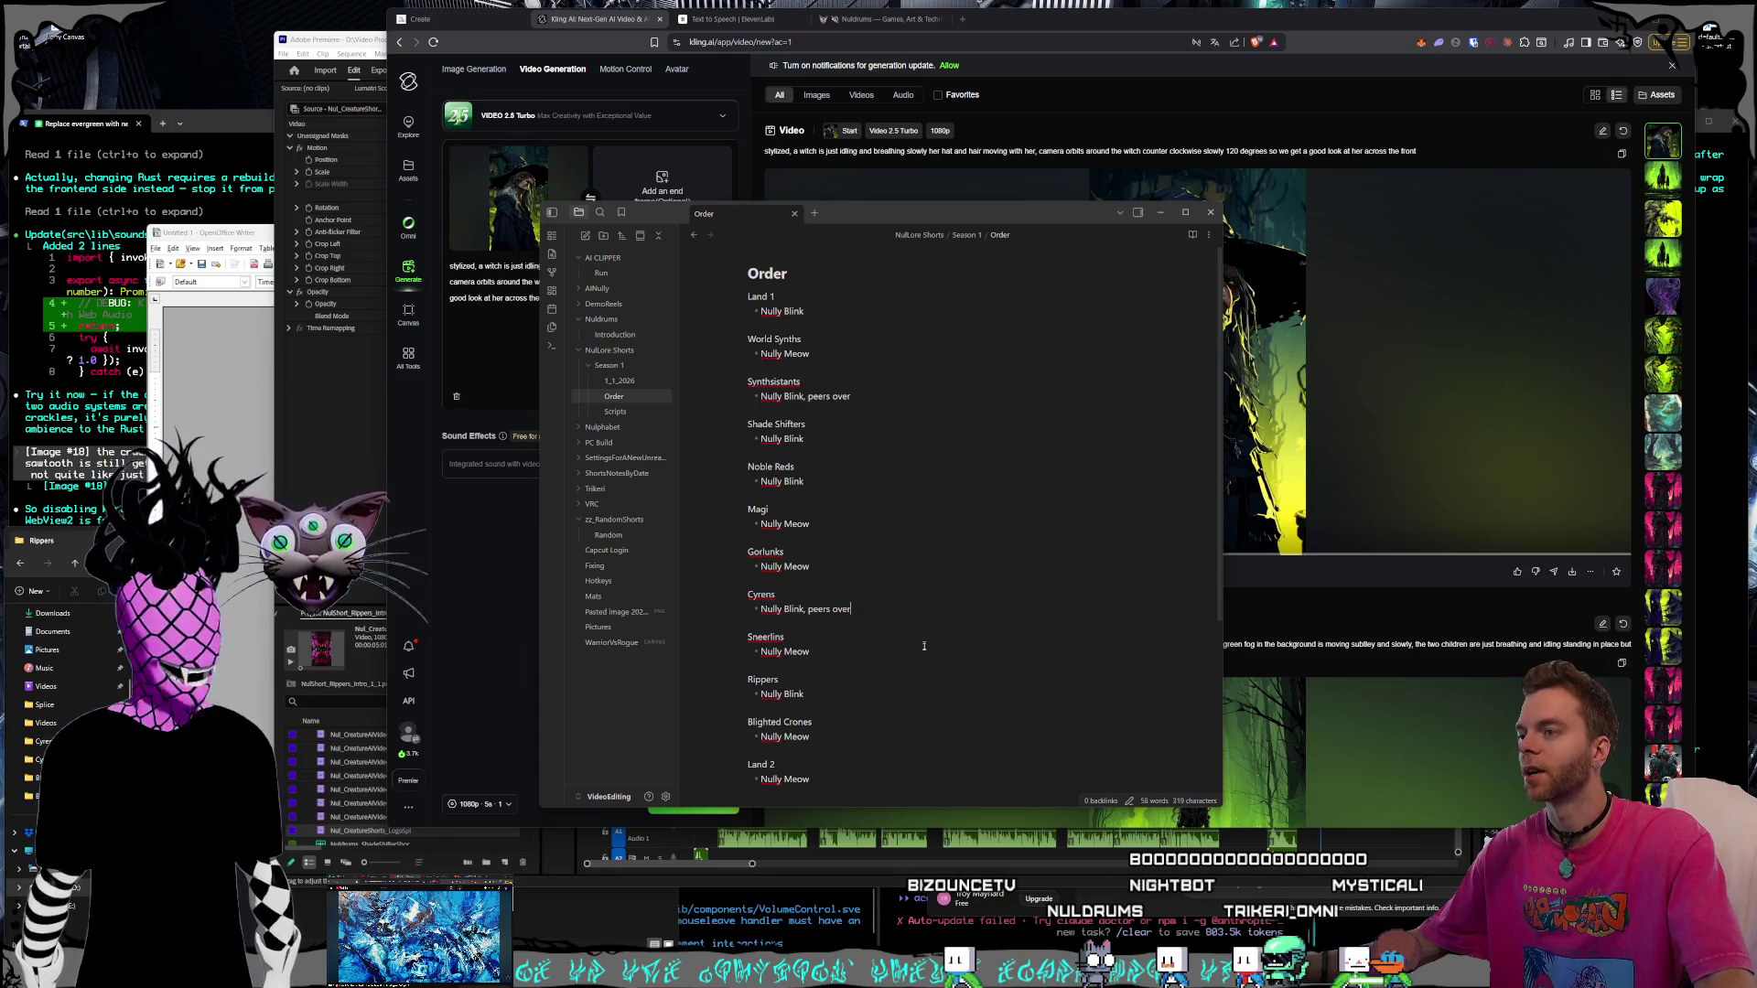
# Review the Order note entries, selecting Rippers and Land 2 and checking Blighted Crones
pyautogui.click(884, 703)
pyautogui.click(871, 740)
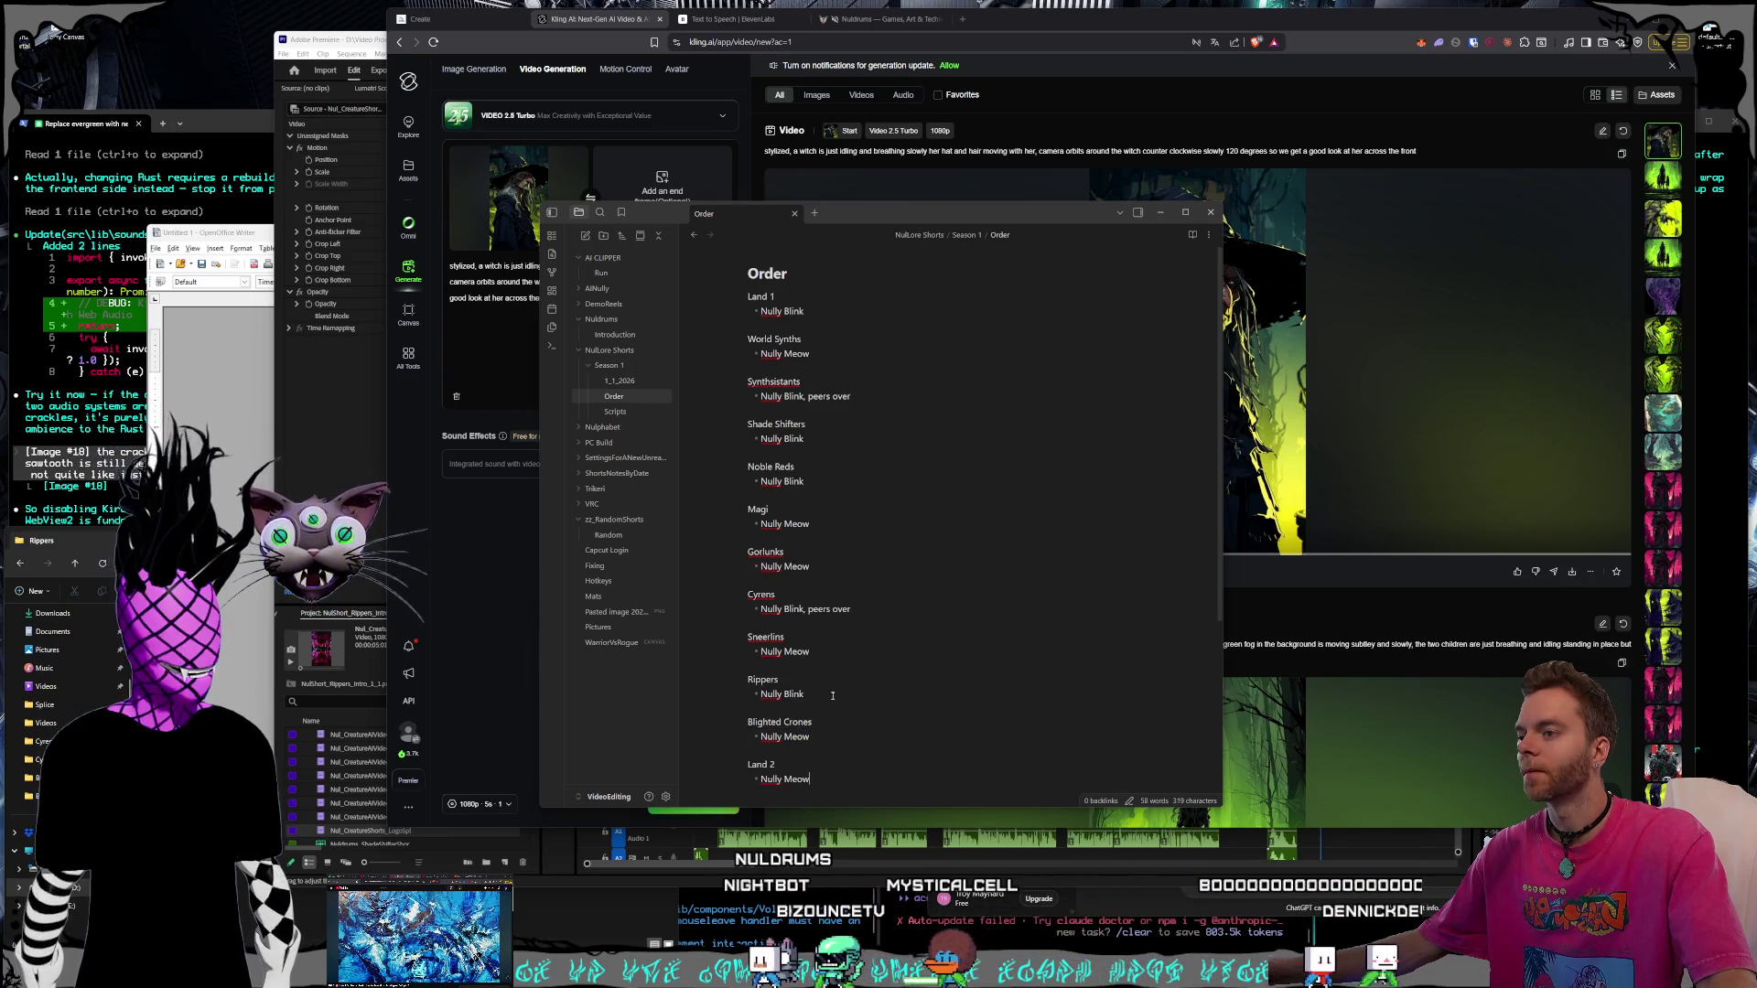
pyautogui.moveTo(824, 696); pyautogui.dragTo(724, 674)
pyautogui.click(824, 303)
pyautogui.moveTo(825, 780); pyautogui.dragTo(666, 774)
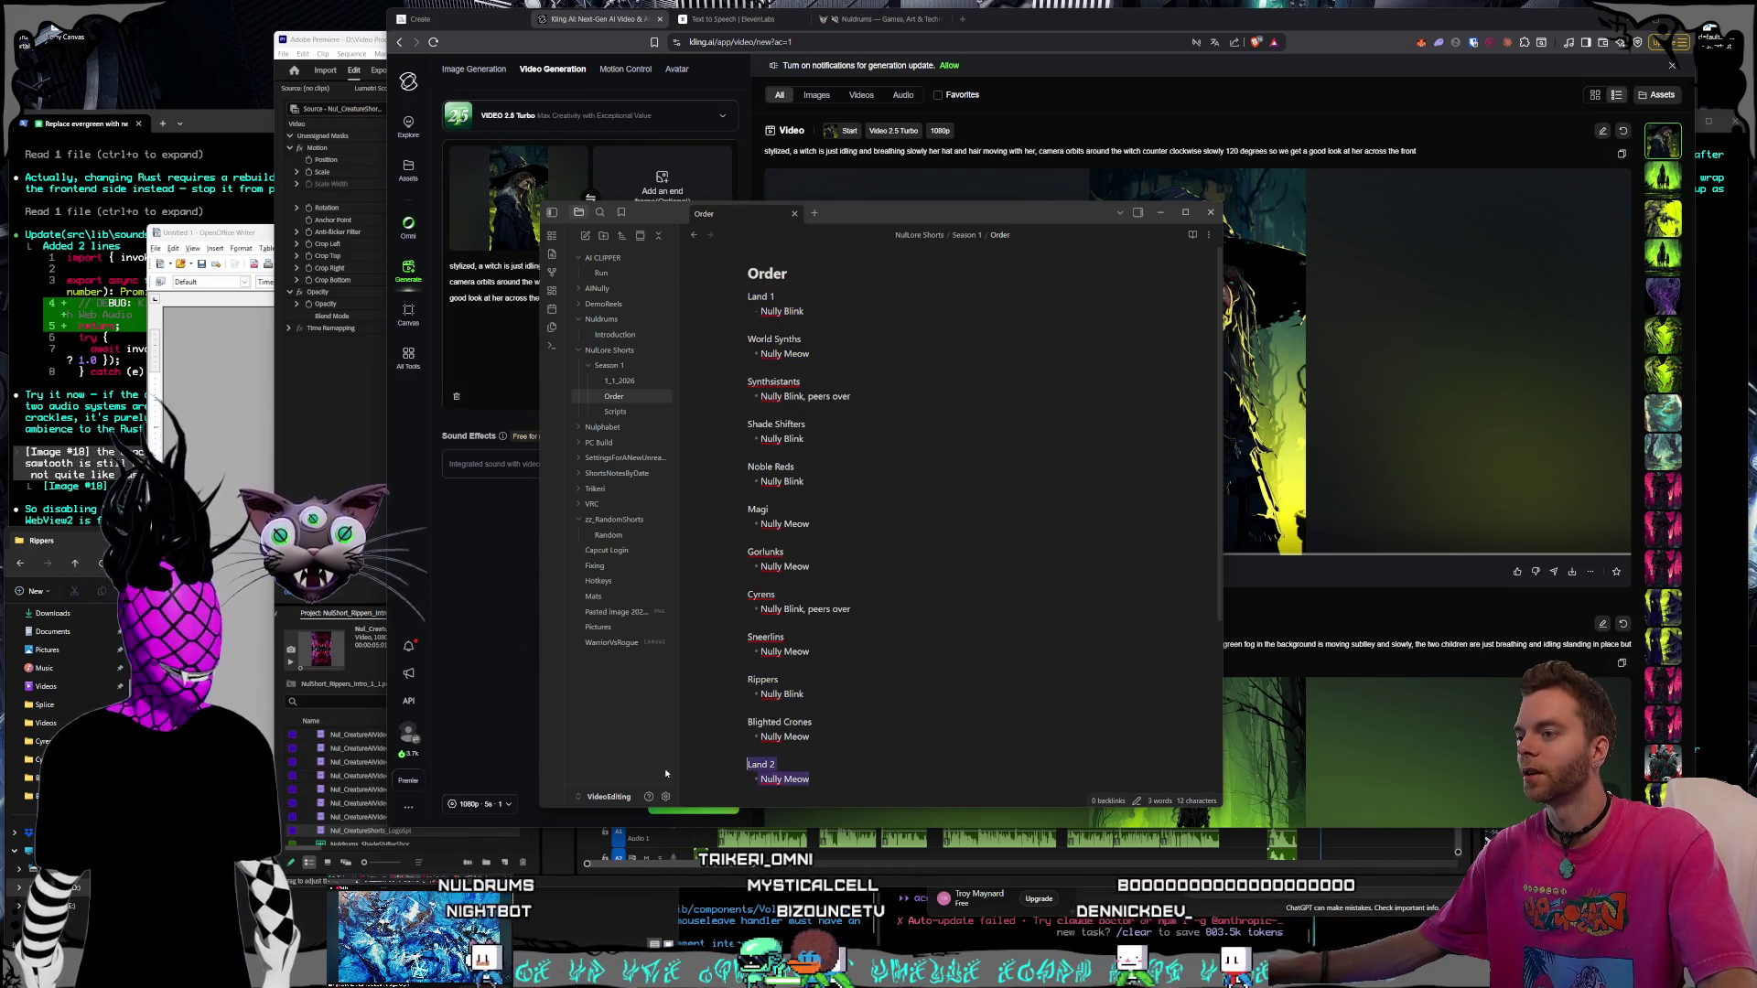
pyautogui.click(924, 733)
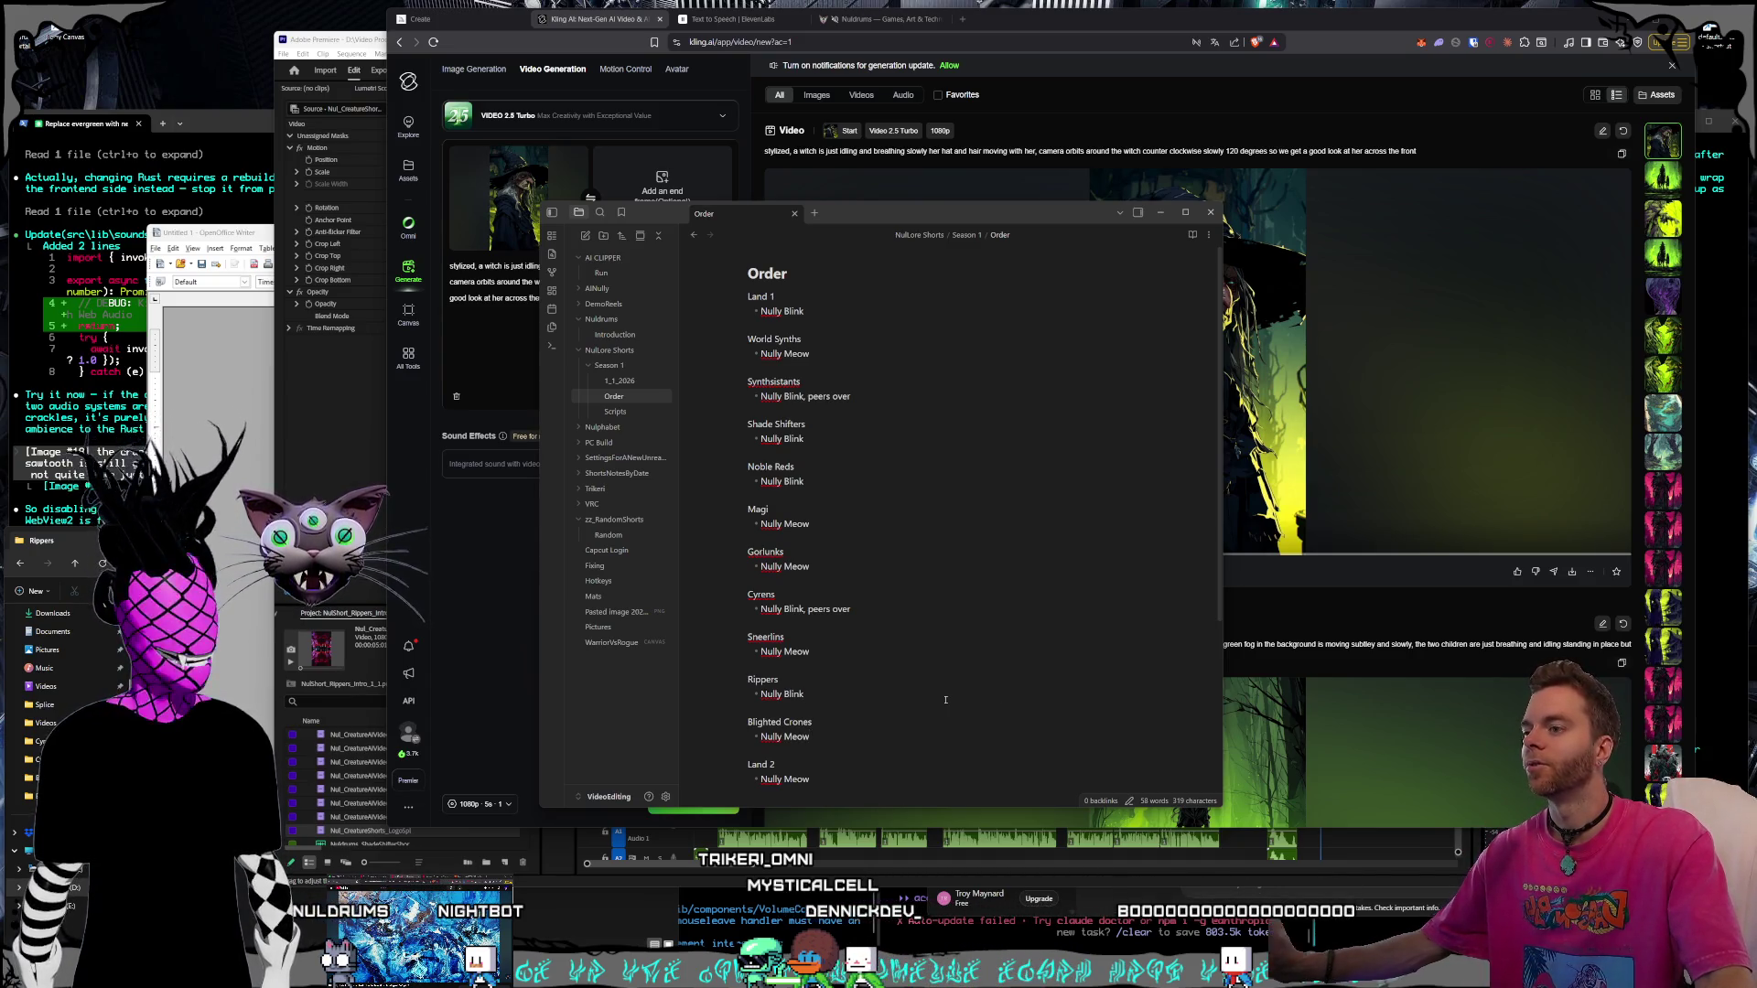
pyautogui.click(927, 691)
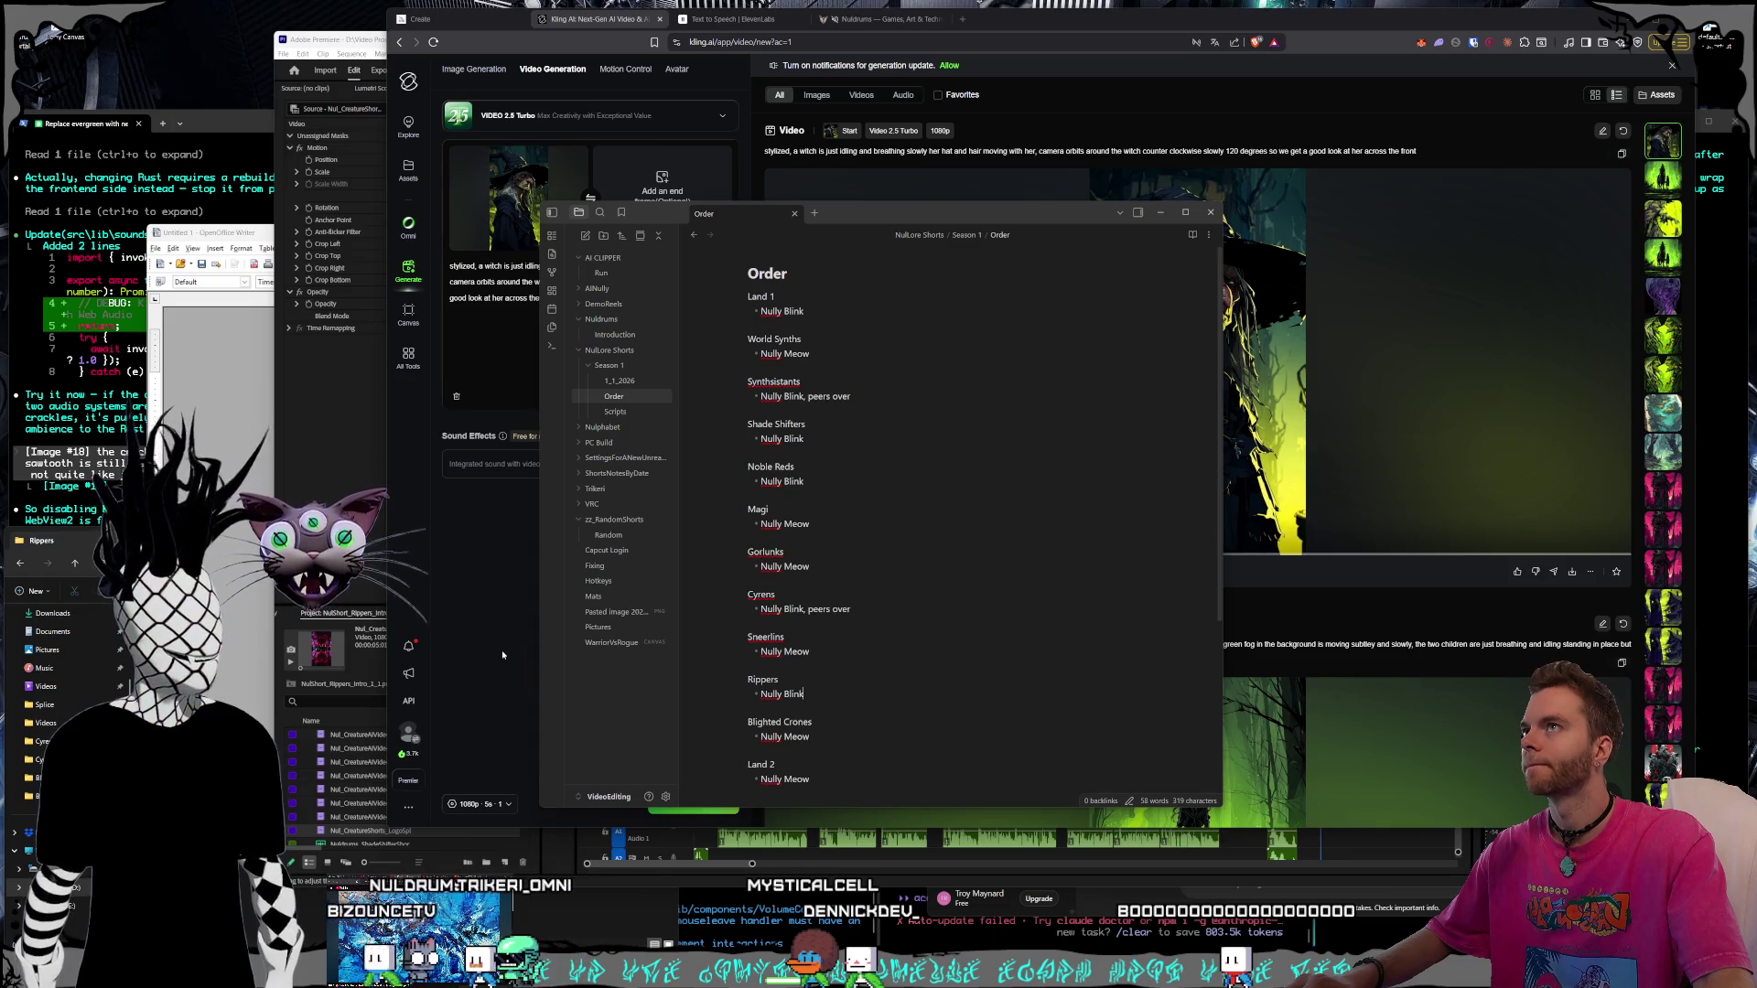
# Close the Order note and return to the Premiere Rippers project
pyautogui.click(502, 649)
pyautogui.hotkey('alt', 'Tab')
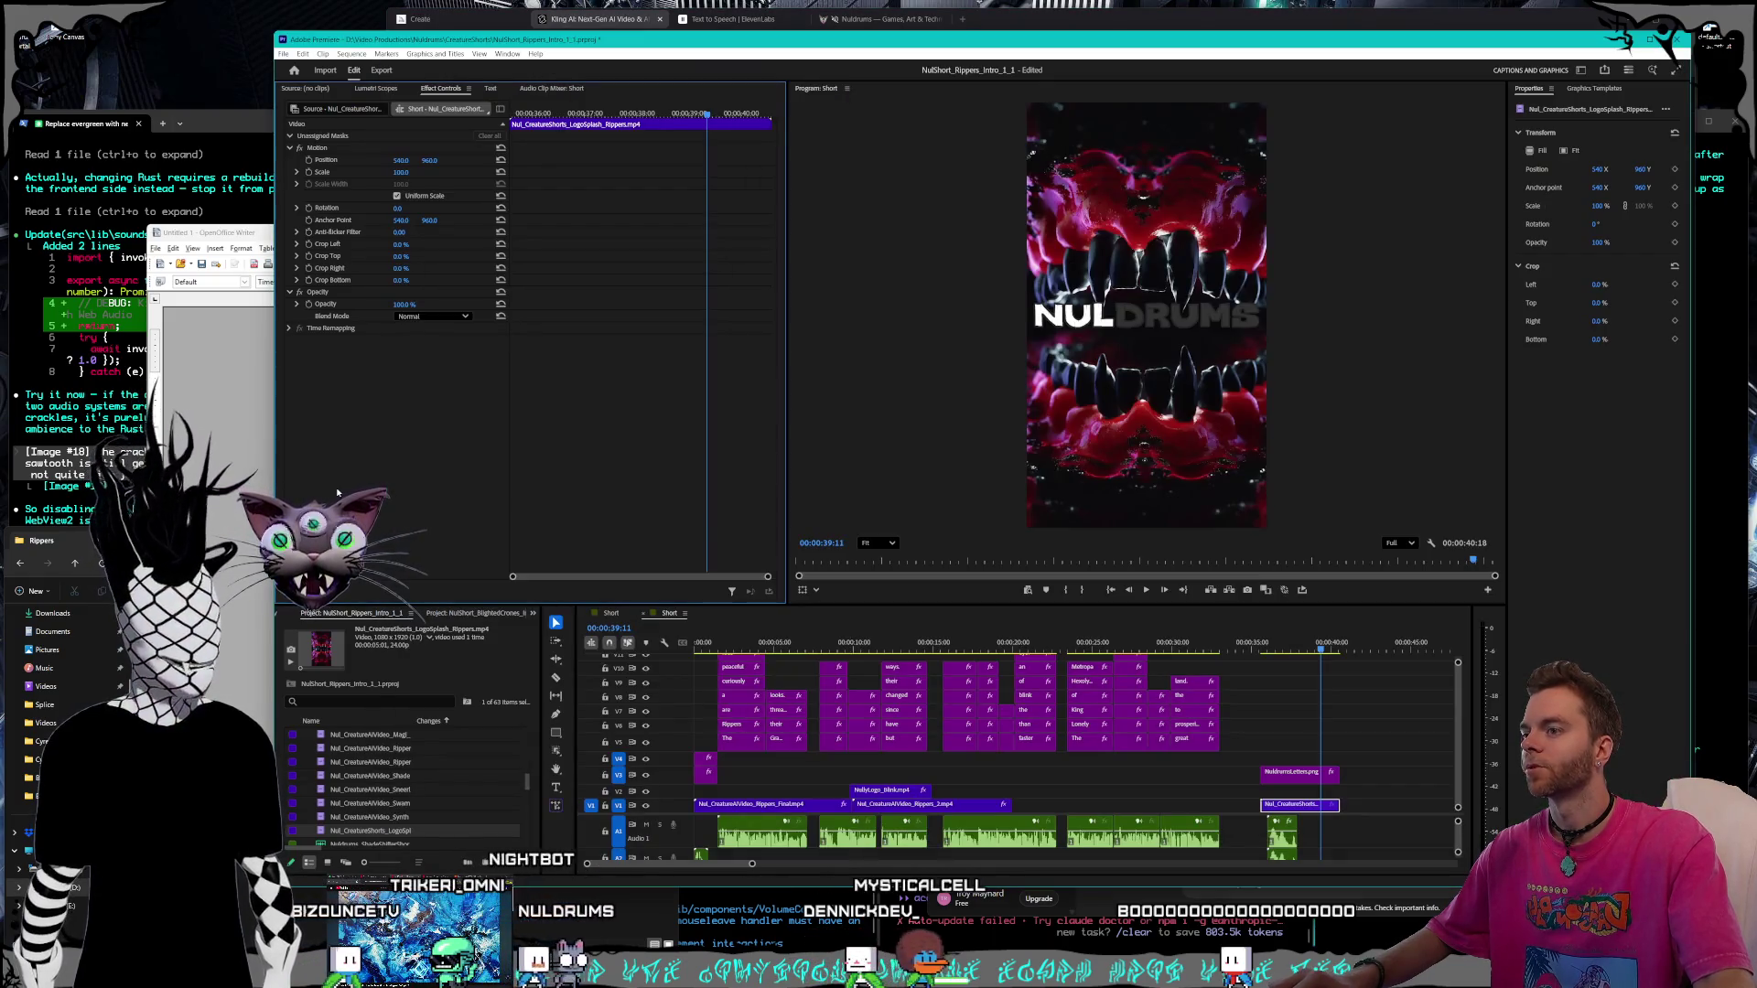
# Scrub the Rippers short back to its start and play it through
pyautogui.click(941, 642)
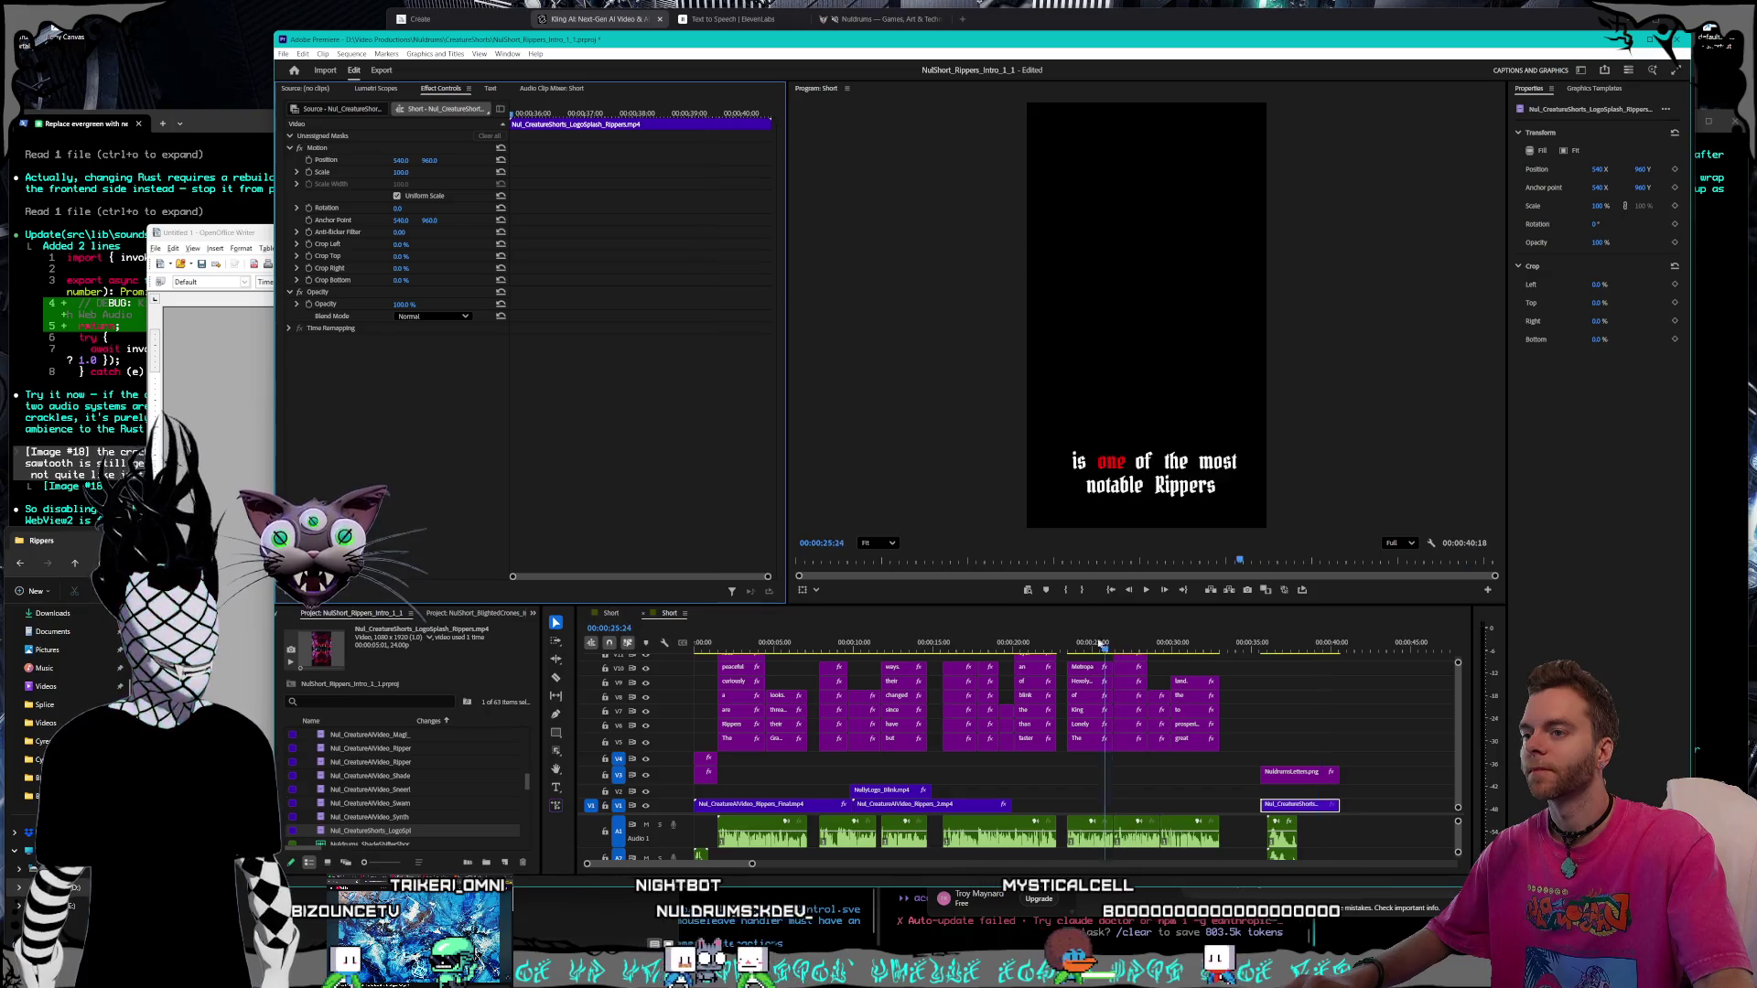
pyautogui.moveTo(940, 642); pyautogui.dragTo(701, 643)
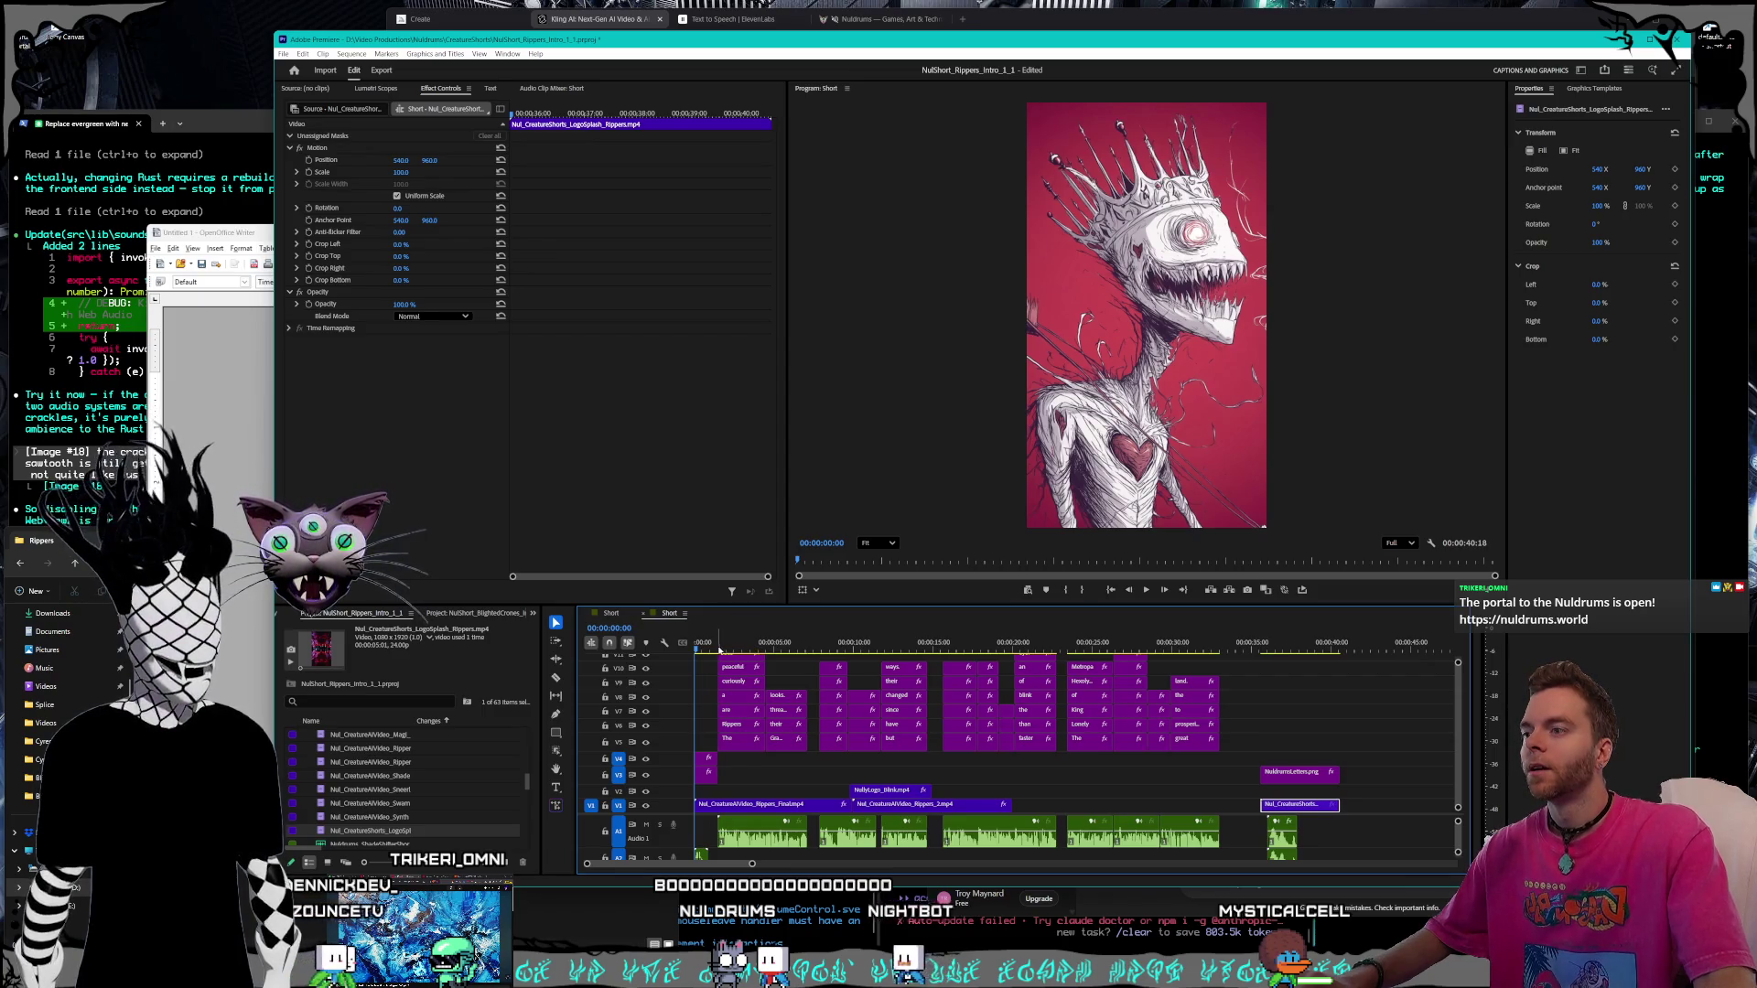
pyautogui.press('space')
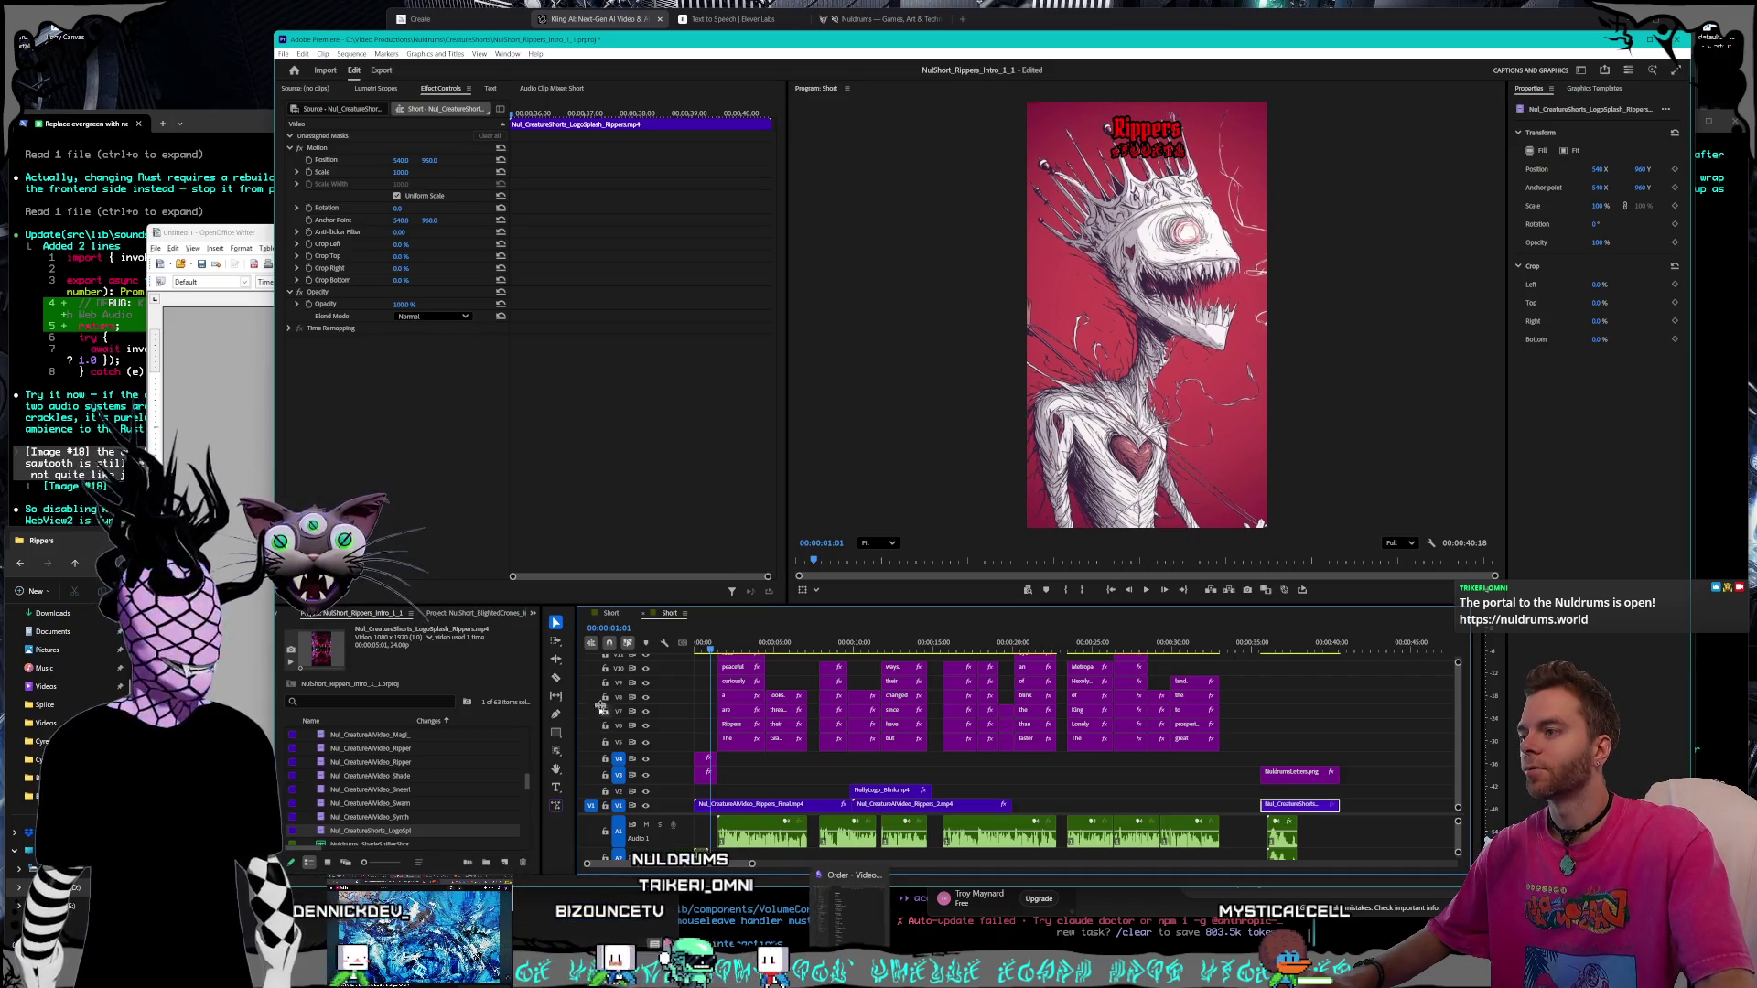
# Switch to the BlightedCrones sequence rewound to its first frame, then reach the recent projects list
pyautogui.click(614, 613)
pyautogui.press('Home')
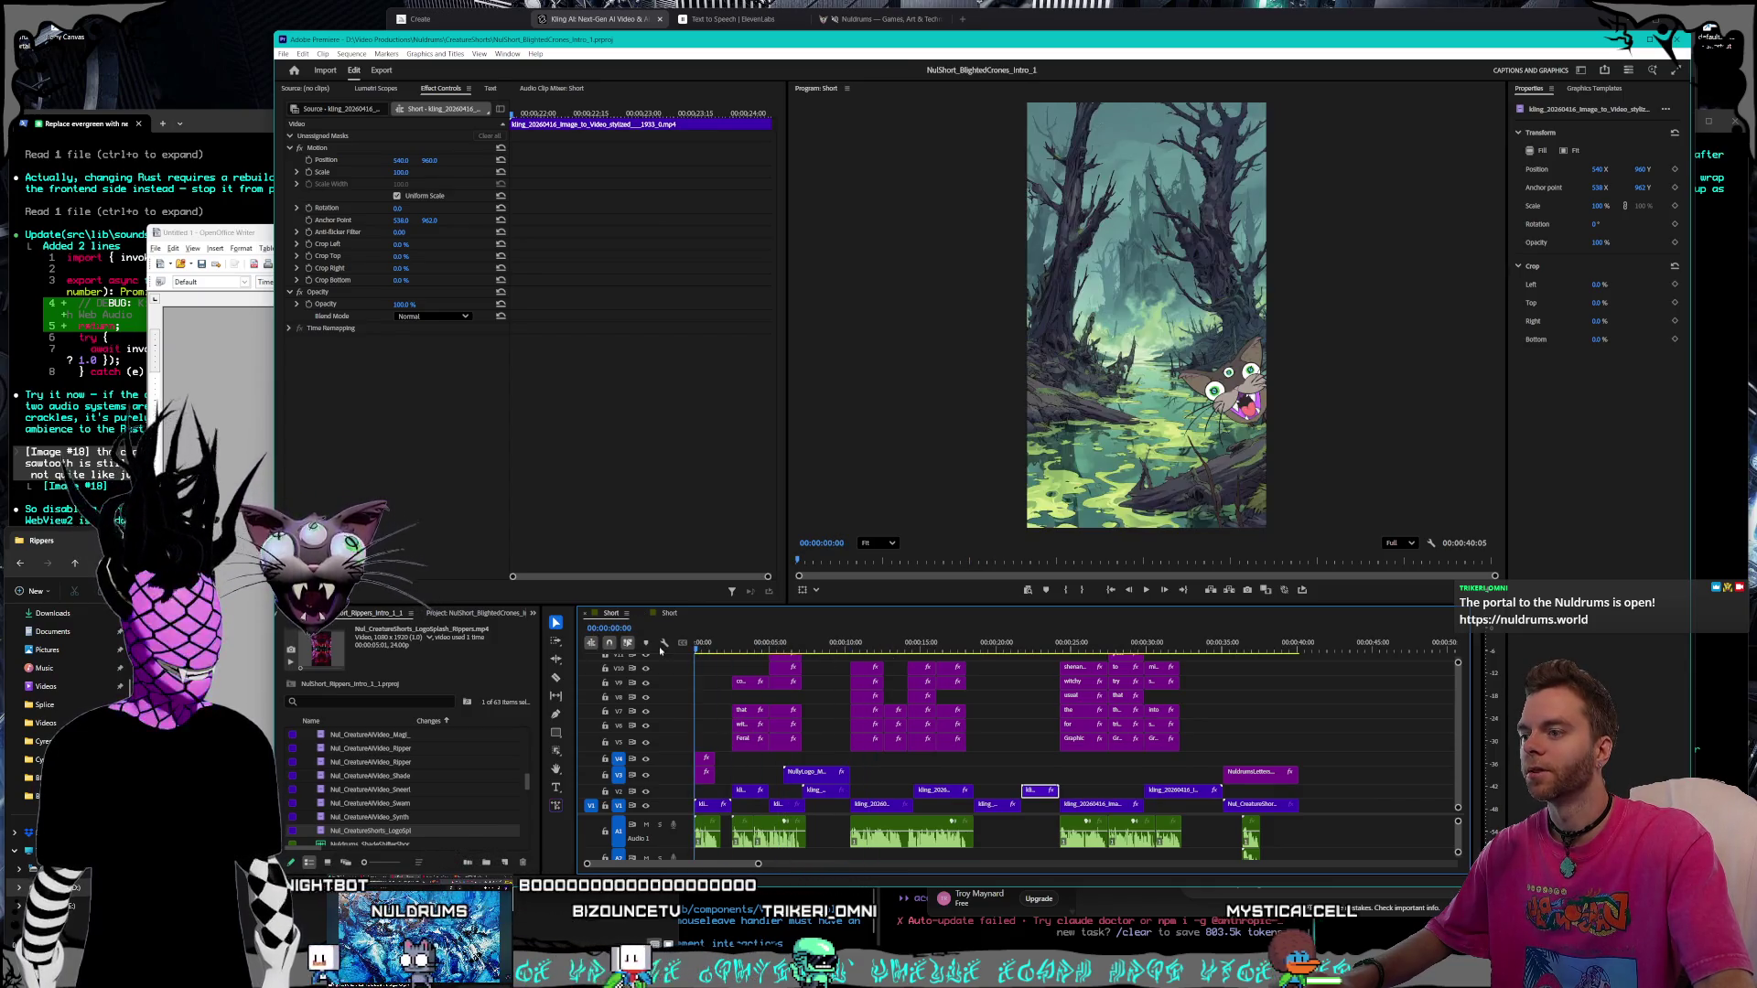
pyautogui.click(285, 53)
pyautogui.moveTo(319, 114)
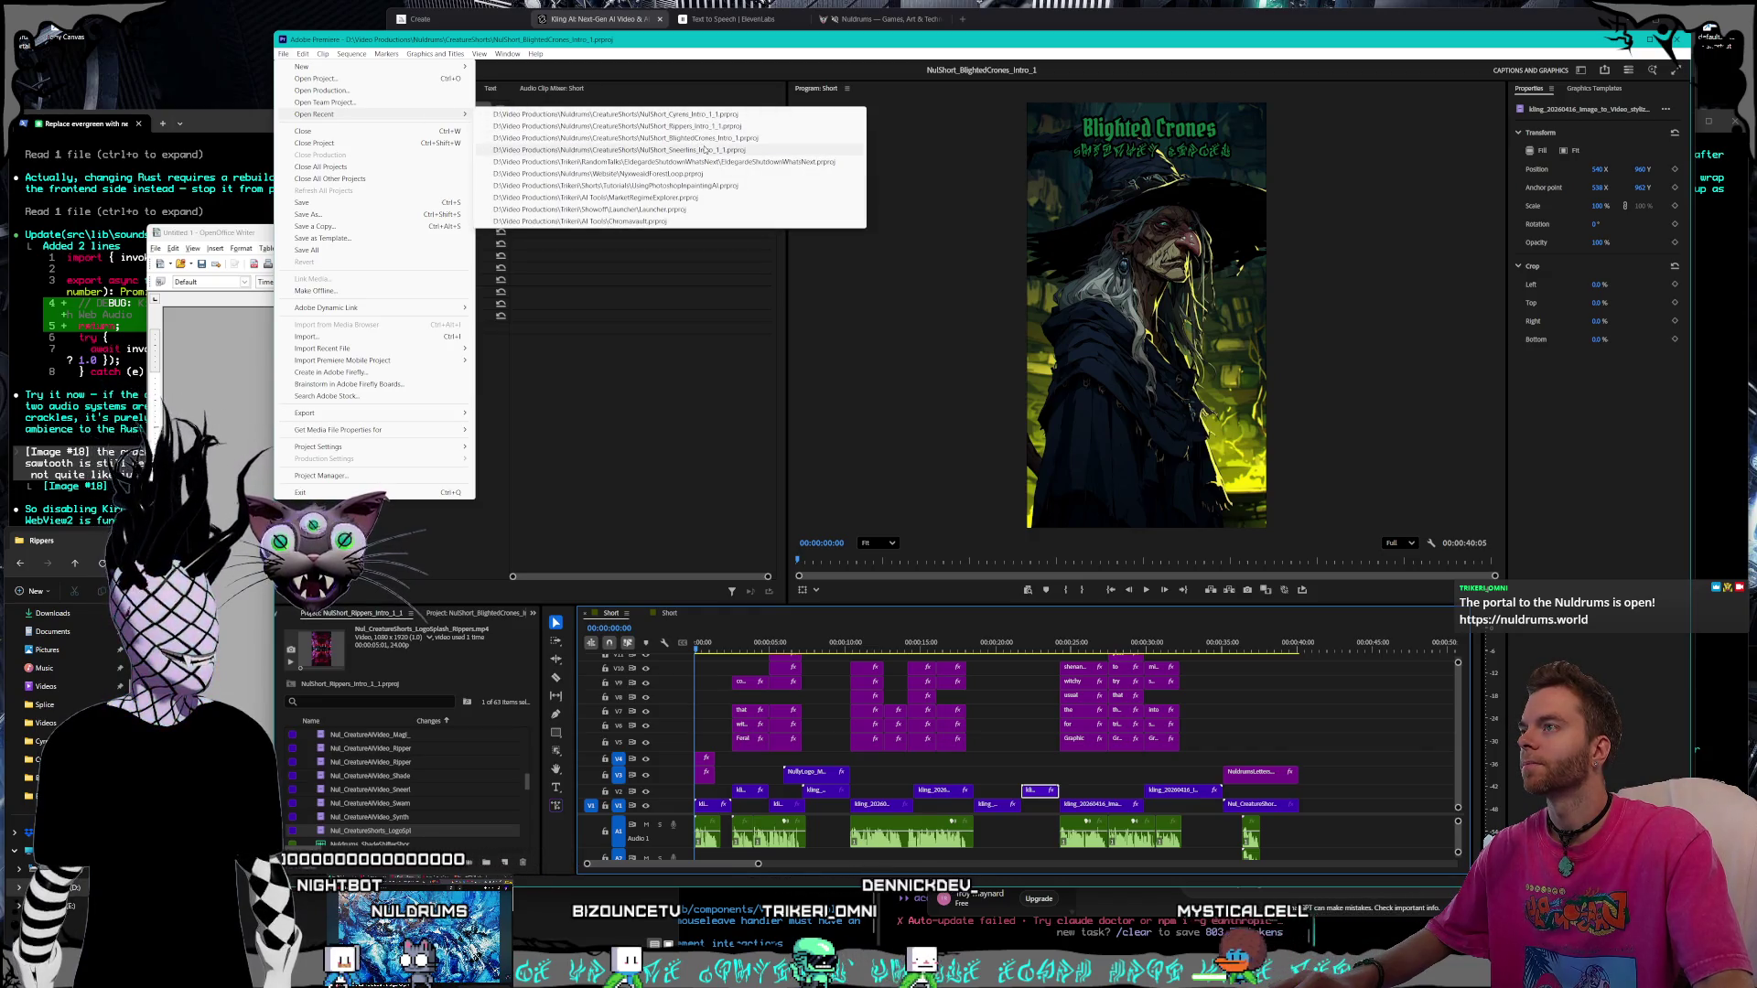
# Open the NulShort_Cyrens_Intro project from the recent projects
pyautogui.click(705, 118)
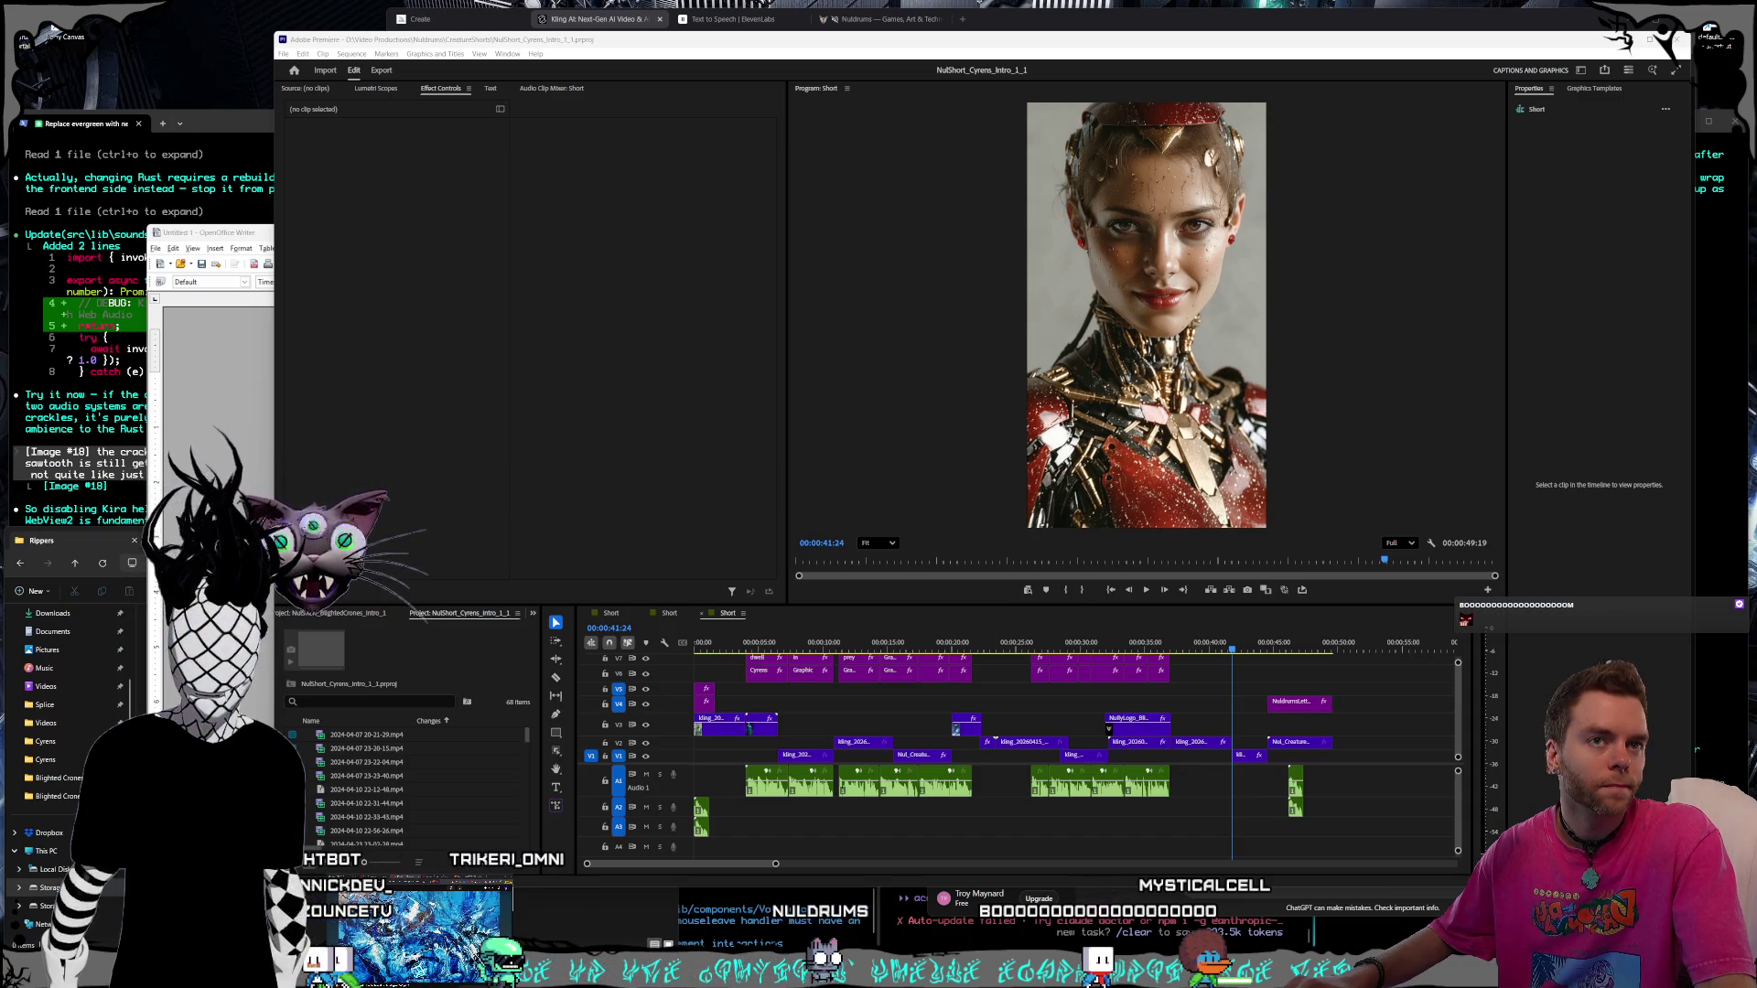
# Play the Cyrens short from around 00:00:24 to review its captions
pyautogui.click(1009, 643)
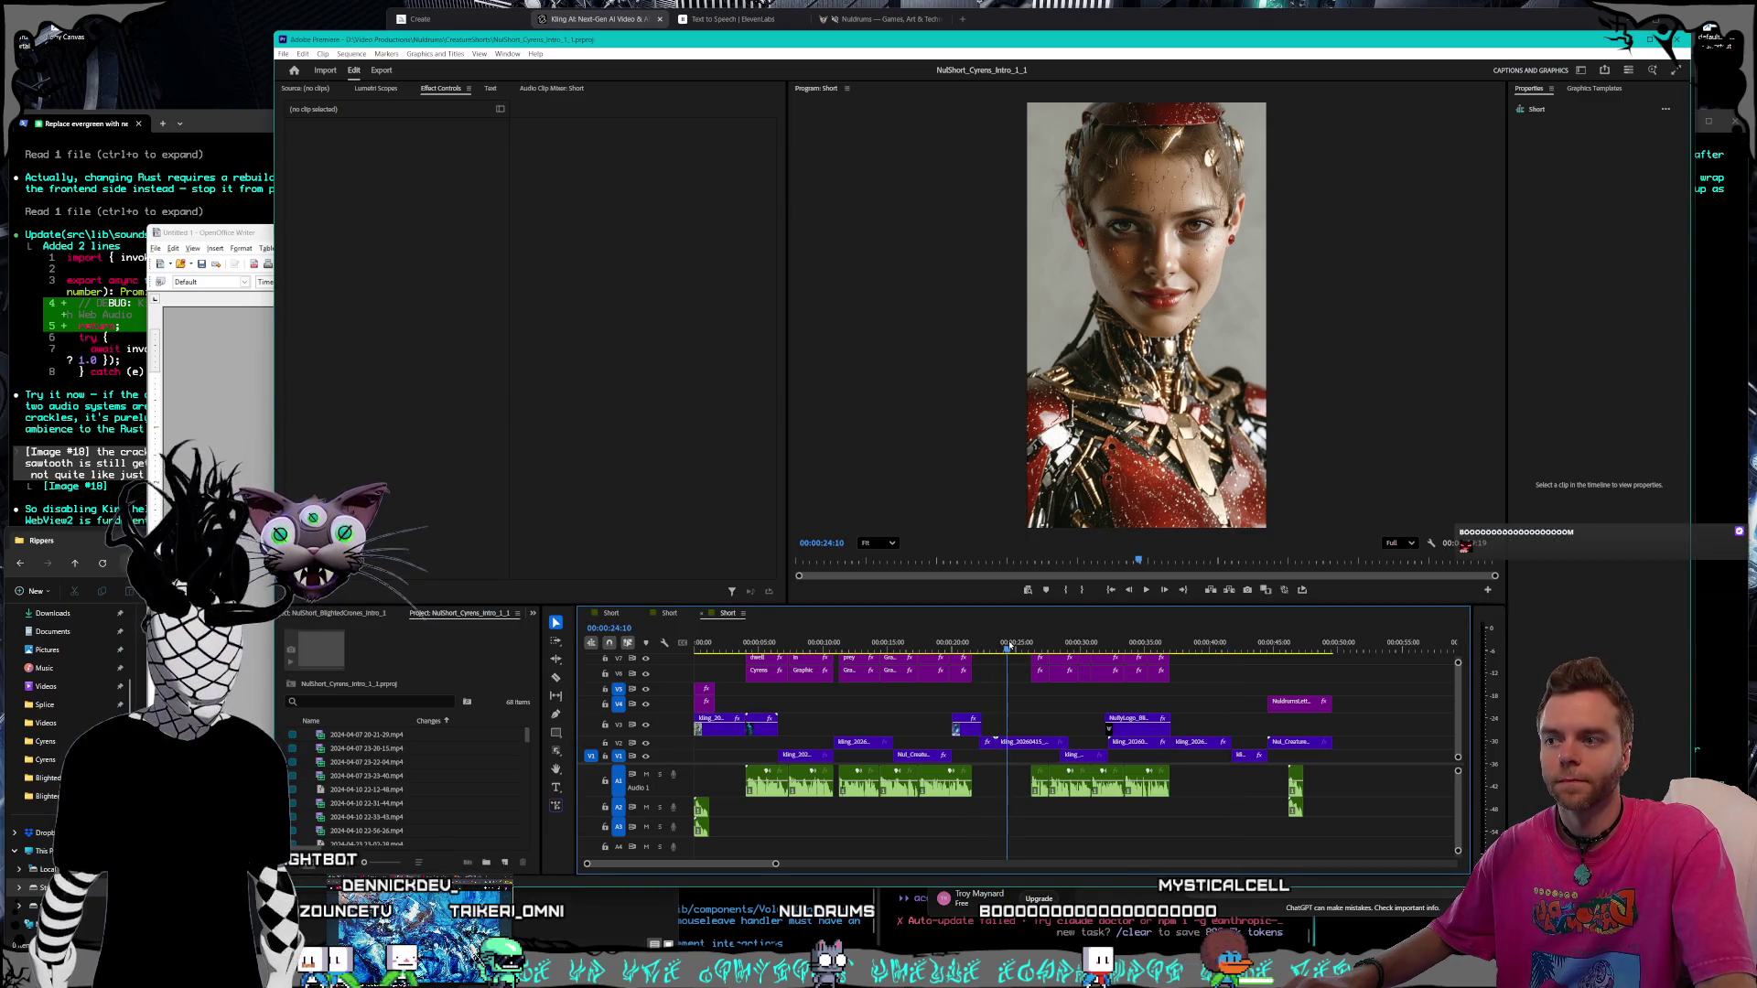
pyautogui.press('space')
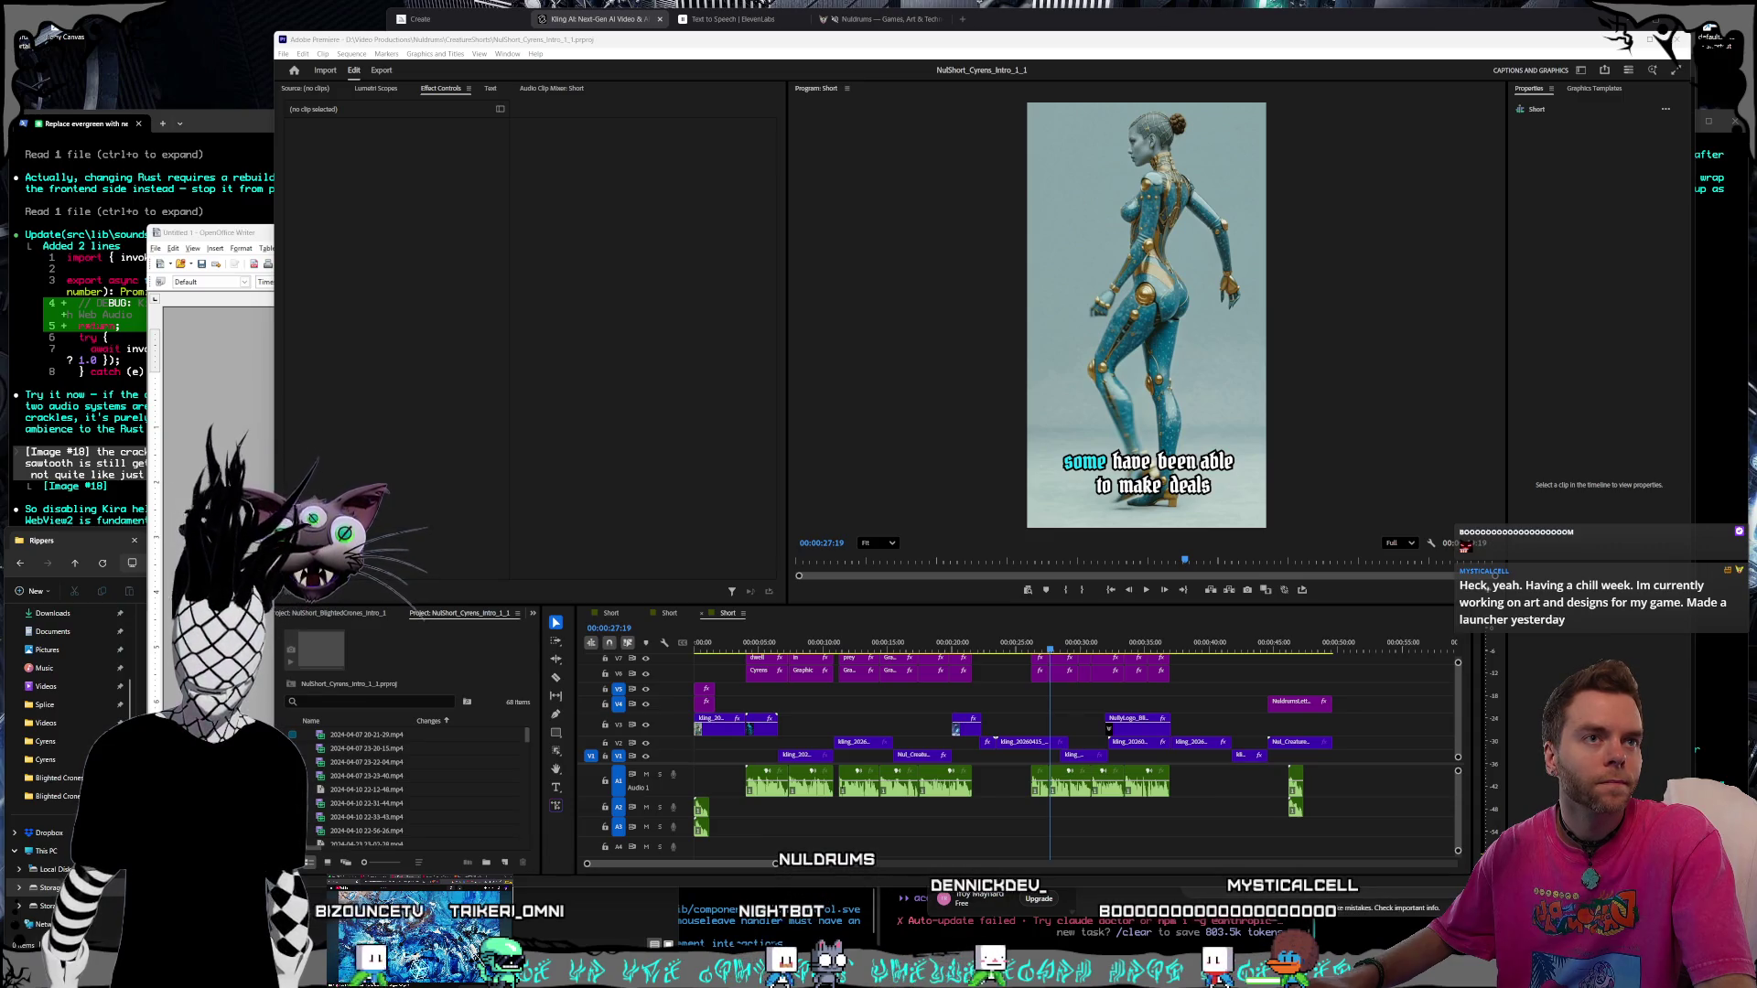
pyautogui.click(1147, 592)
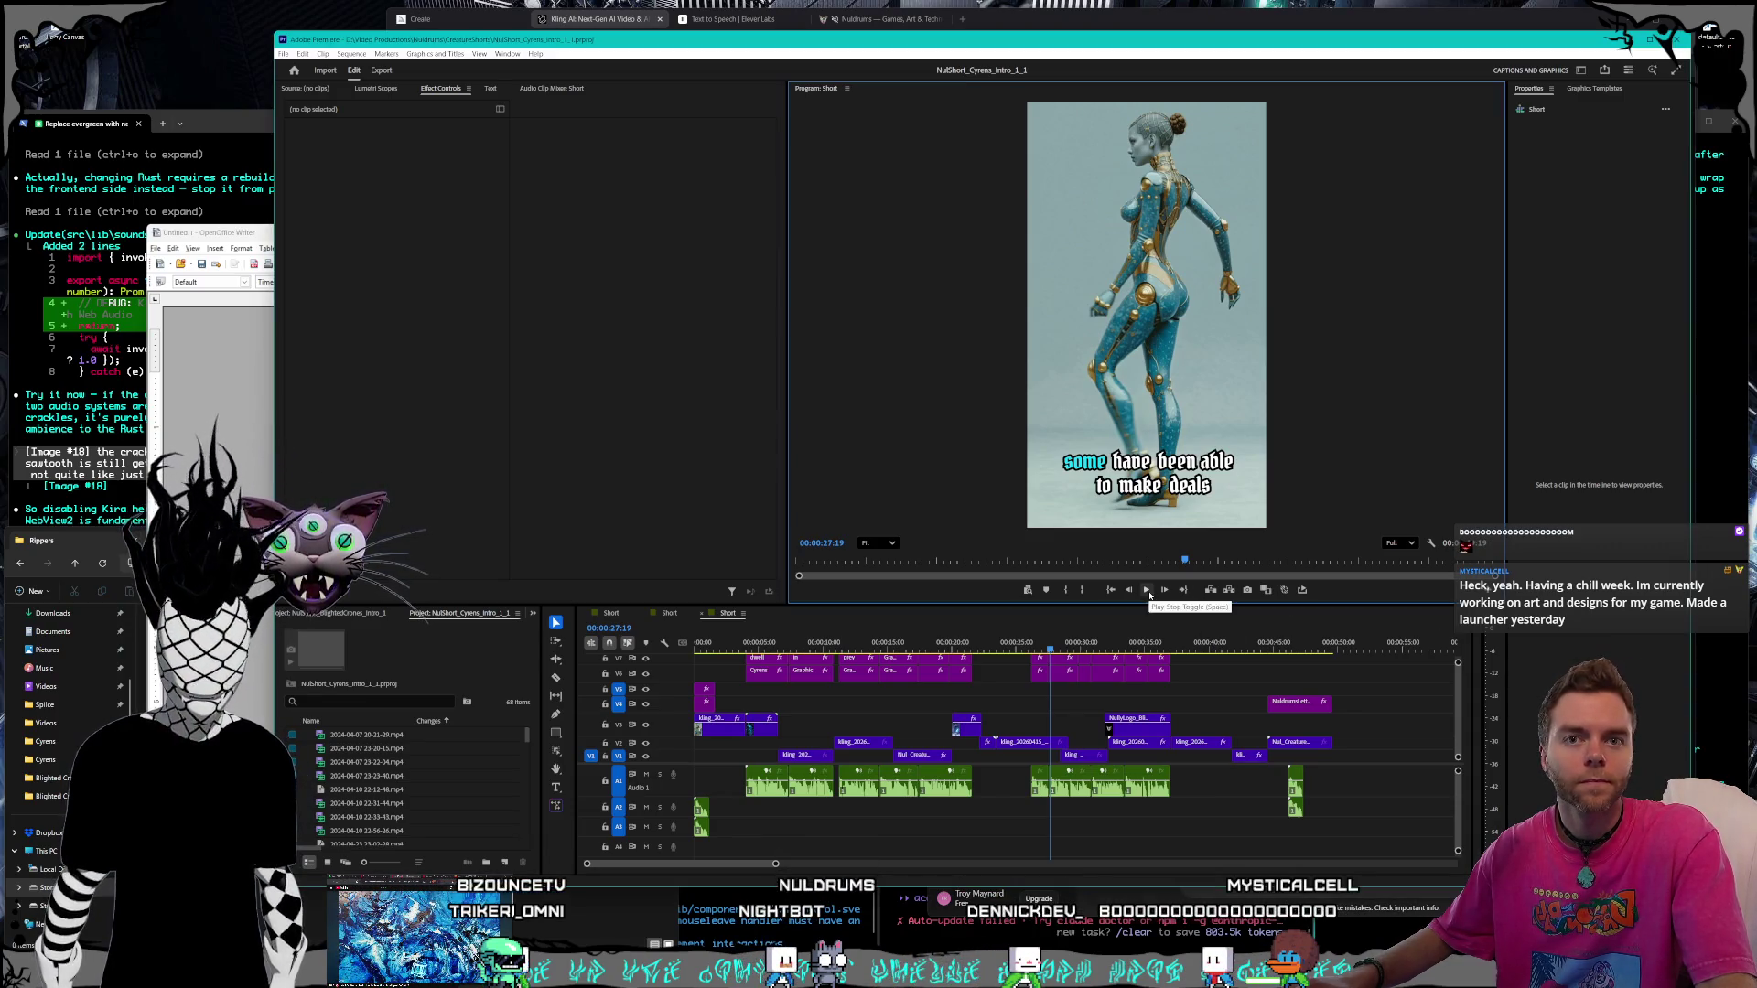
pyautogui.click(1147, 591)
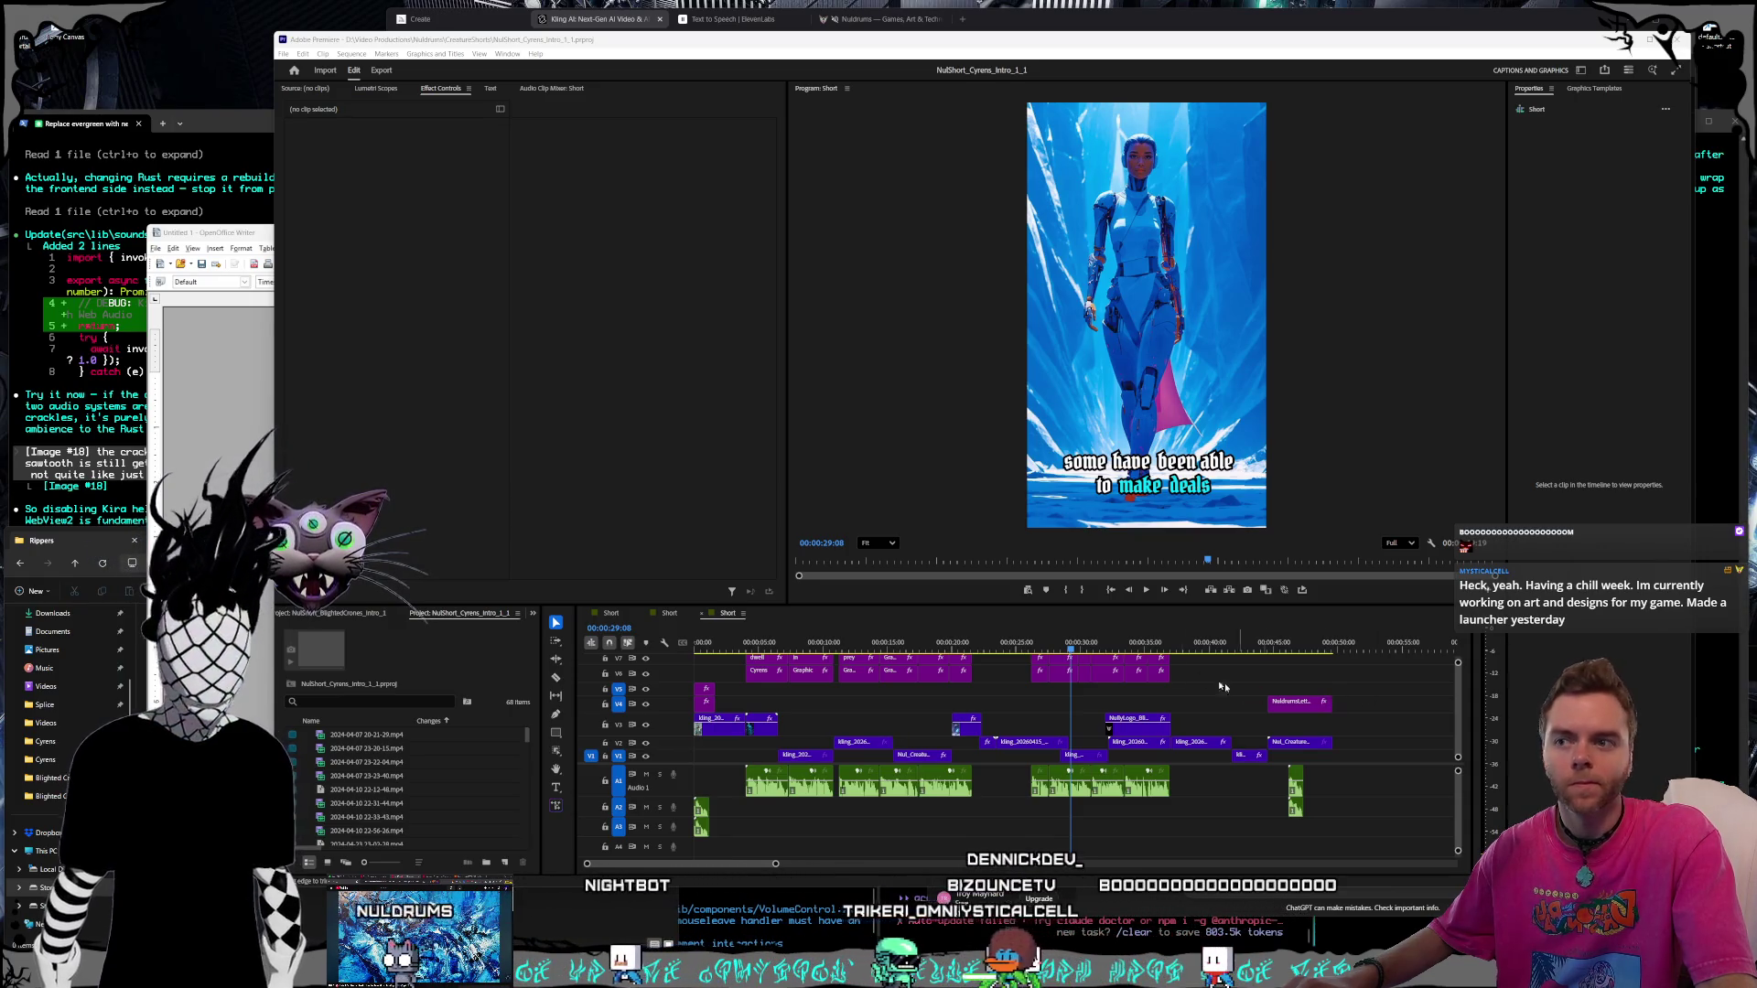
pyautogui.click(1146, 591)
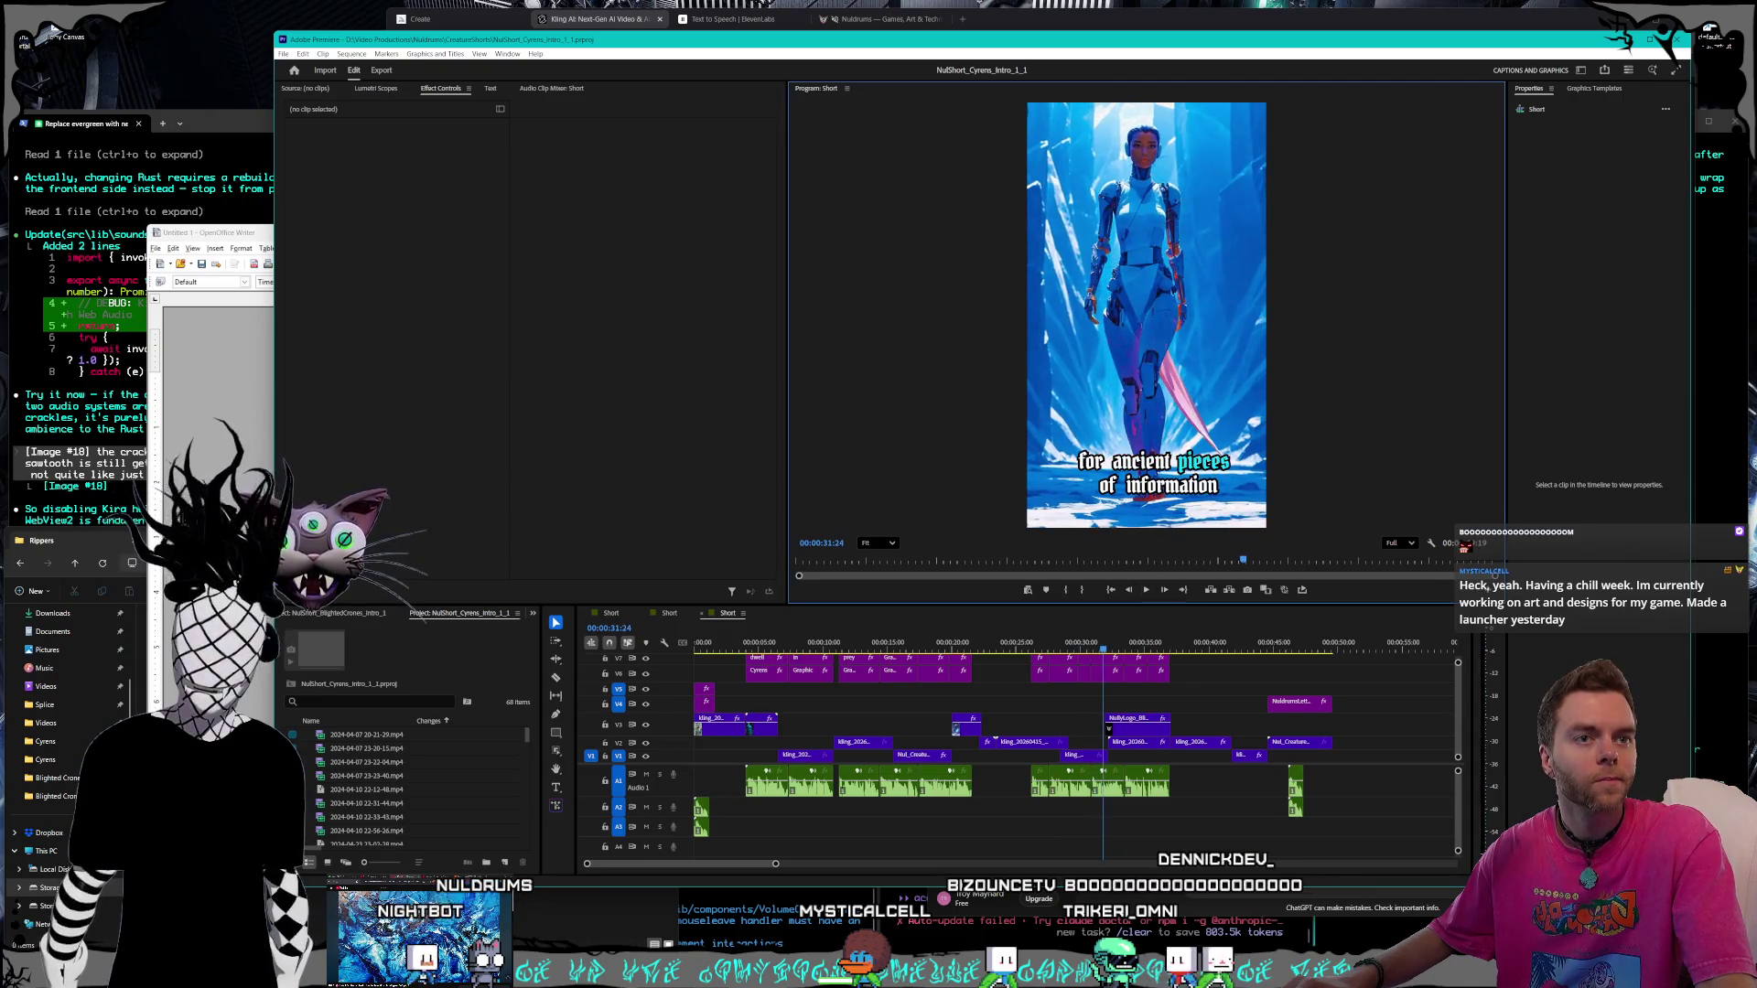
# Pause via Alt+Tab, then resume the Cyrens short playback up to about 00:00:33
pyautogui.hotkey('alt', 'Tab')
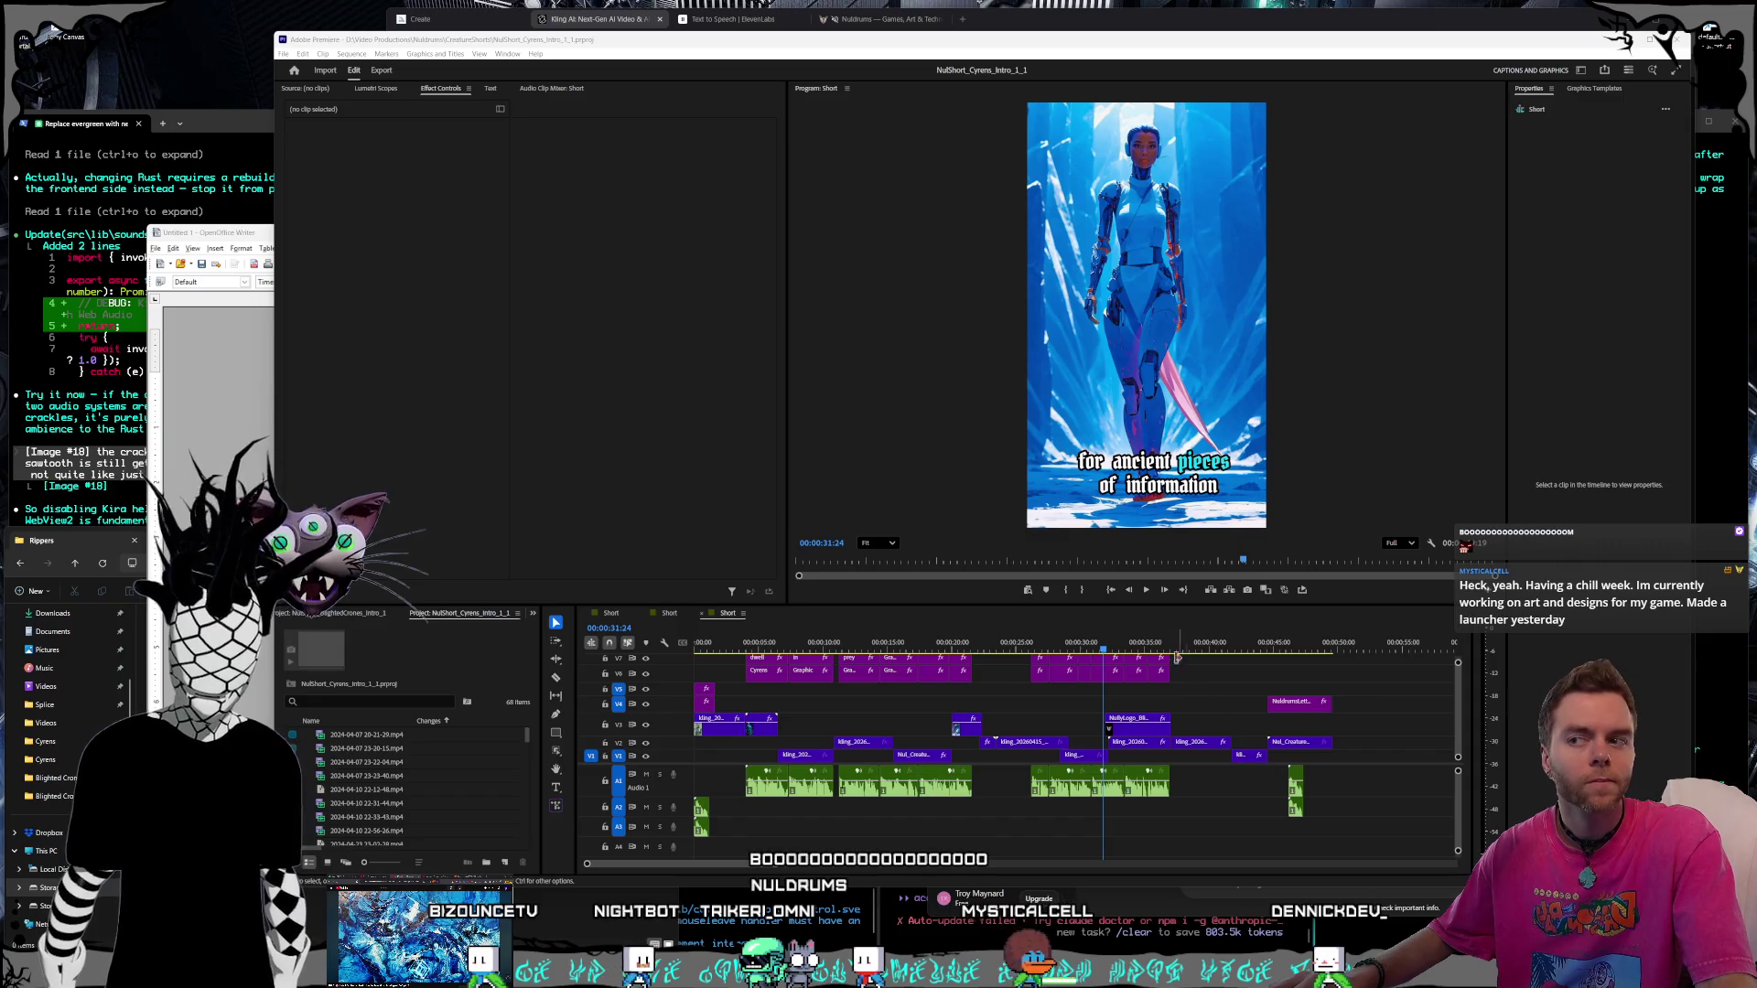
pyautogui.click(1145, 591)
pyautogui.click(1145, 591)
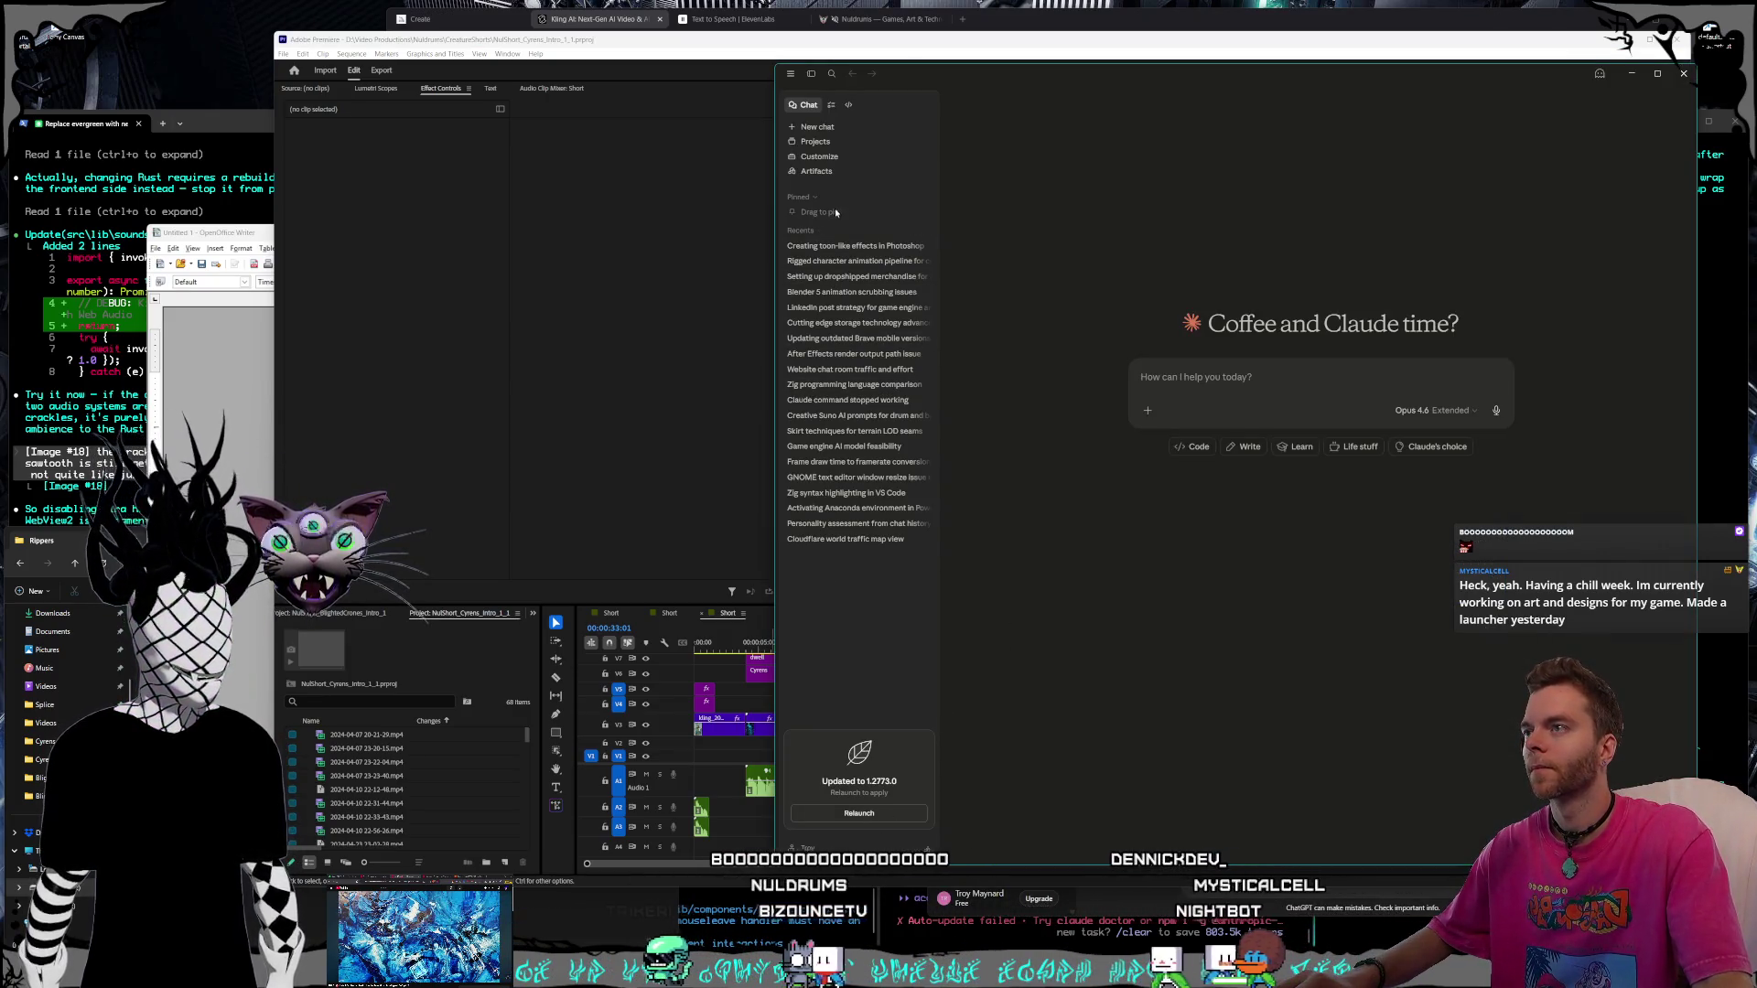
# Draft the OBS/Windows/Voicemeeter audio routing message in Claude, fixing 'stup' to 'setup', and begin a screenshot
pyautogui.click(1280, 377)
pyautogui.write('I keep having problems of')
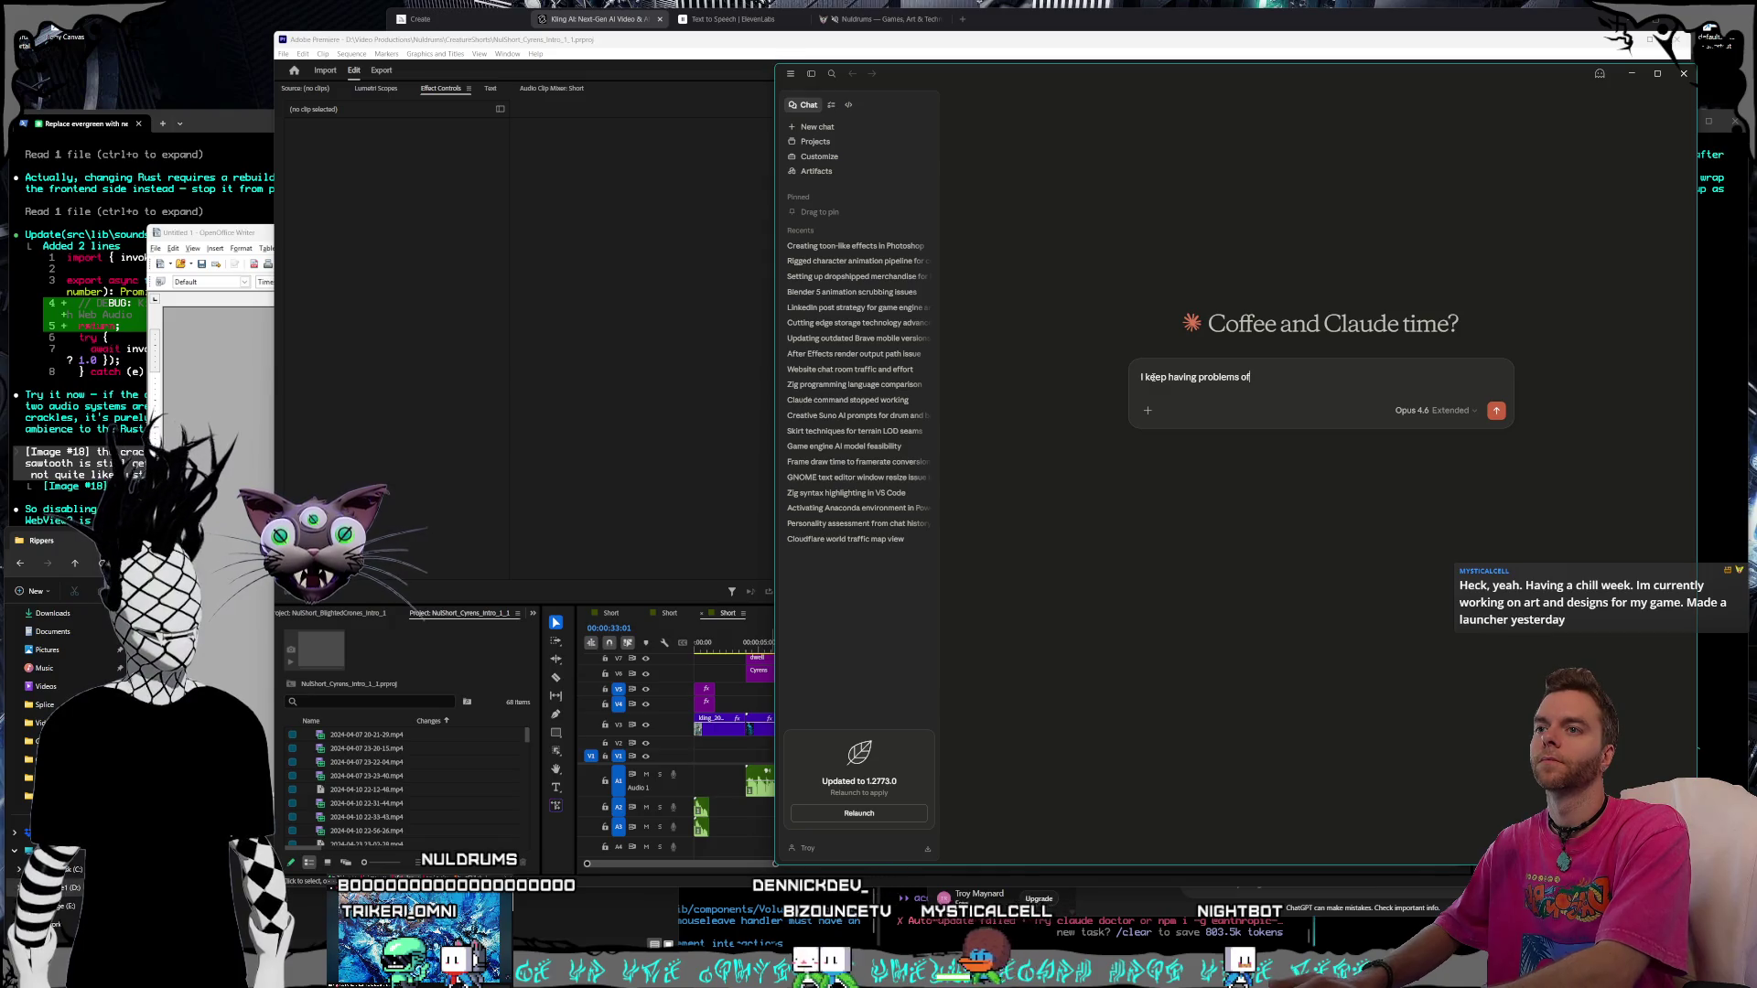
pyautogui.write('my')
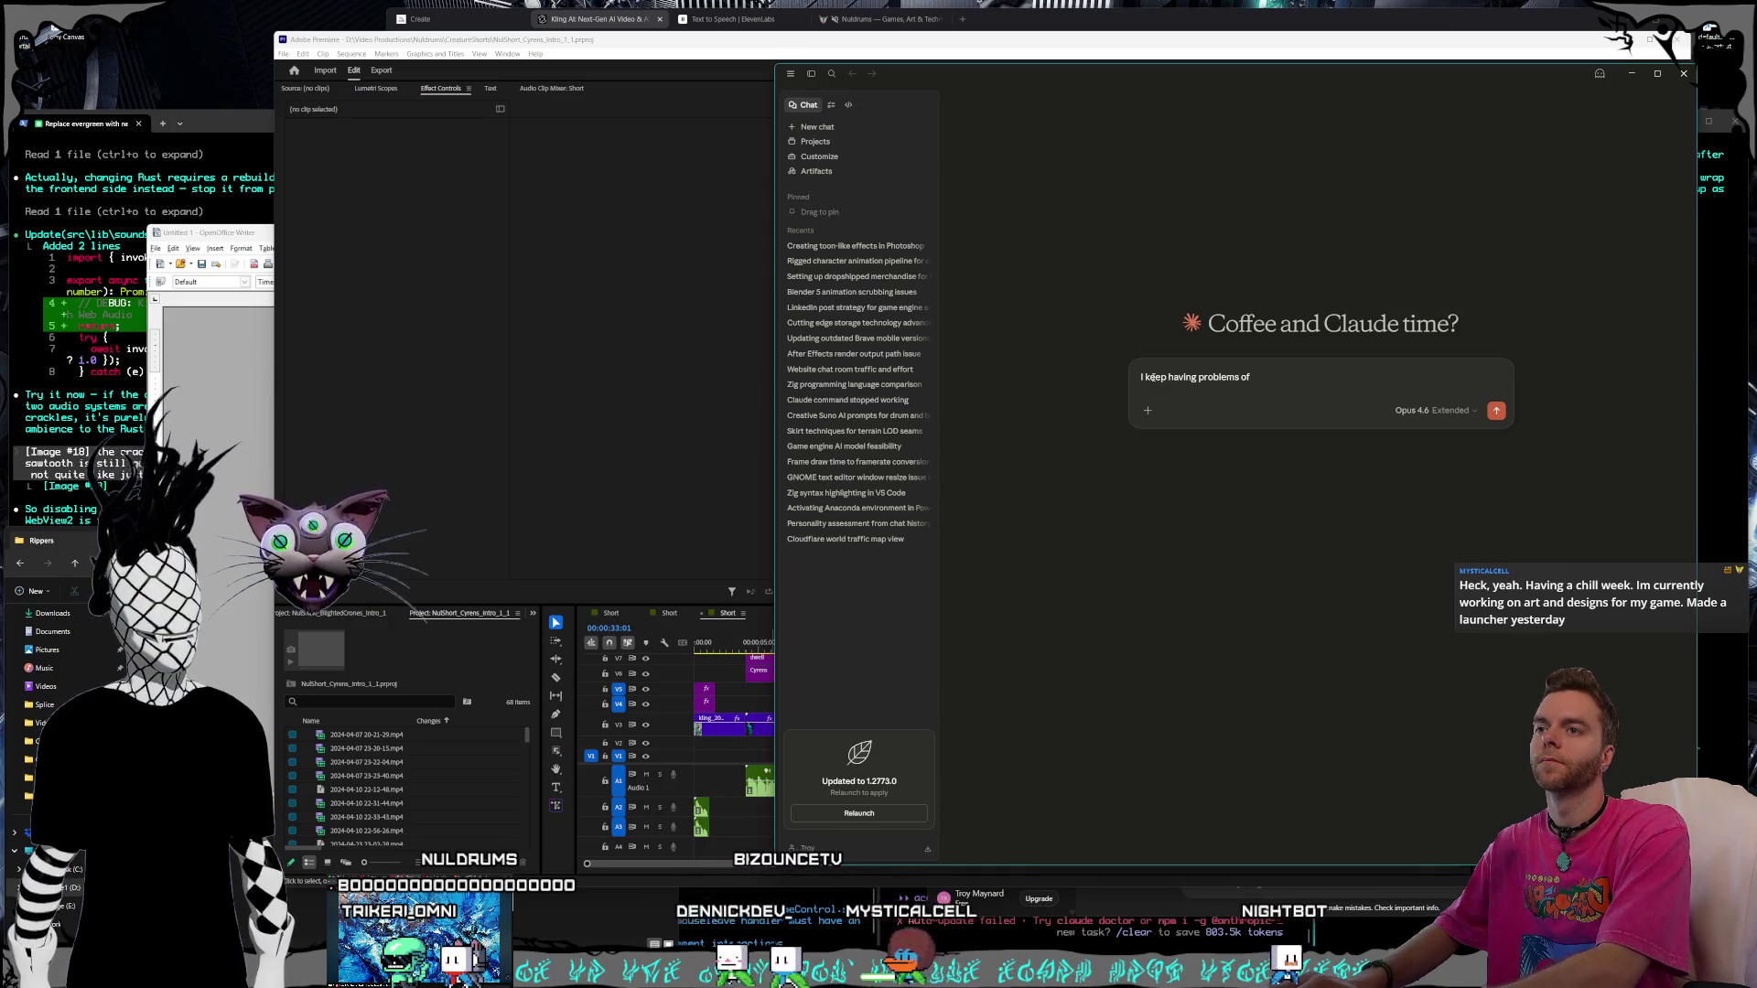
pyautogui.write(' desktop a')
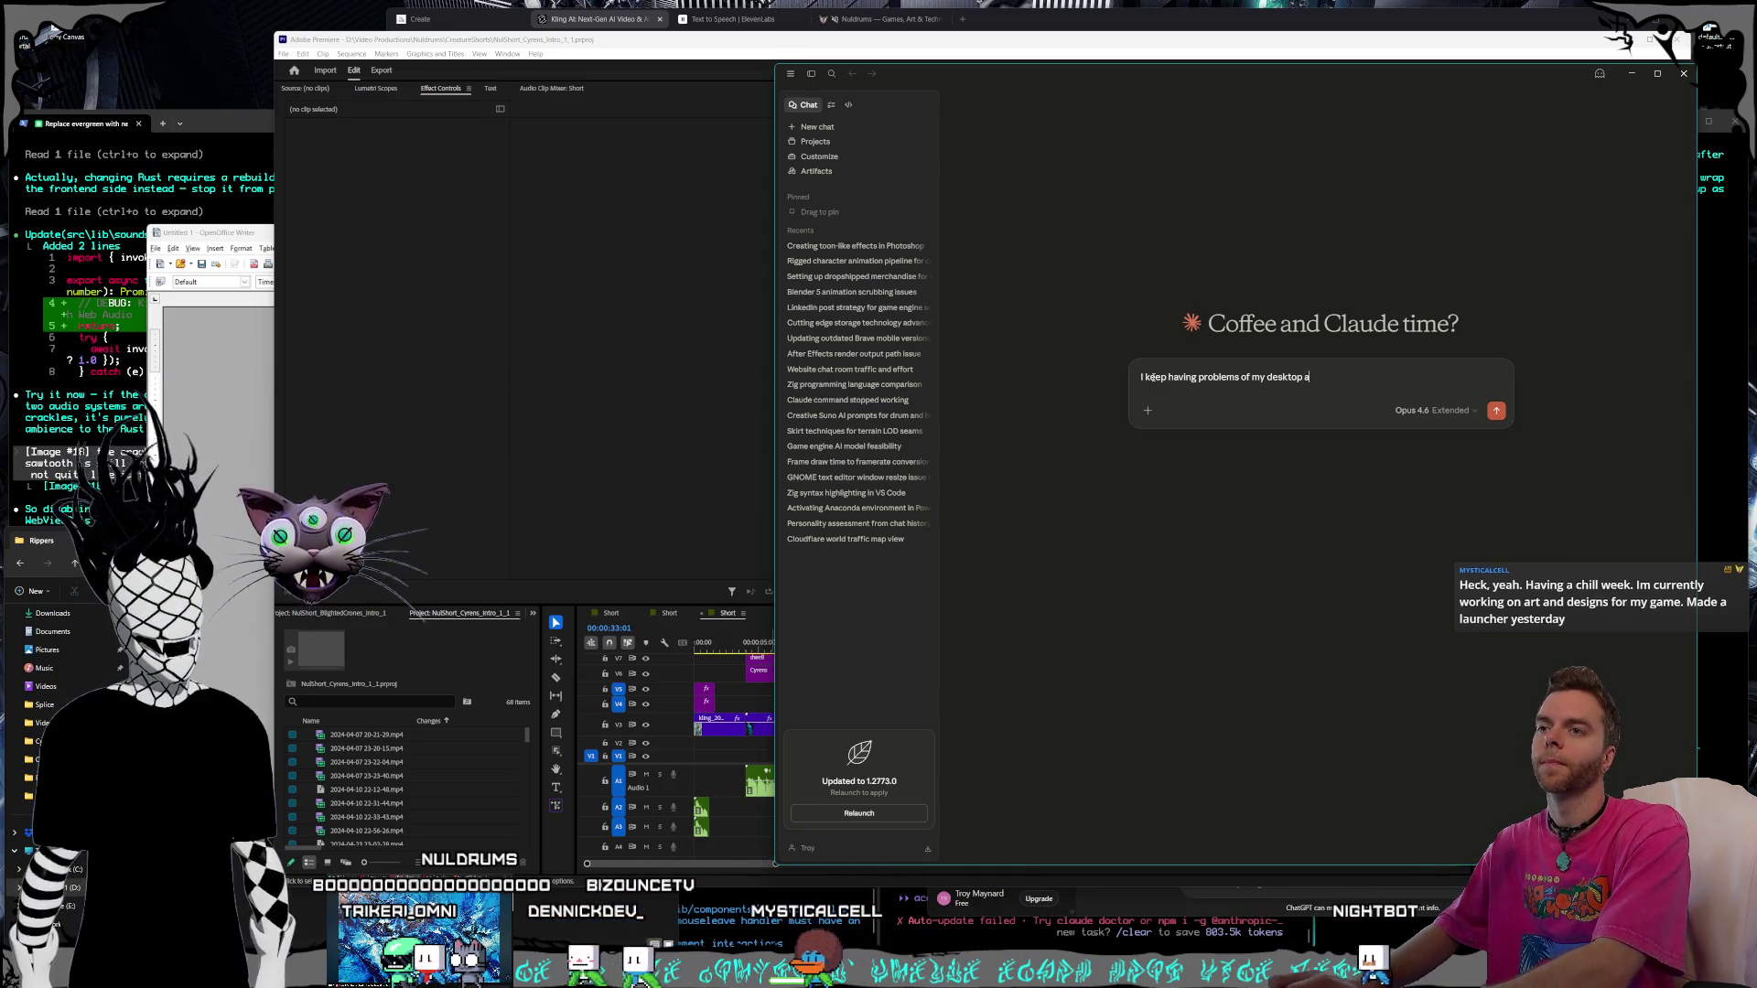
pyautogui.write('pplication audio not playing through')
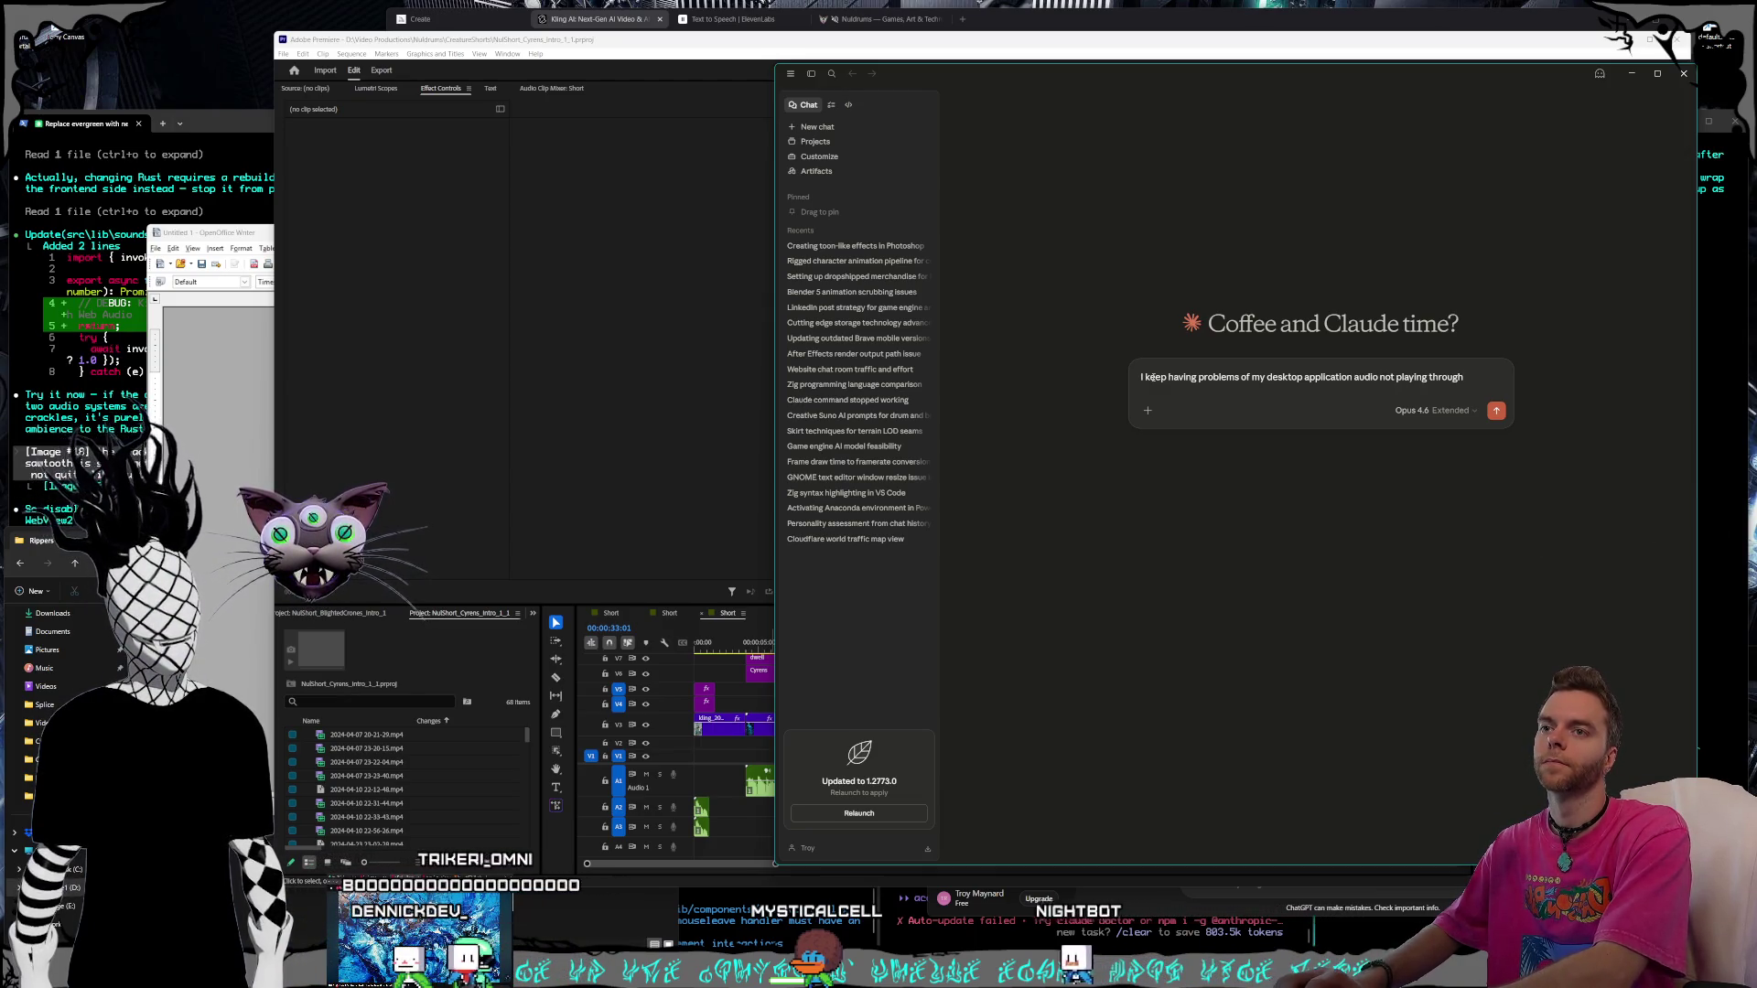
pyautogui.write(' OBS, i have everything from my web b')
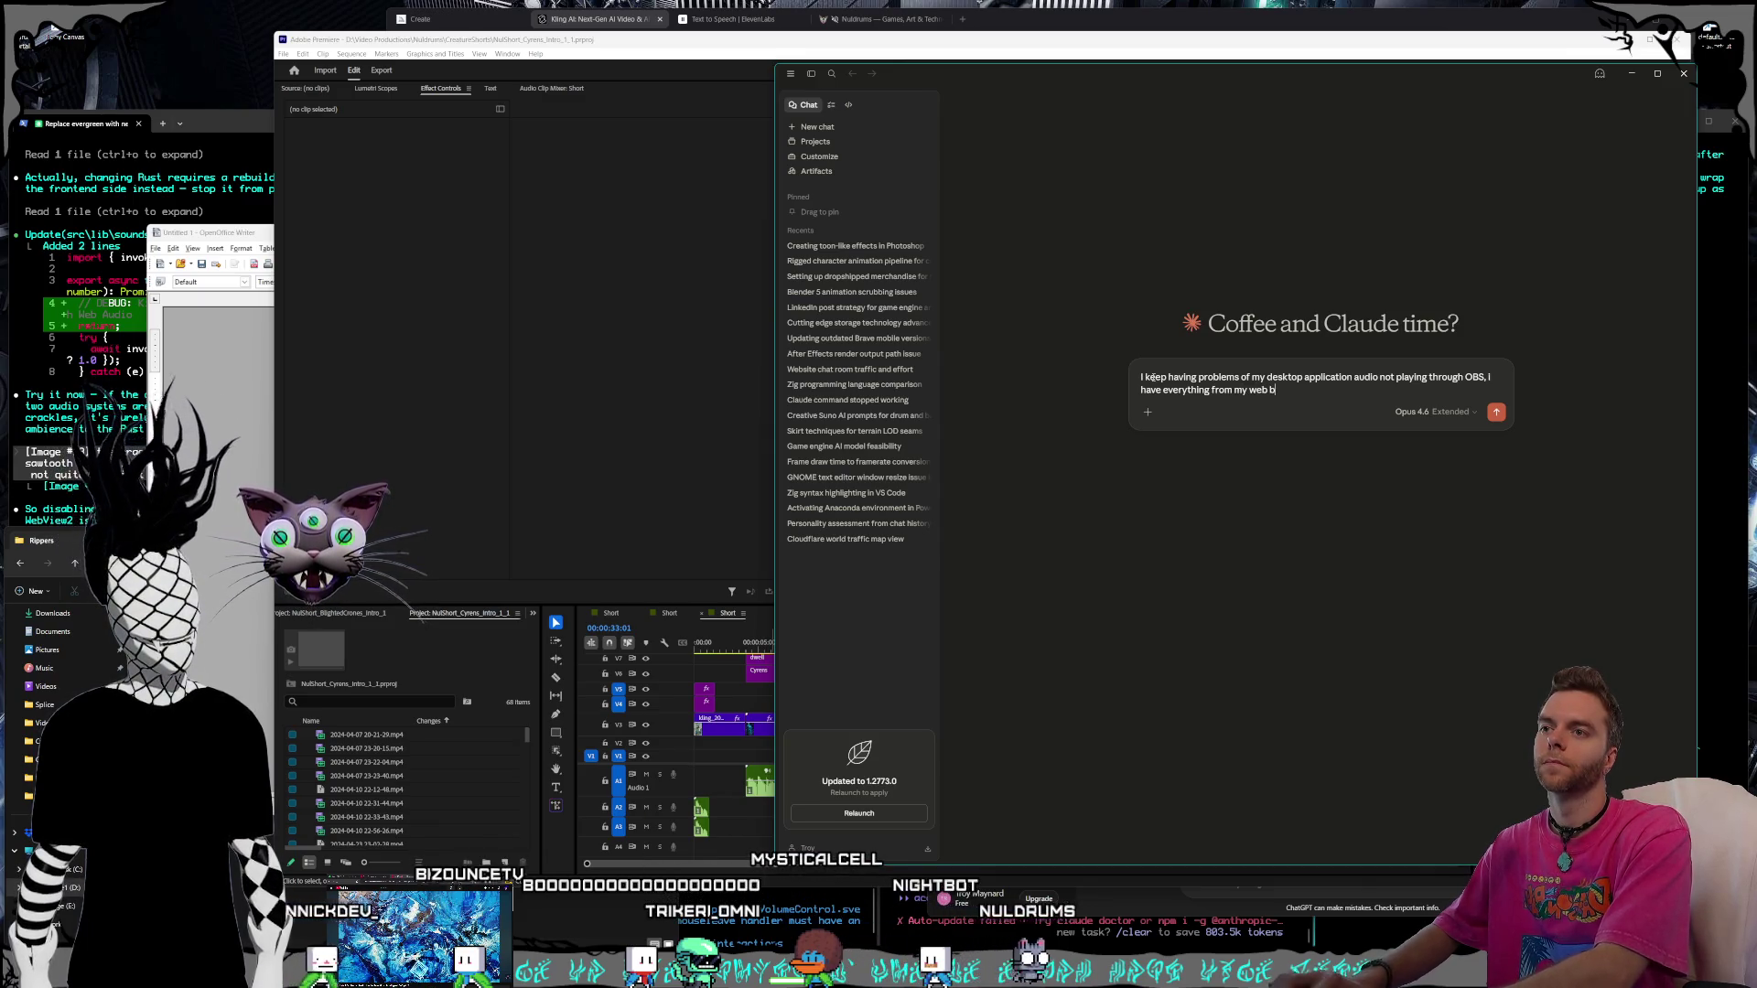
pyautogui.write('ource split out to another channel, my microp')
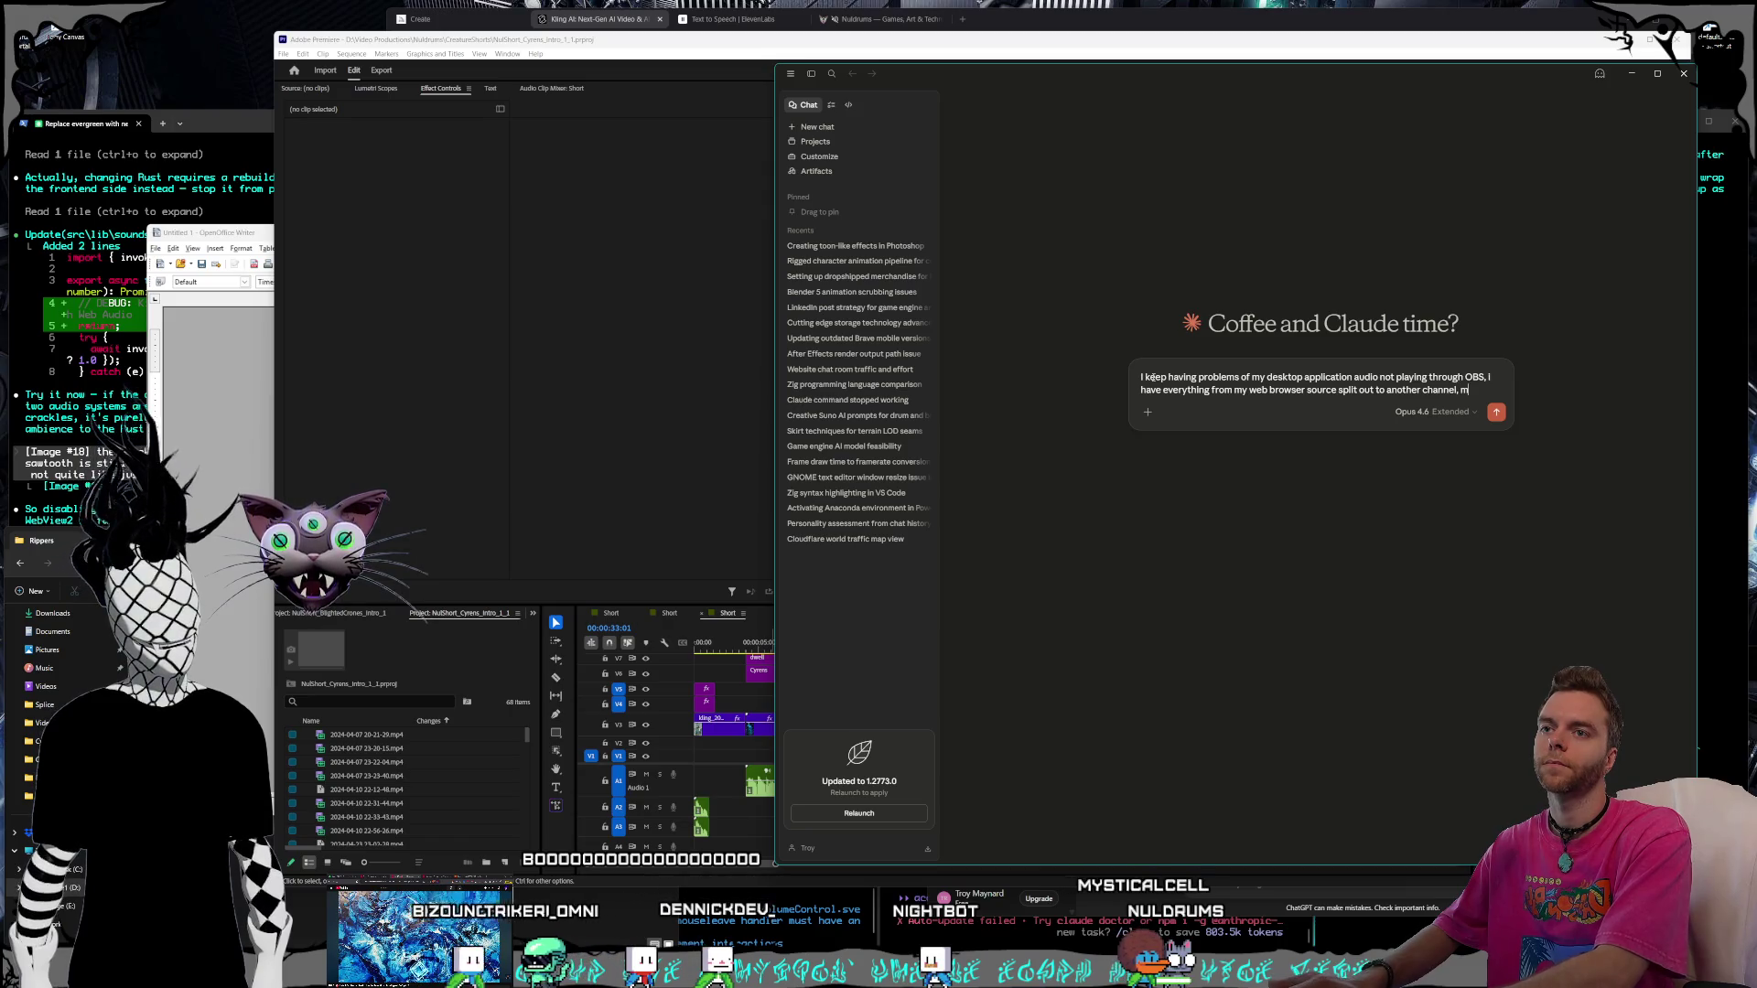
pyautogui.write('hone split to another channel, then all else from my desktop is')
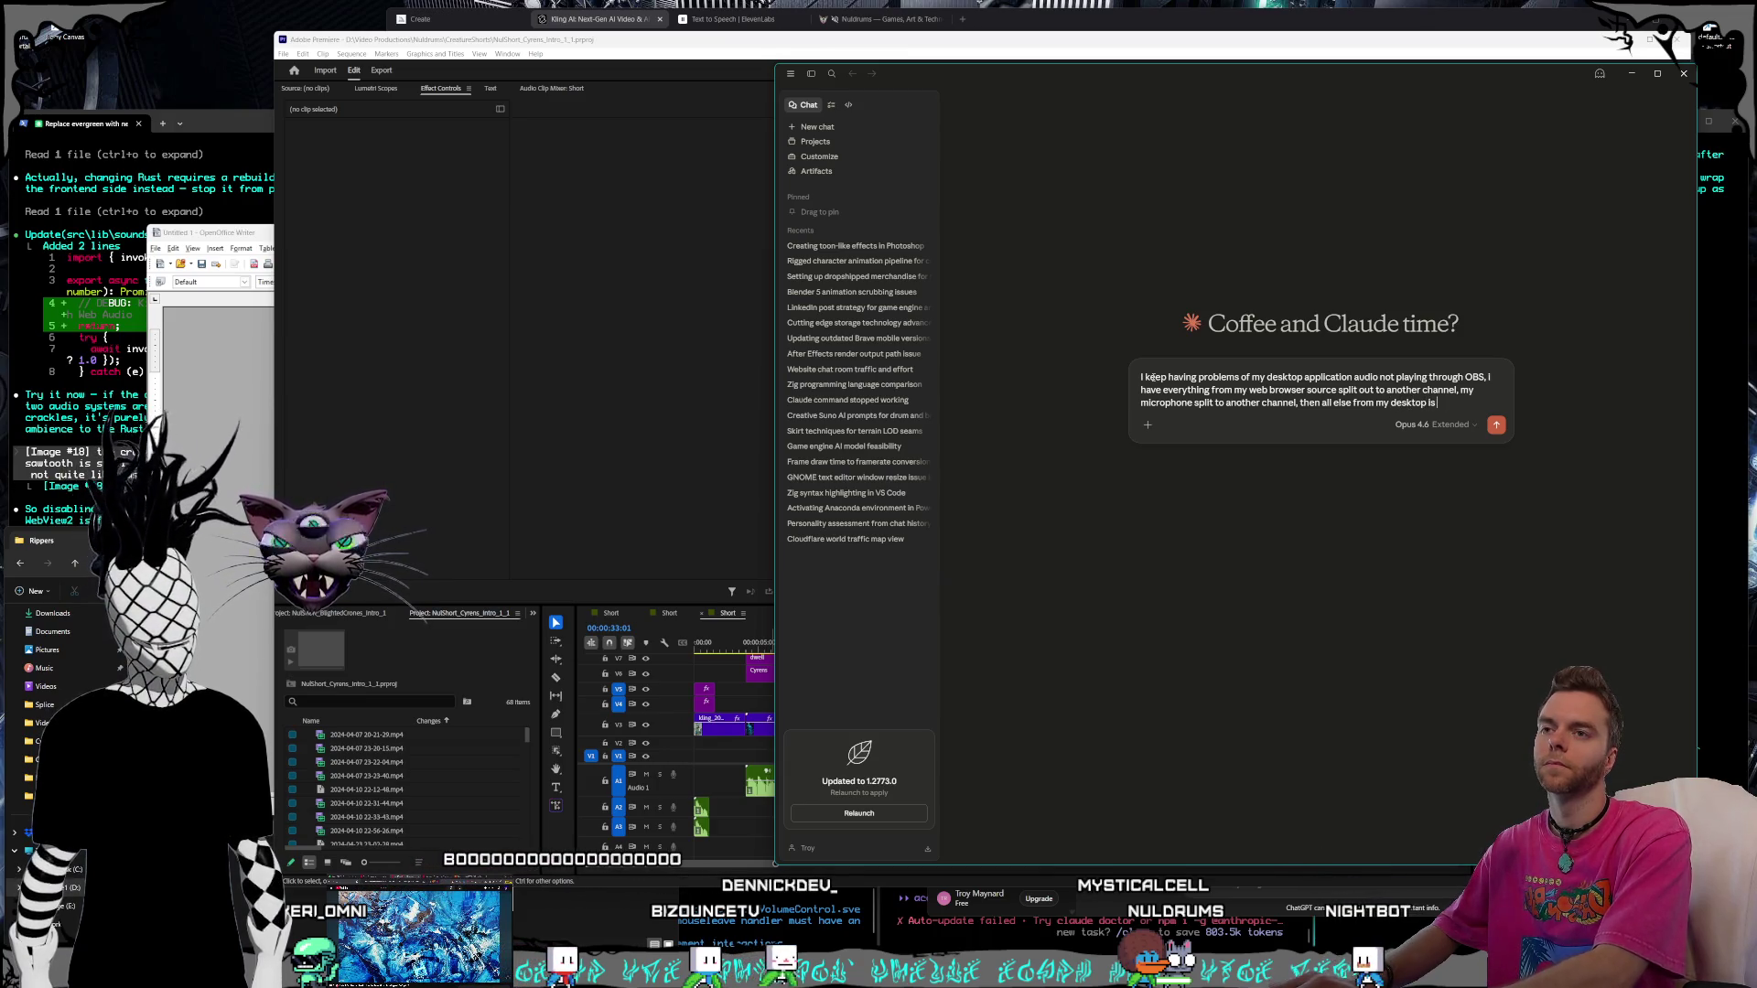
pyautogui.write('o play through a')
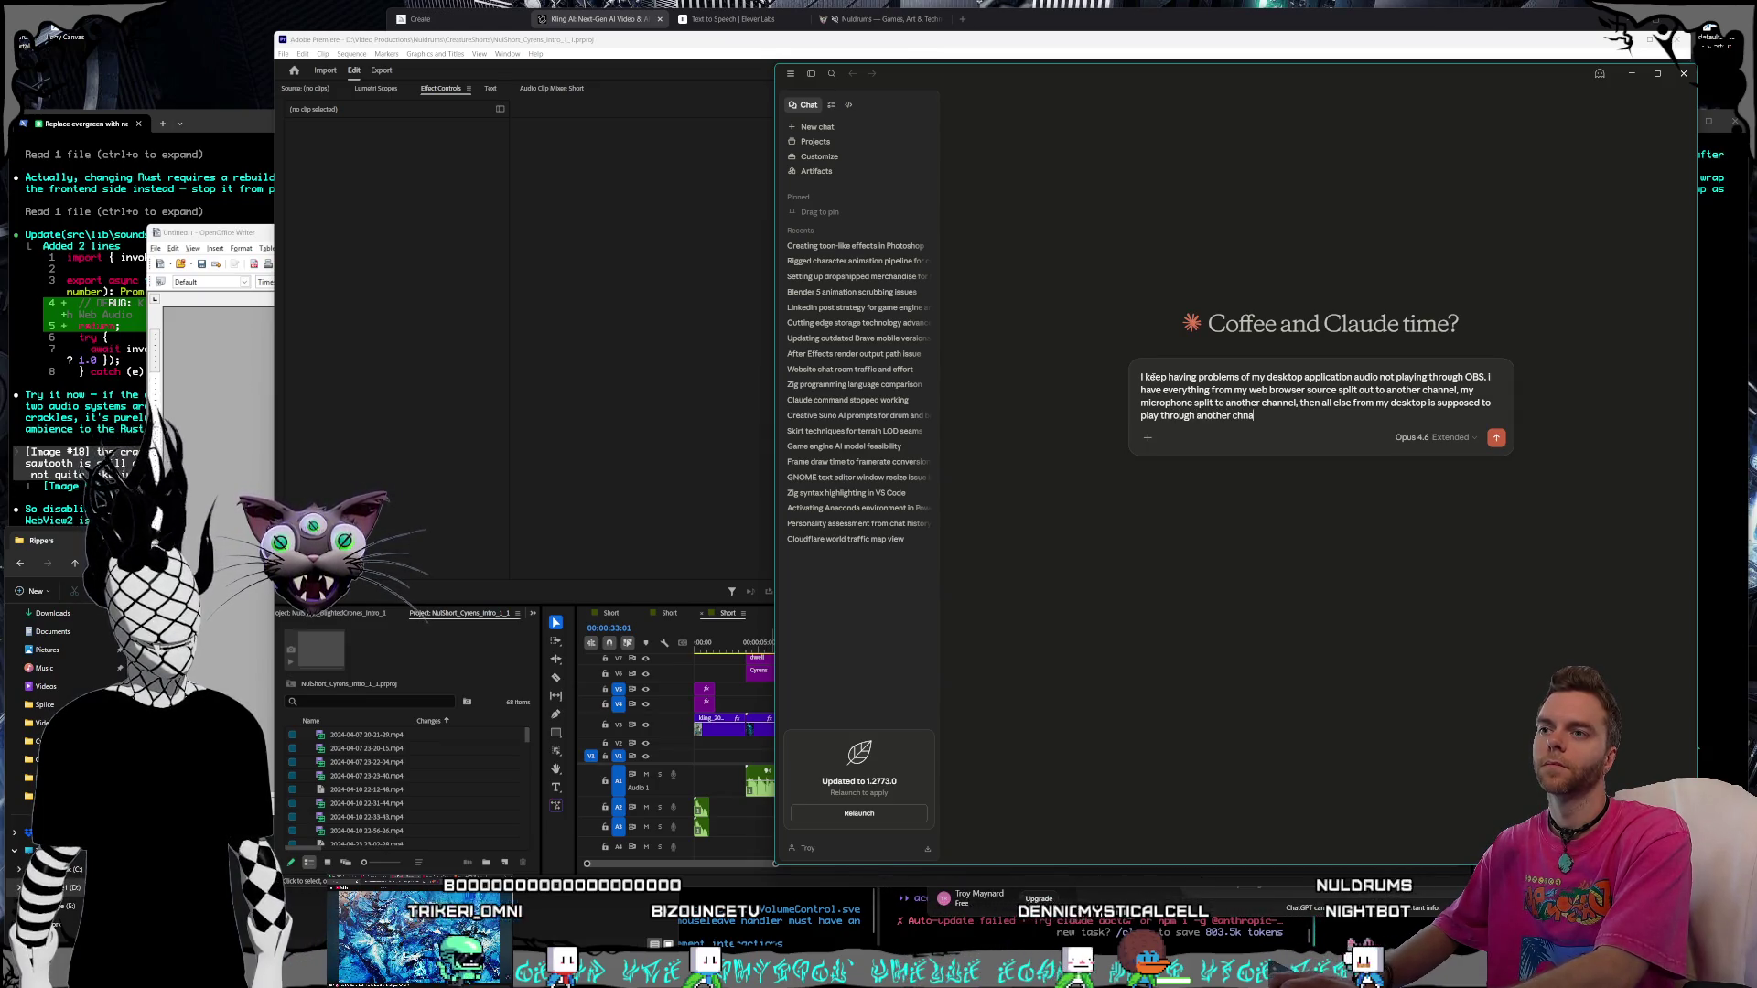
pyautogui.write("nother channel, here's")
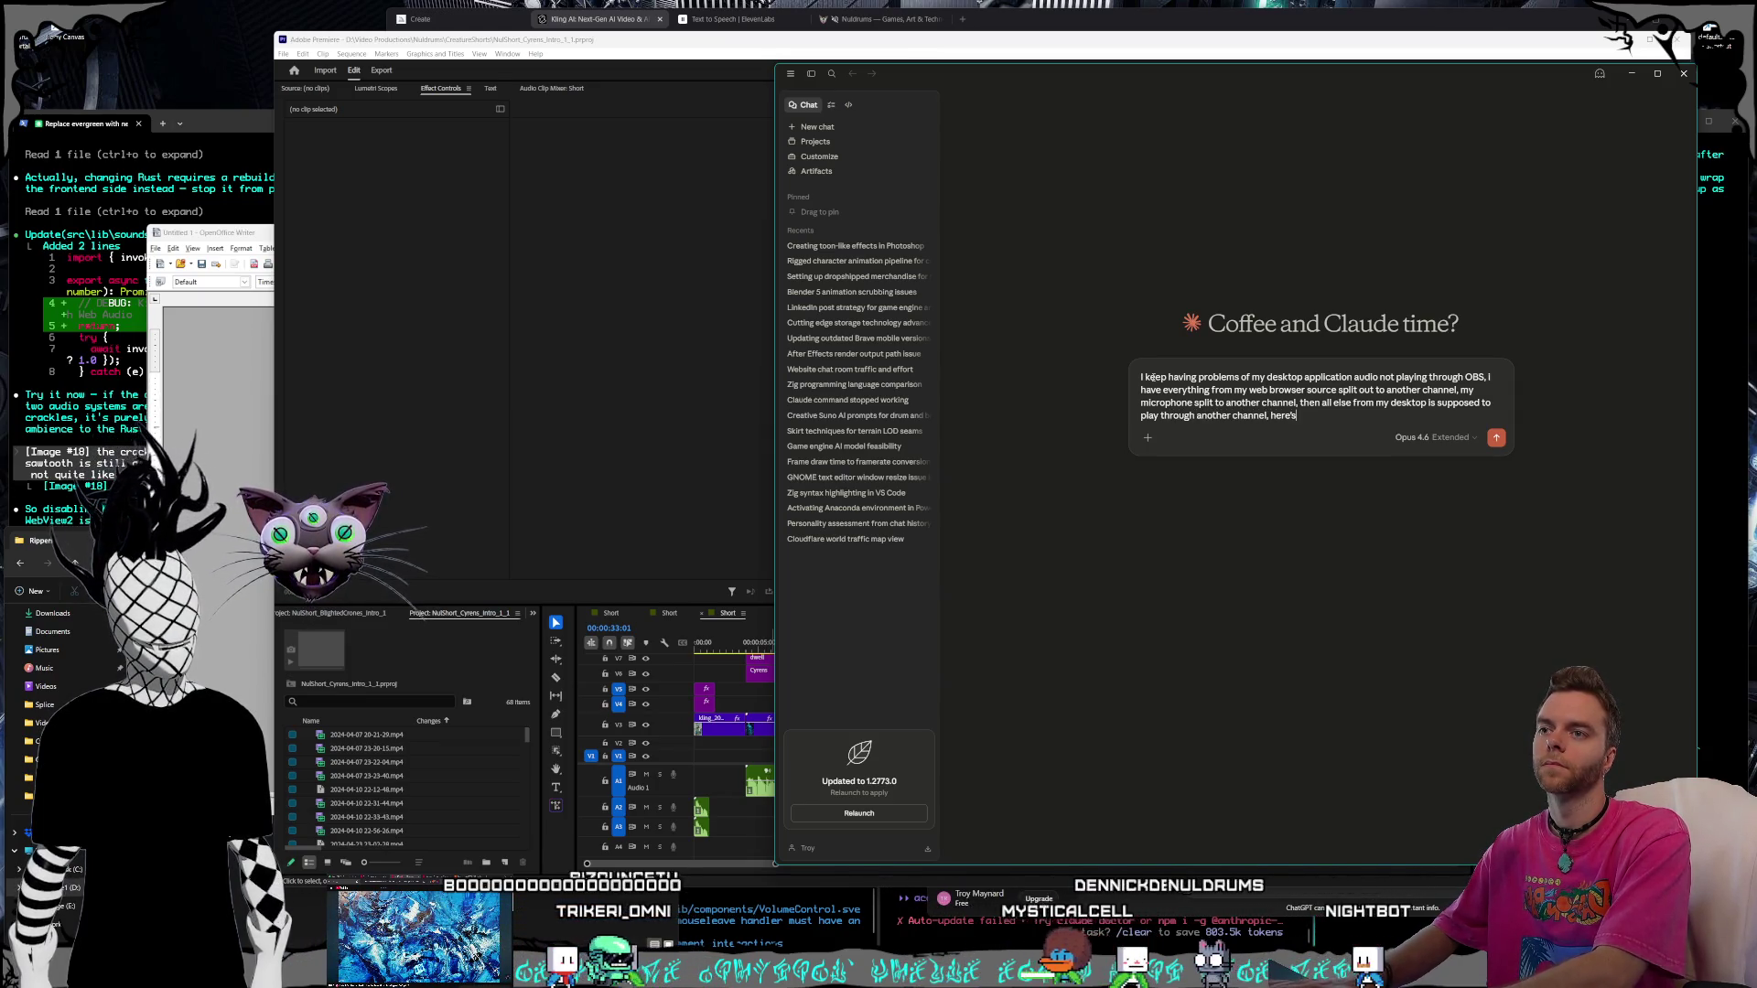
pyautogui.write(' my stup in')
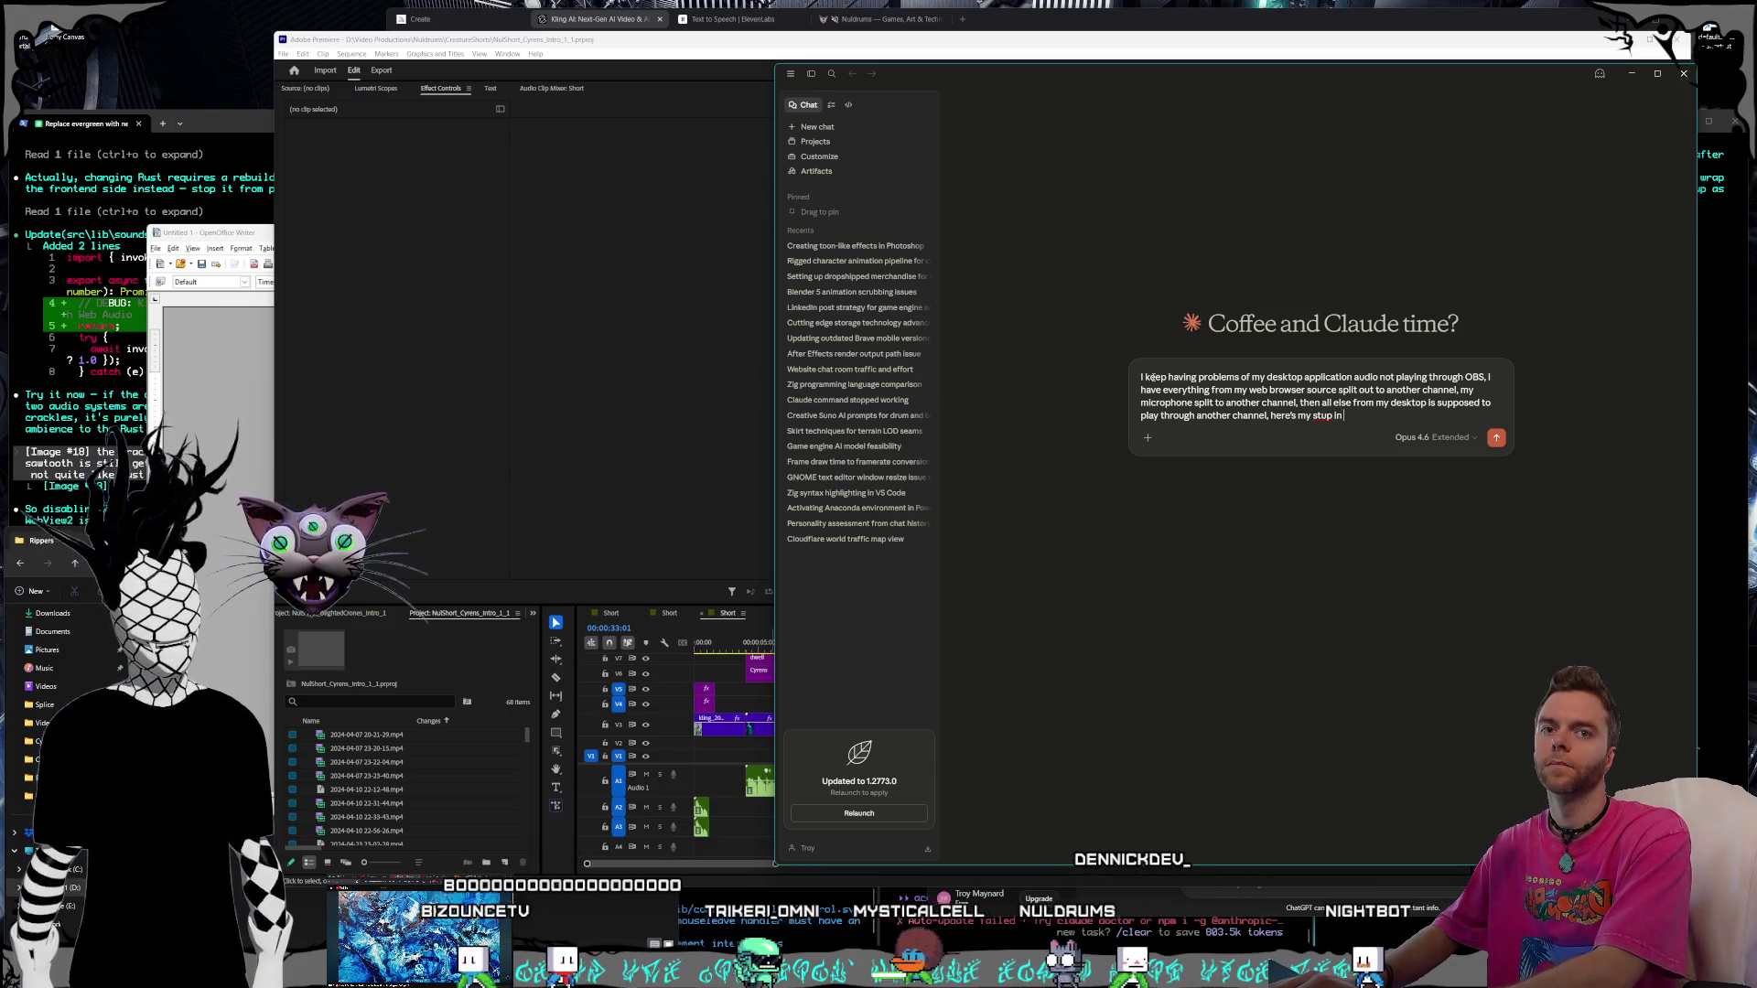
pyautogui.write('OBS,')
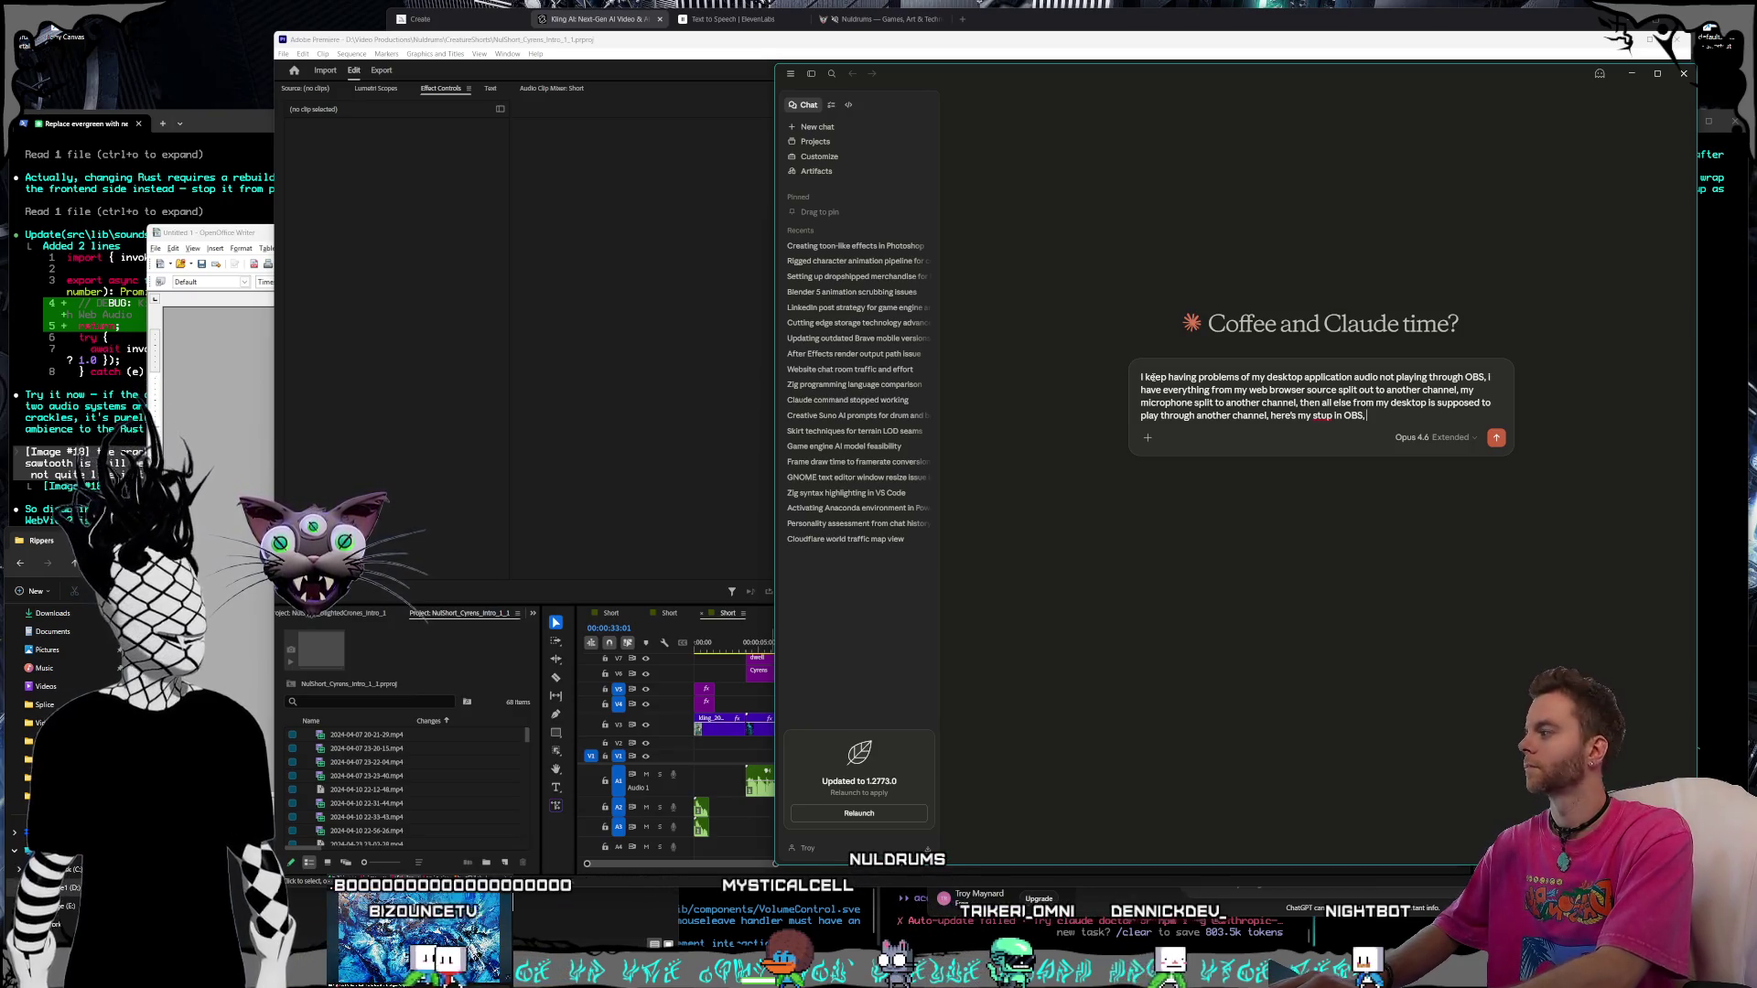
pyautogui.write(' microsoft windows, and')
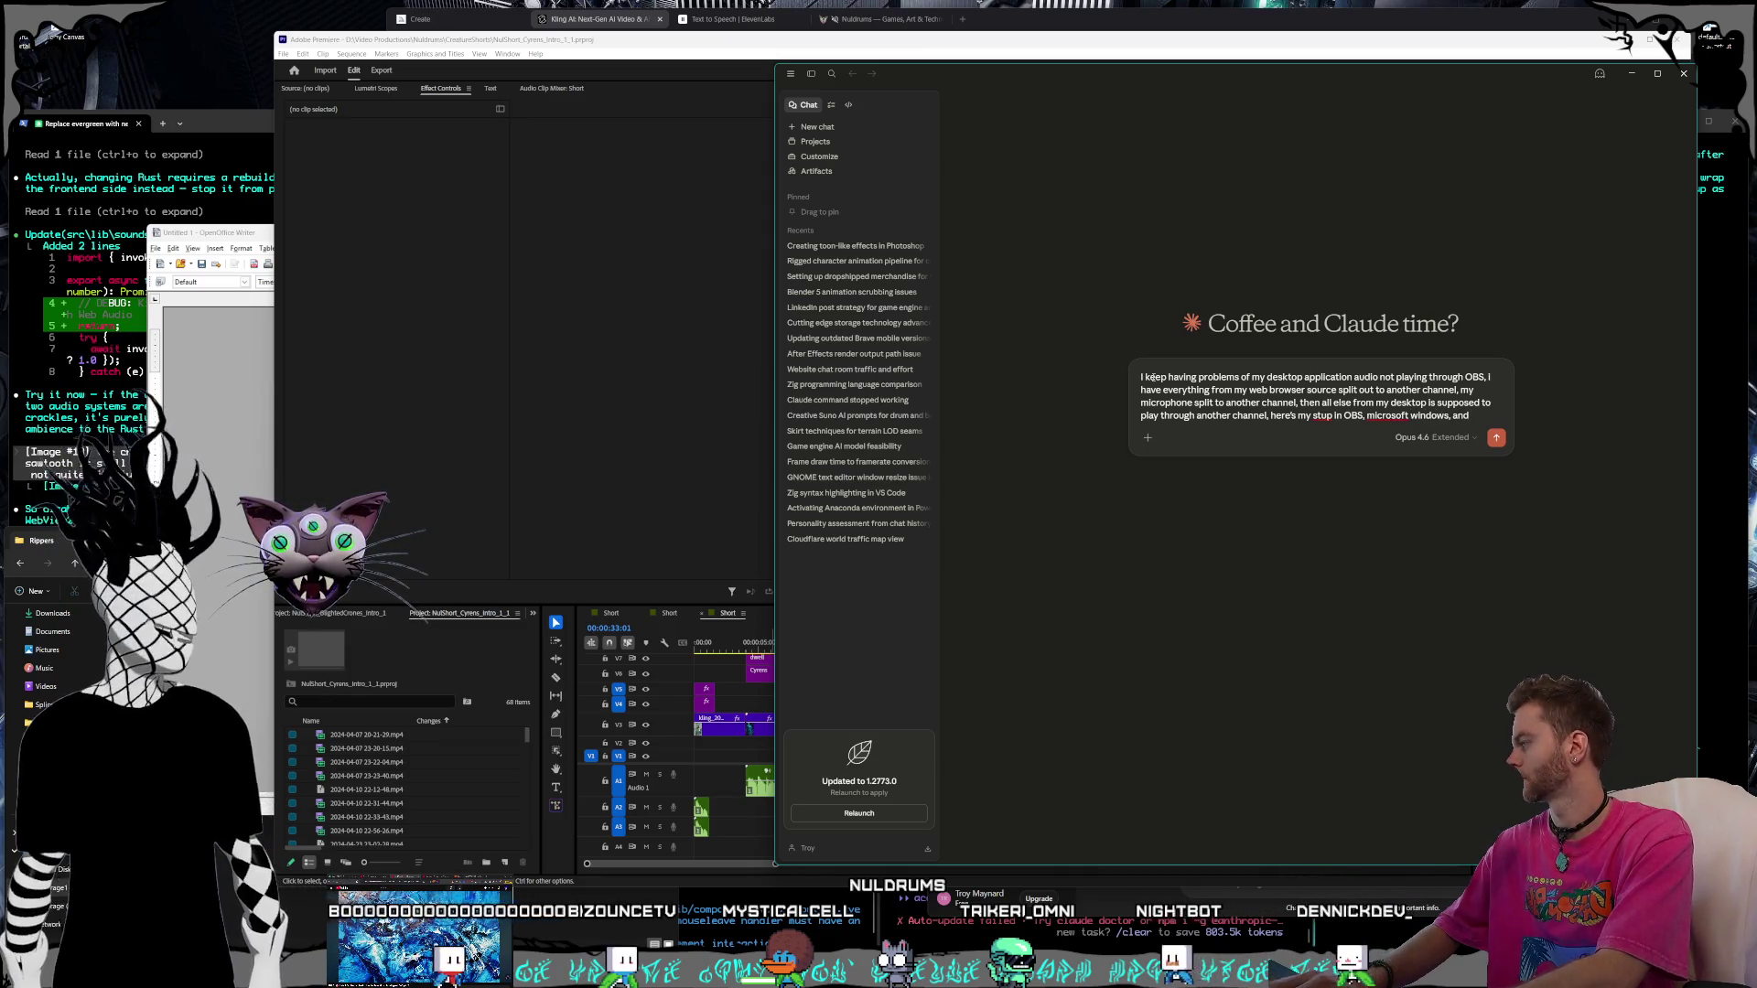
pyautogui.write(' voice metere potato')
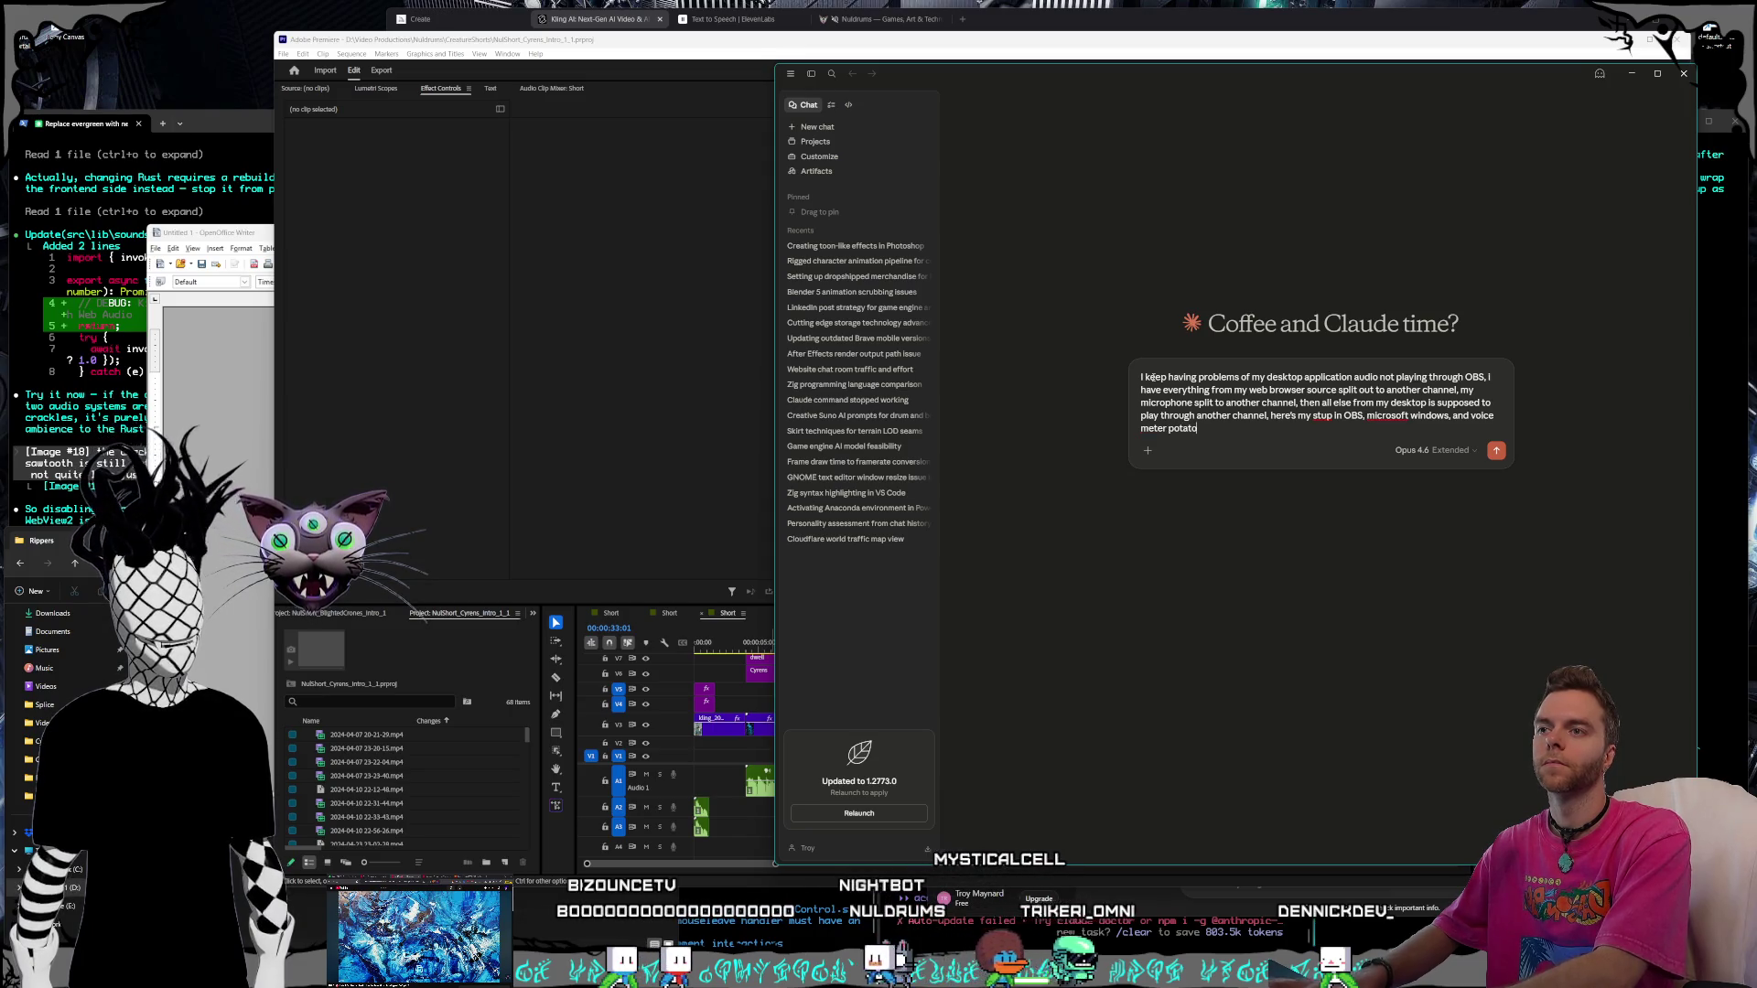
pyautogui.write(', the Voicemeeter VAIO')
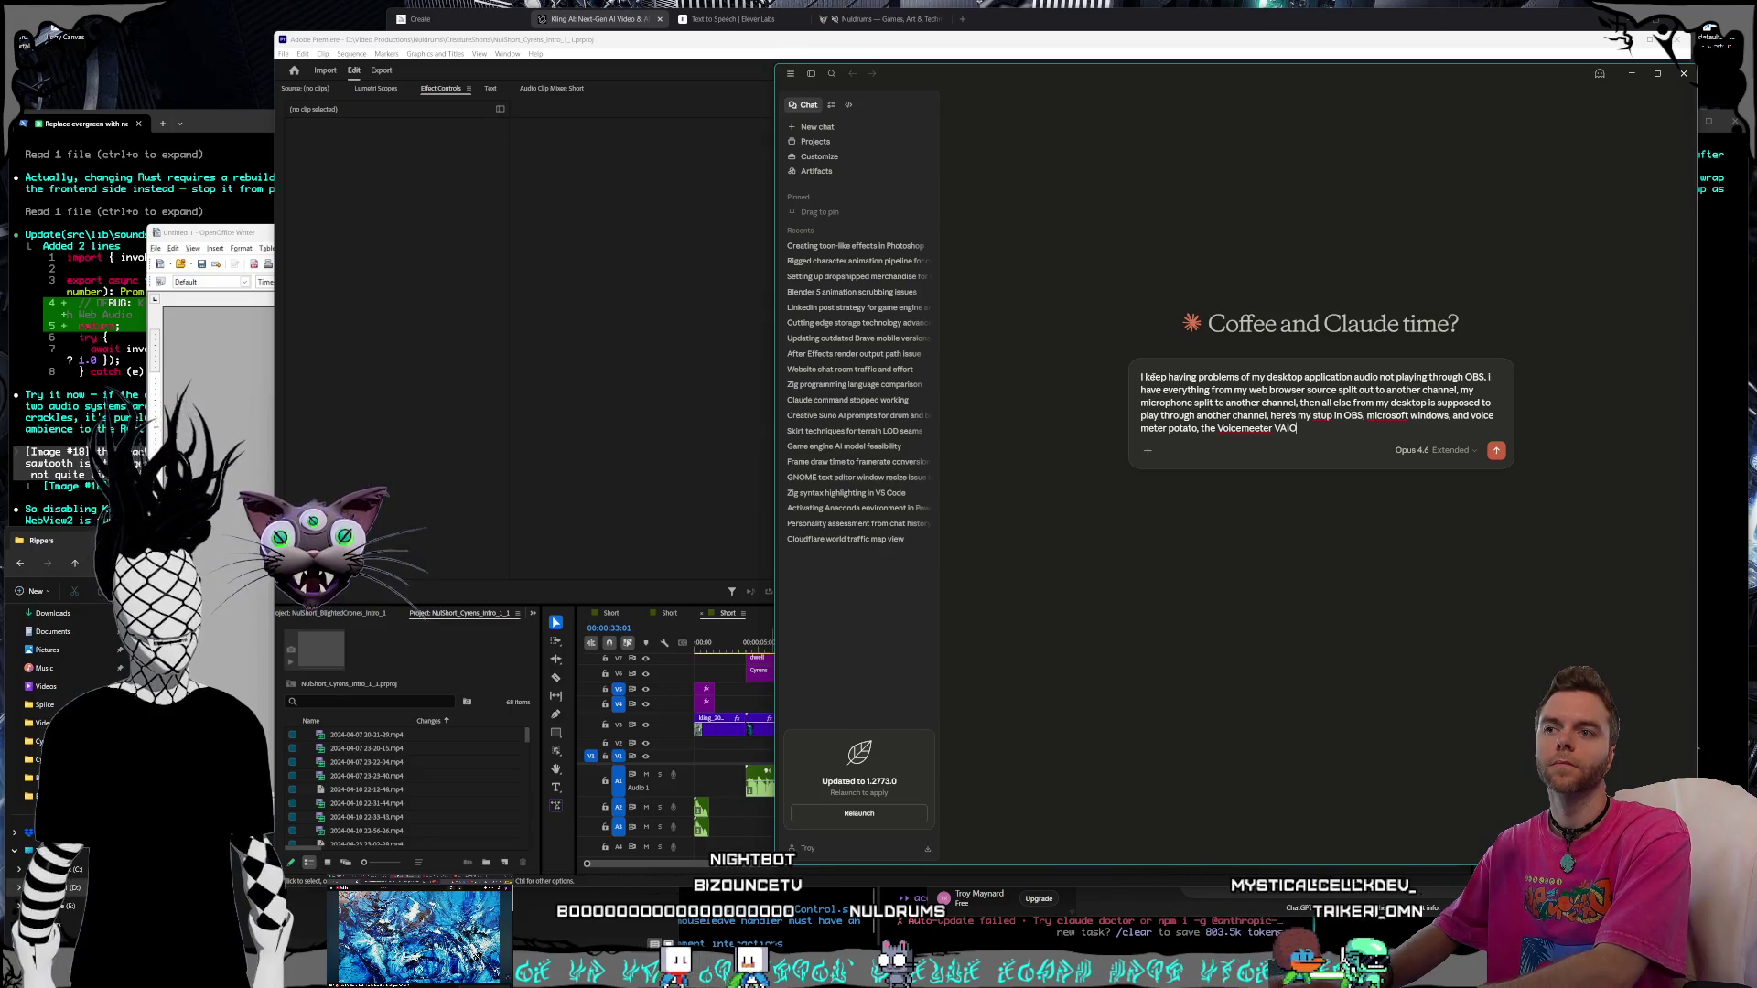
pyautogui.write(' input')
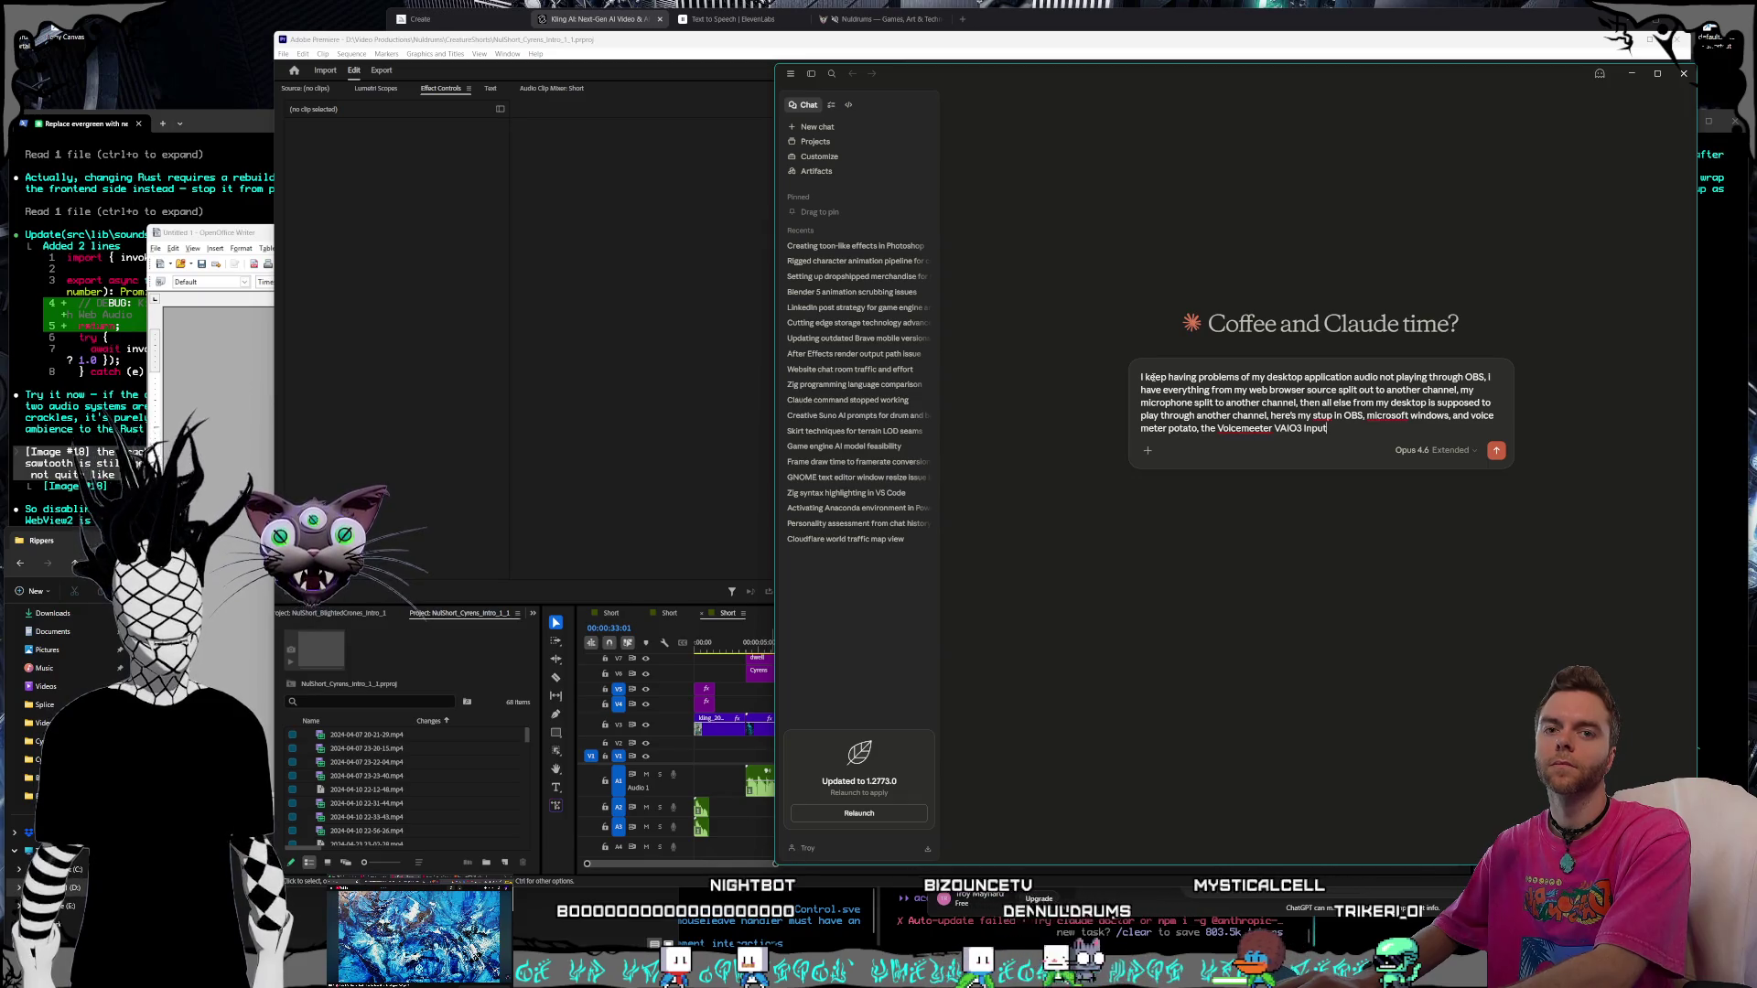
pyautogui.write(' in obs used to be the wor')
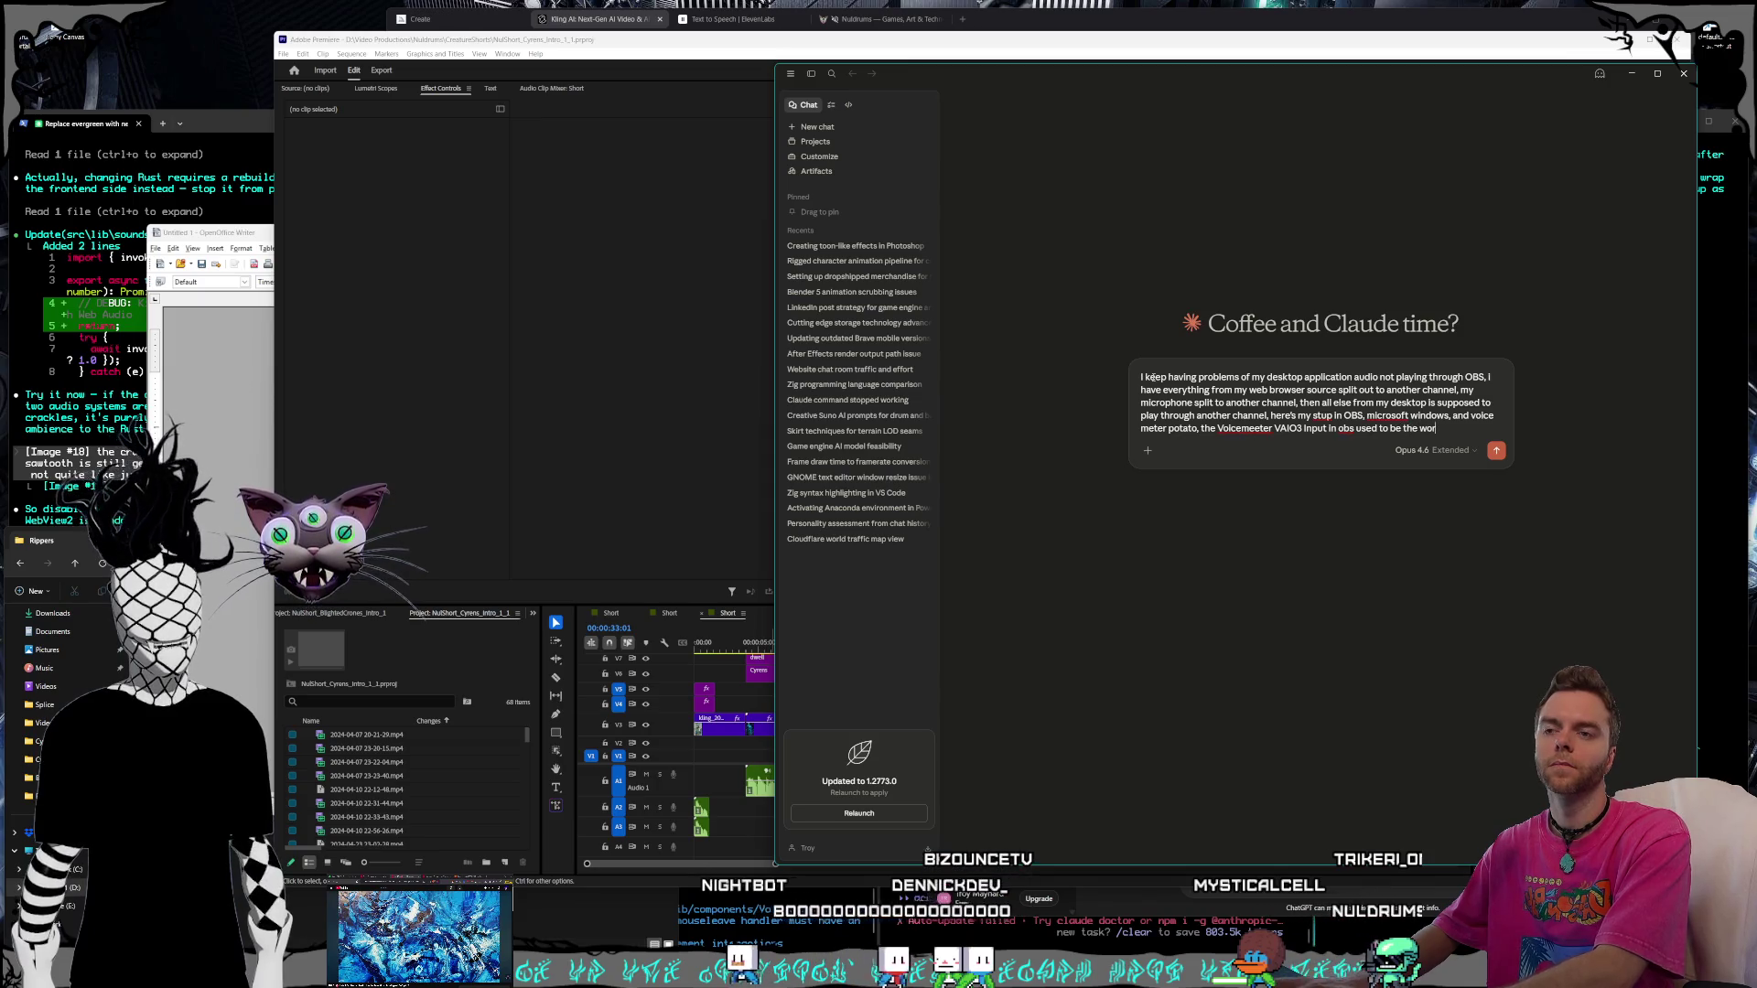
pyautogui.write('p audio, ')
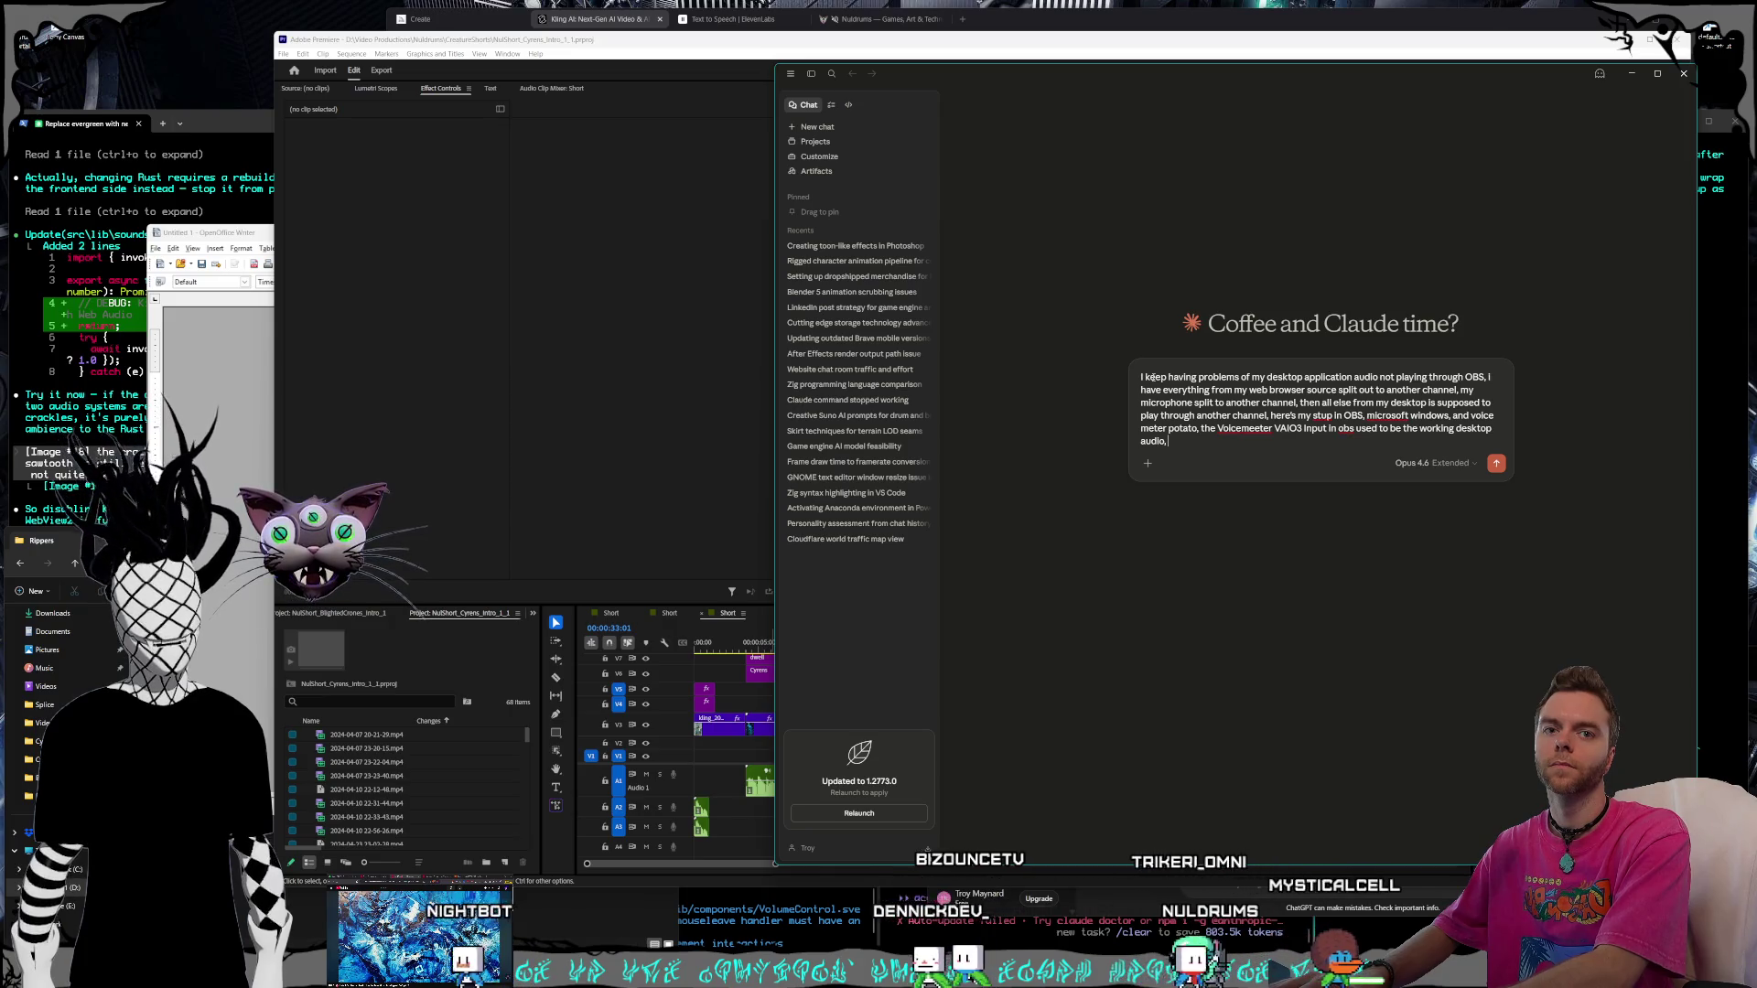
pyautogui.write('ana')
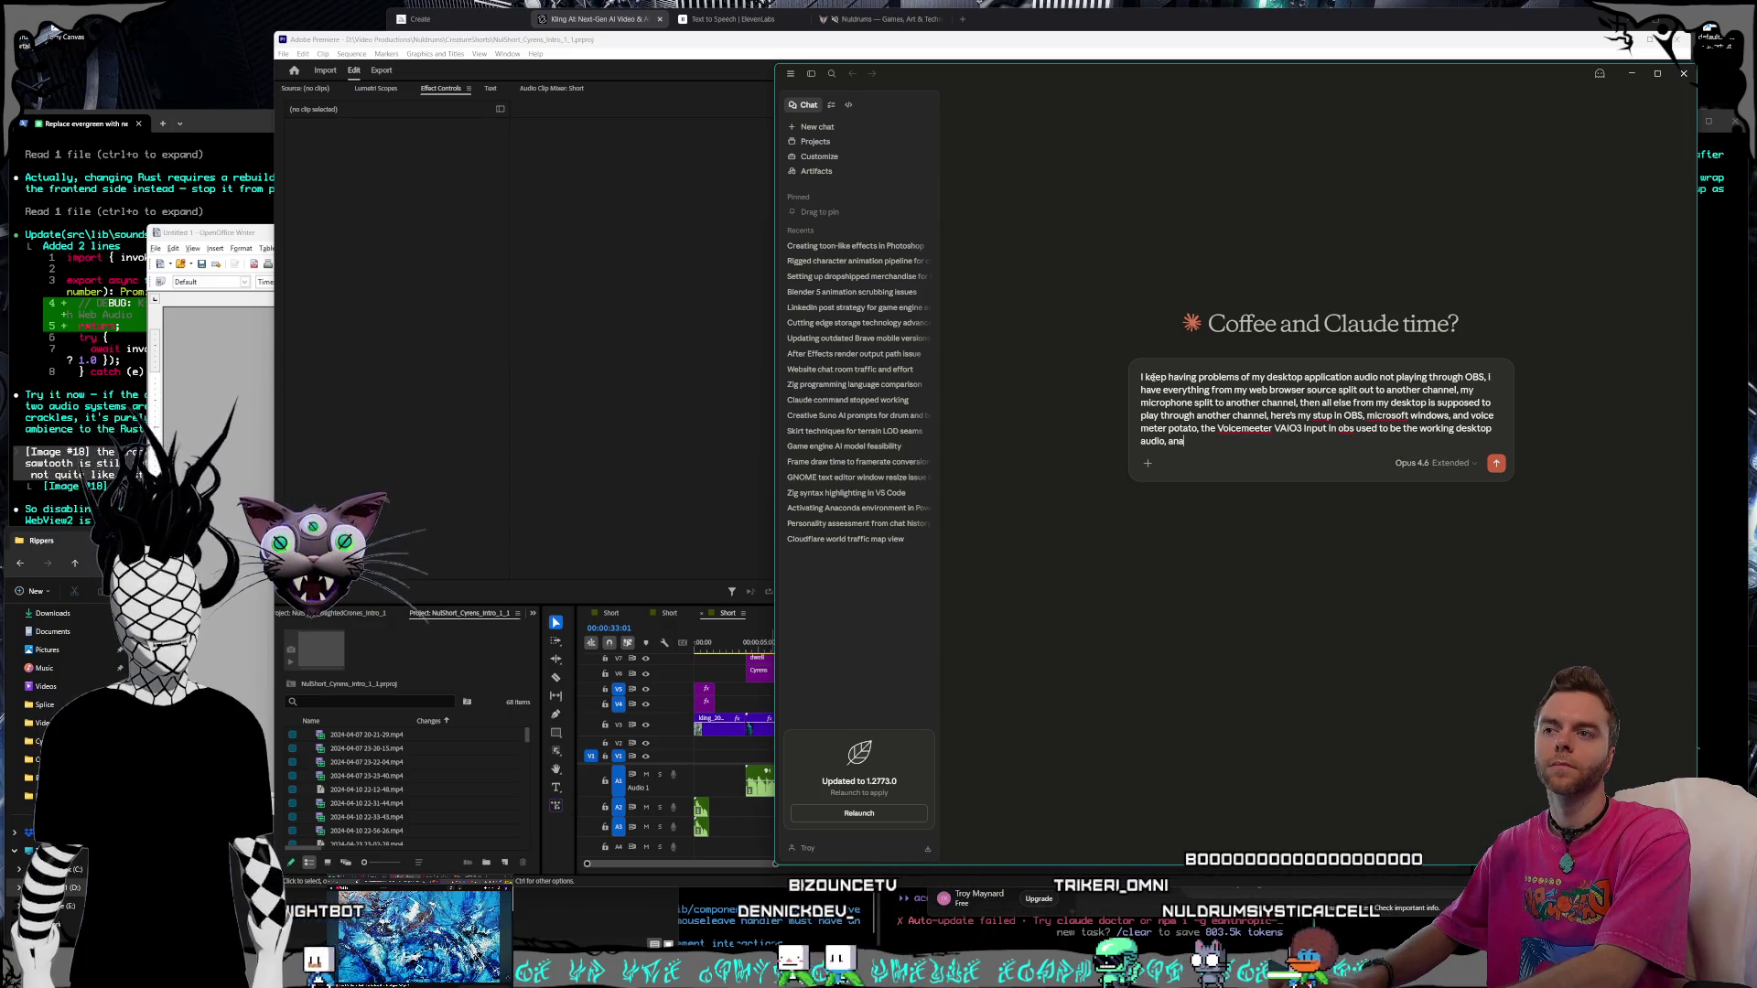
pyautogui.write('logue')
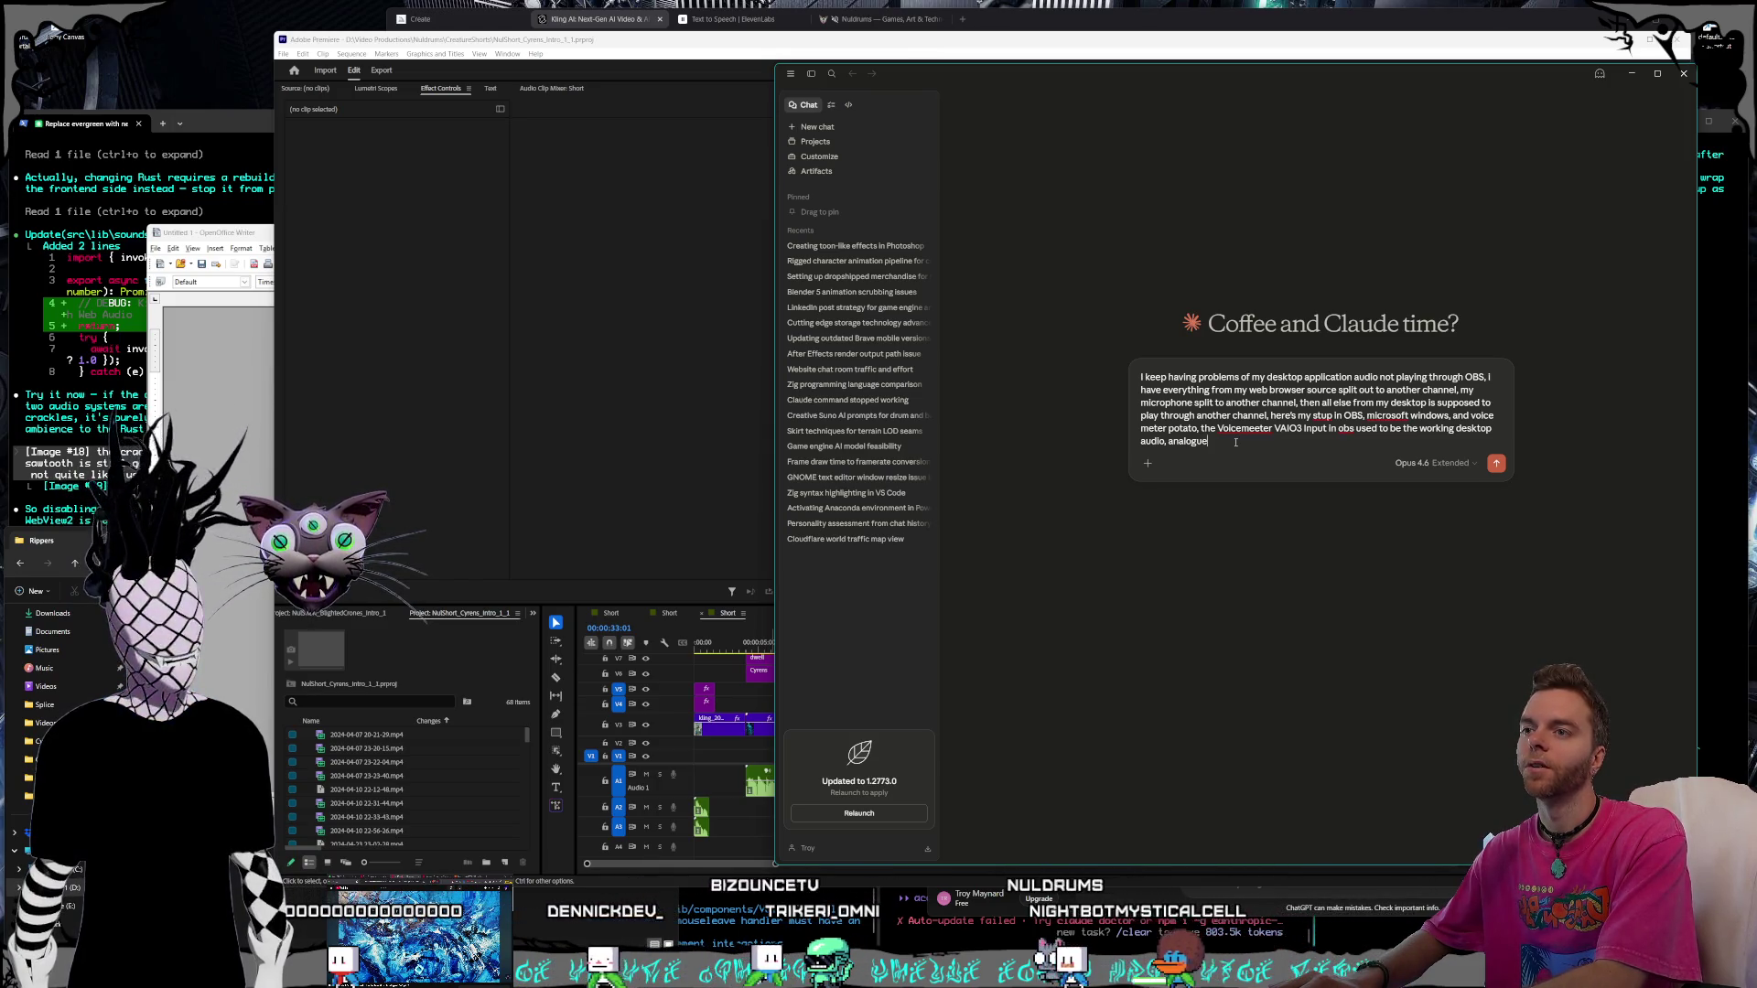
pyautogui.write(' 1+')
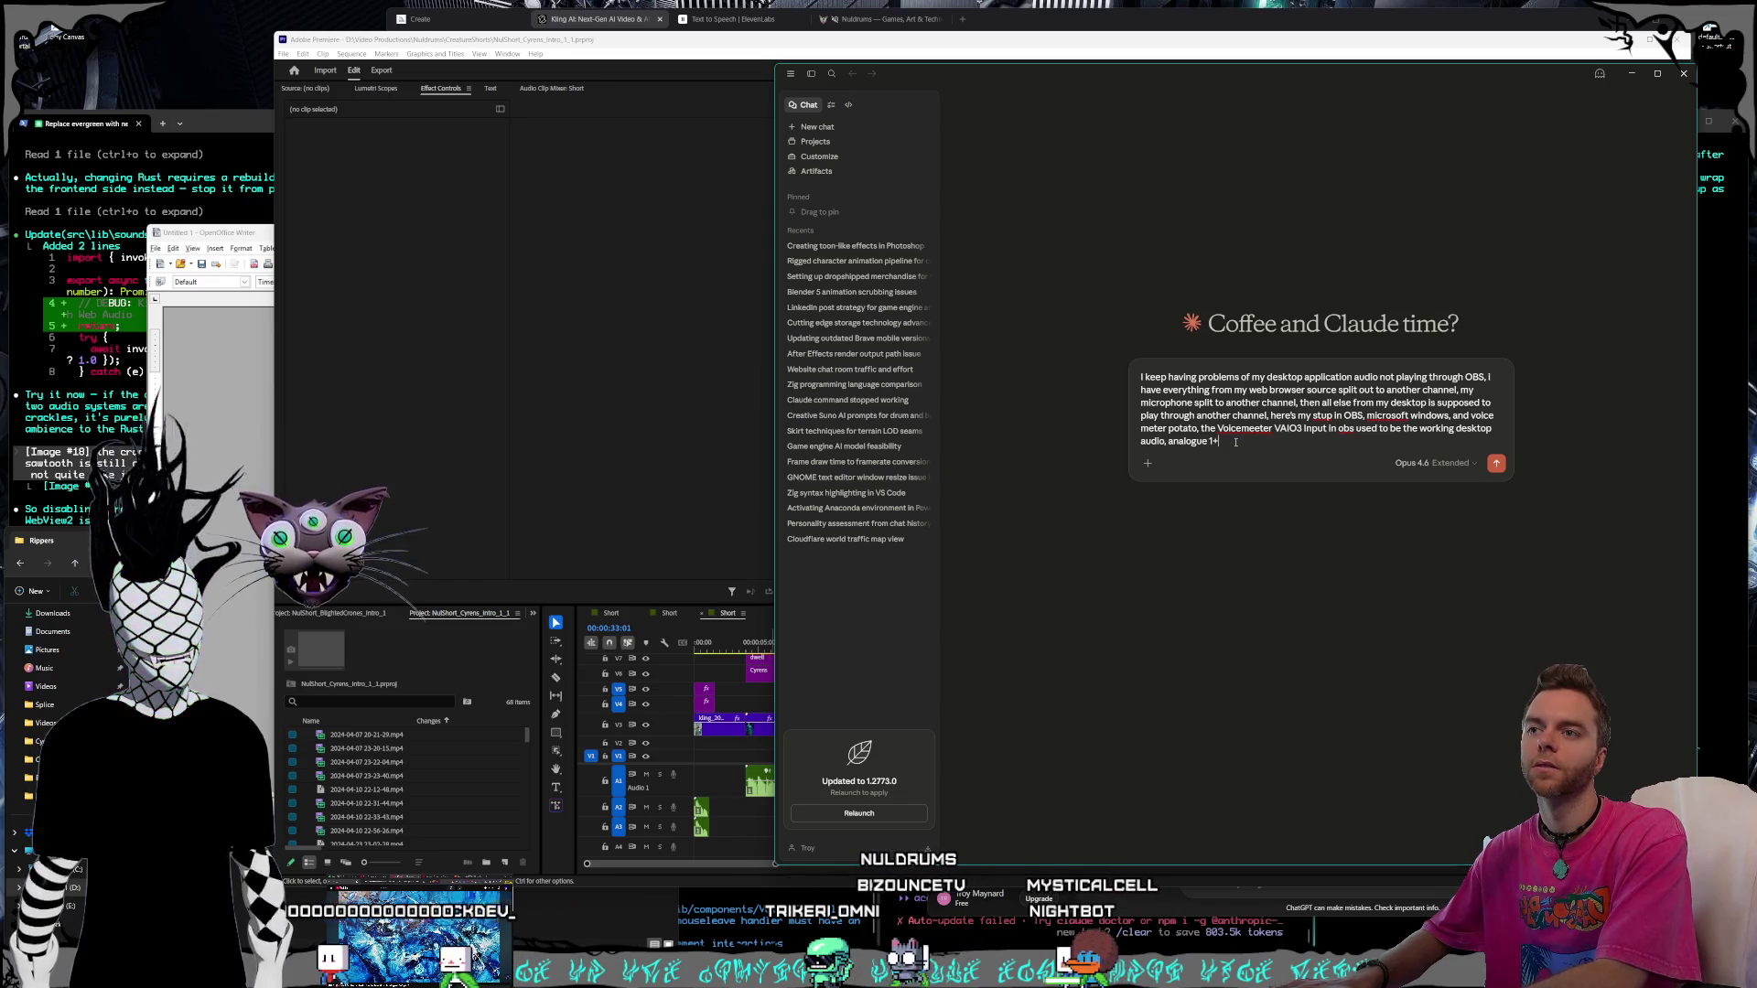
pyautogui.write('2 is my microphone, voice')
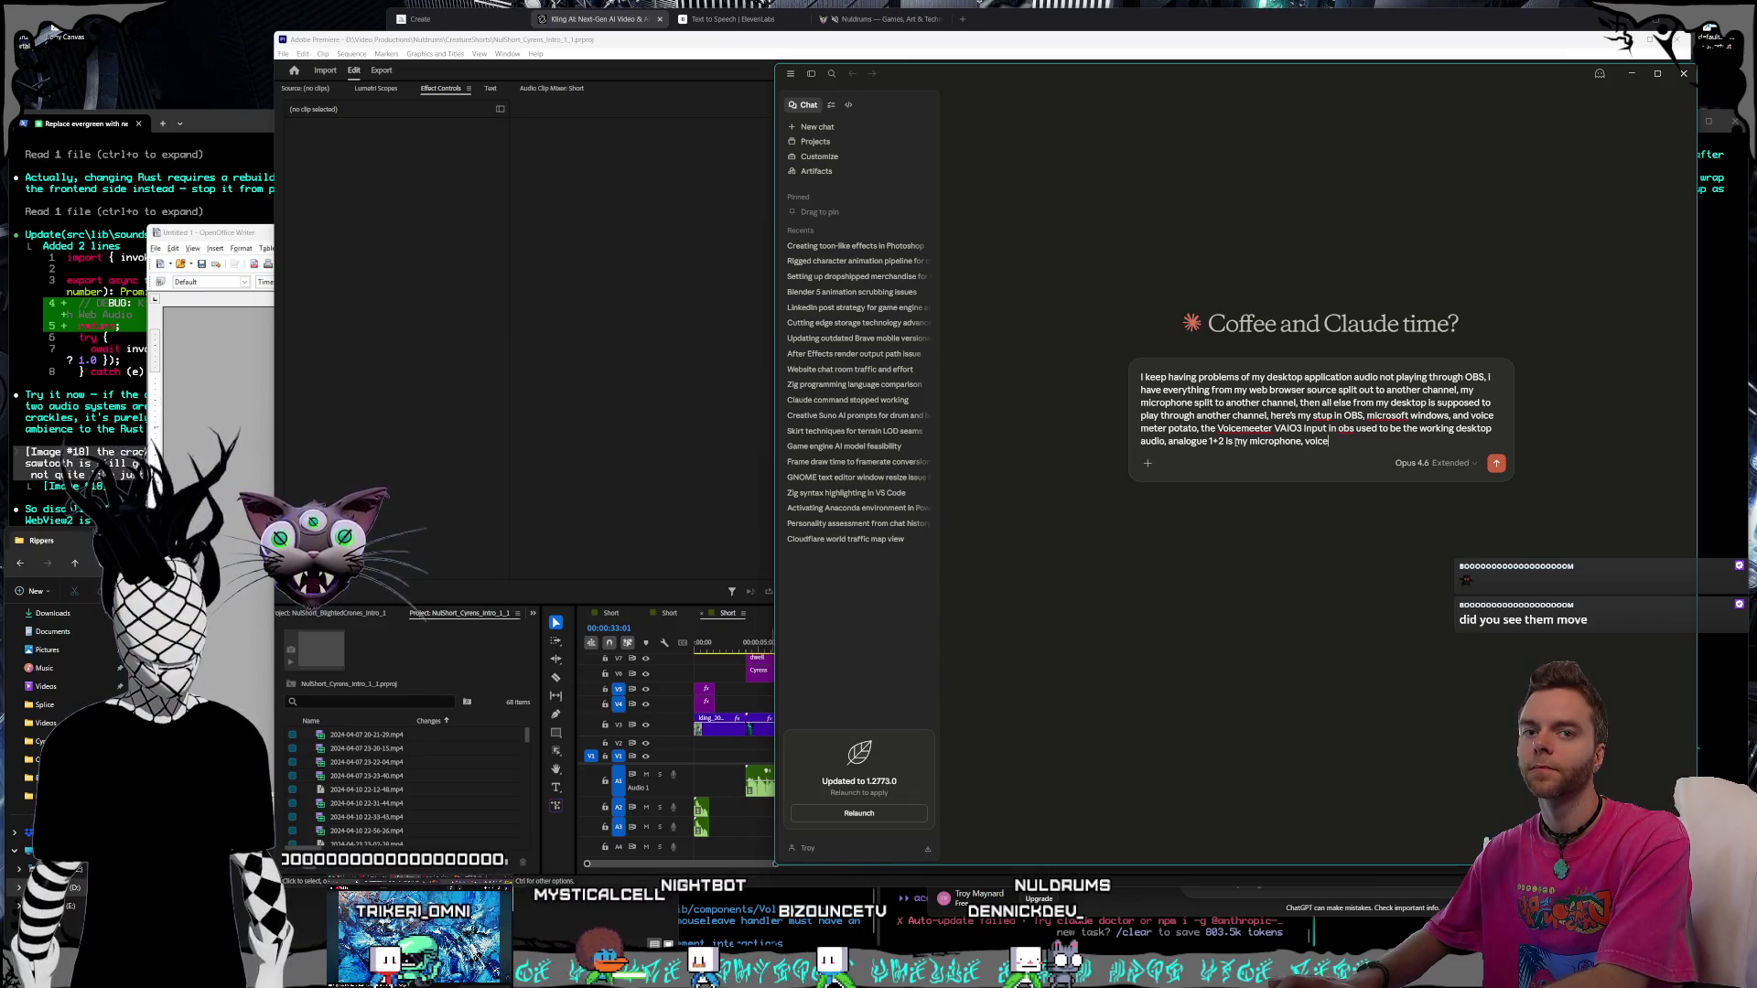
pyautogui.write('ter aux input is my web bros')
pyautogui.write('wser a')
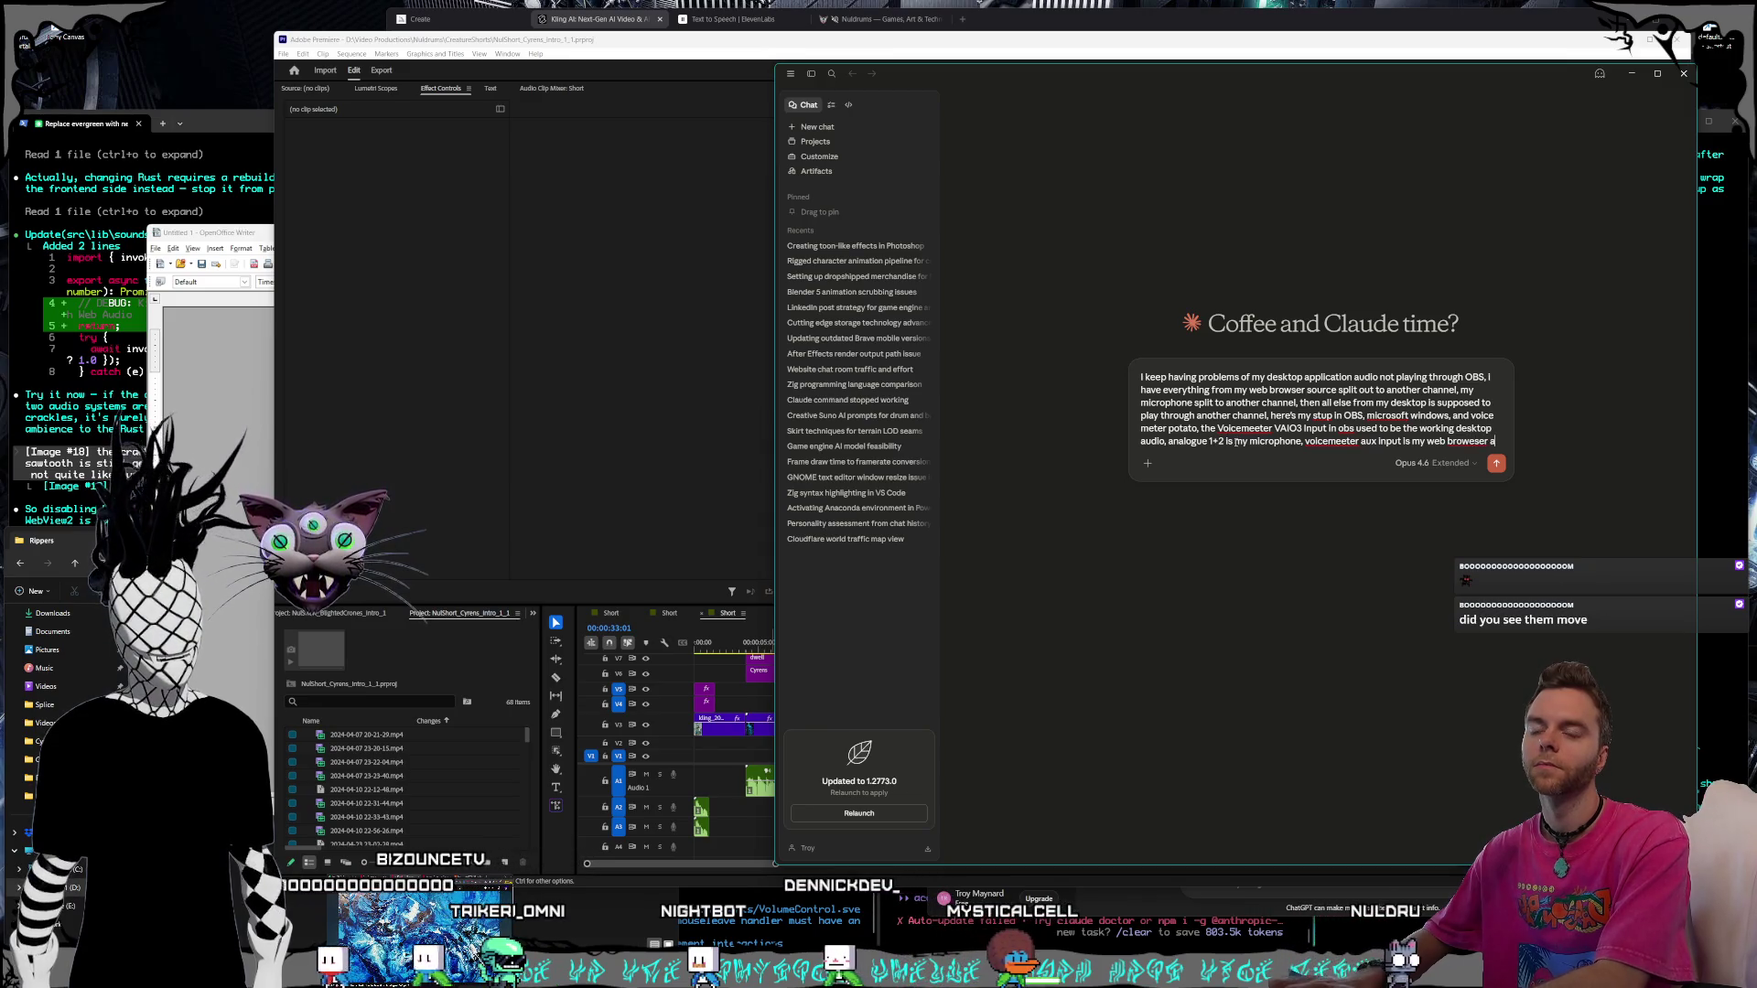
pyautogui.write('er and that works just fin')
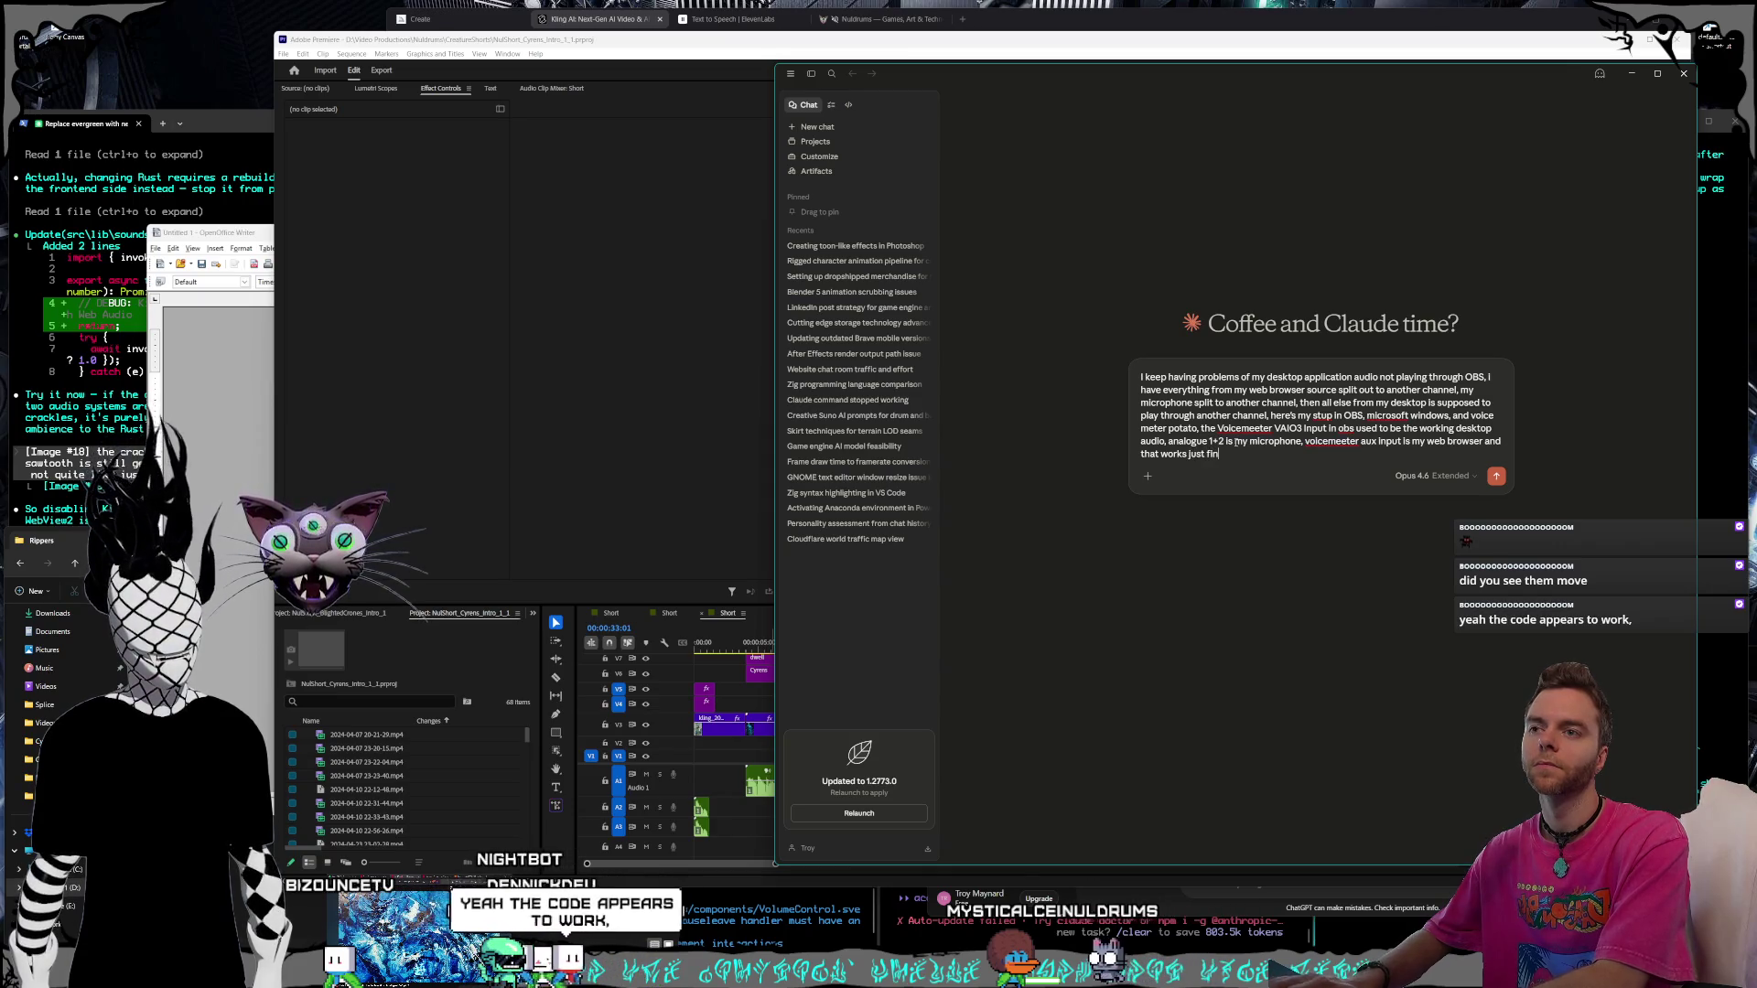
pyautogui.write("e, the other weird thing is i've had to change my windows output")
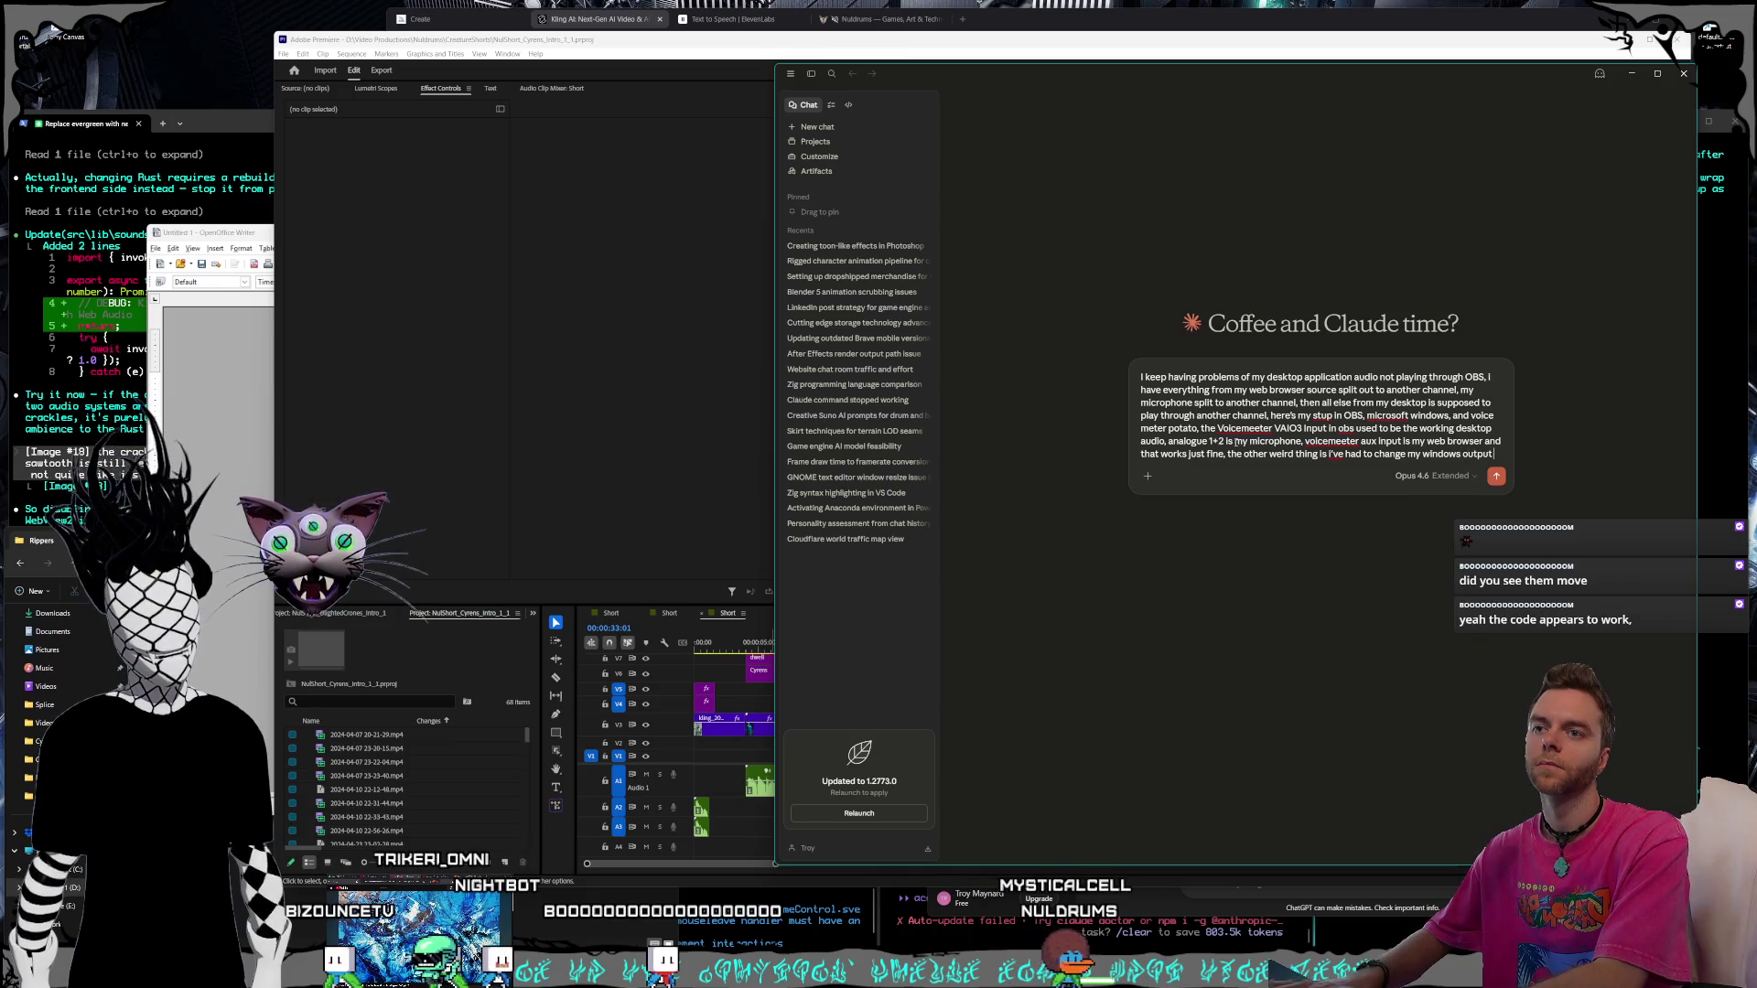
pyautogui.write('Cable Input for my stream alertbox sou')
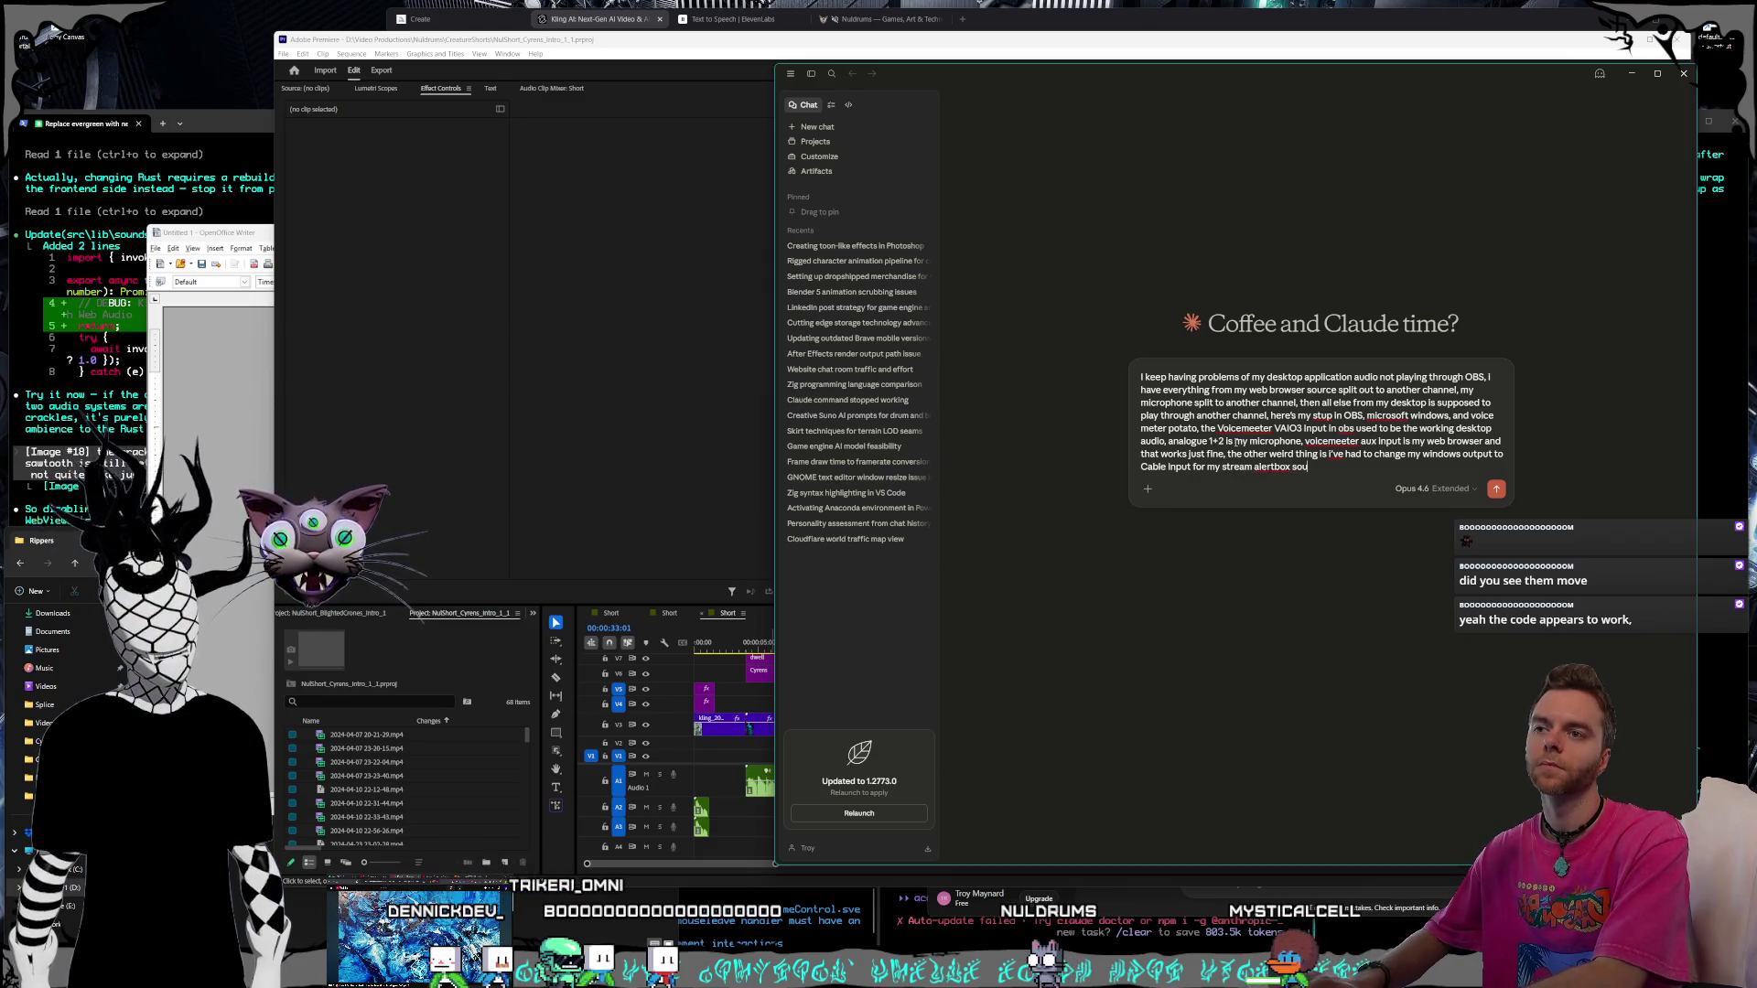
pyautogui.write('play from streamlabs obs')
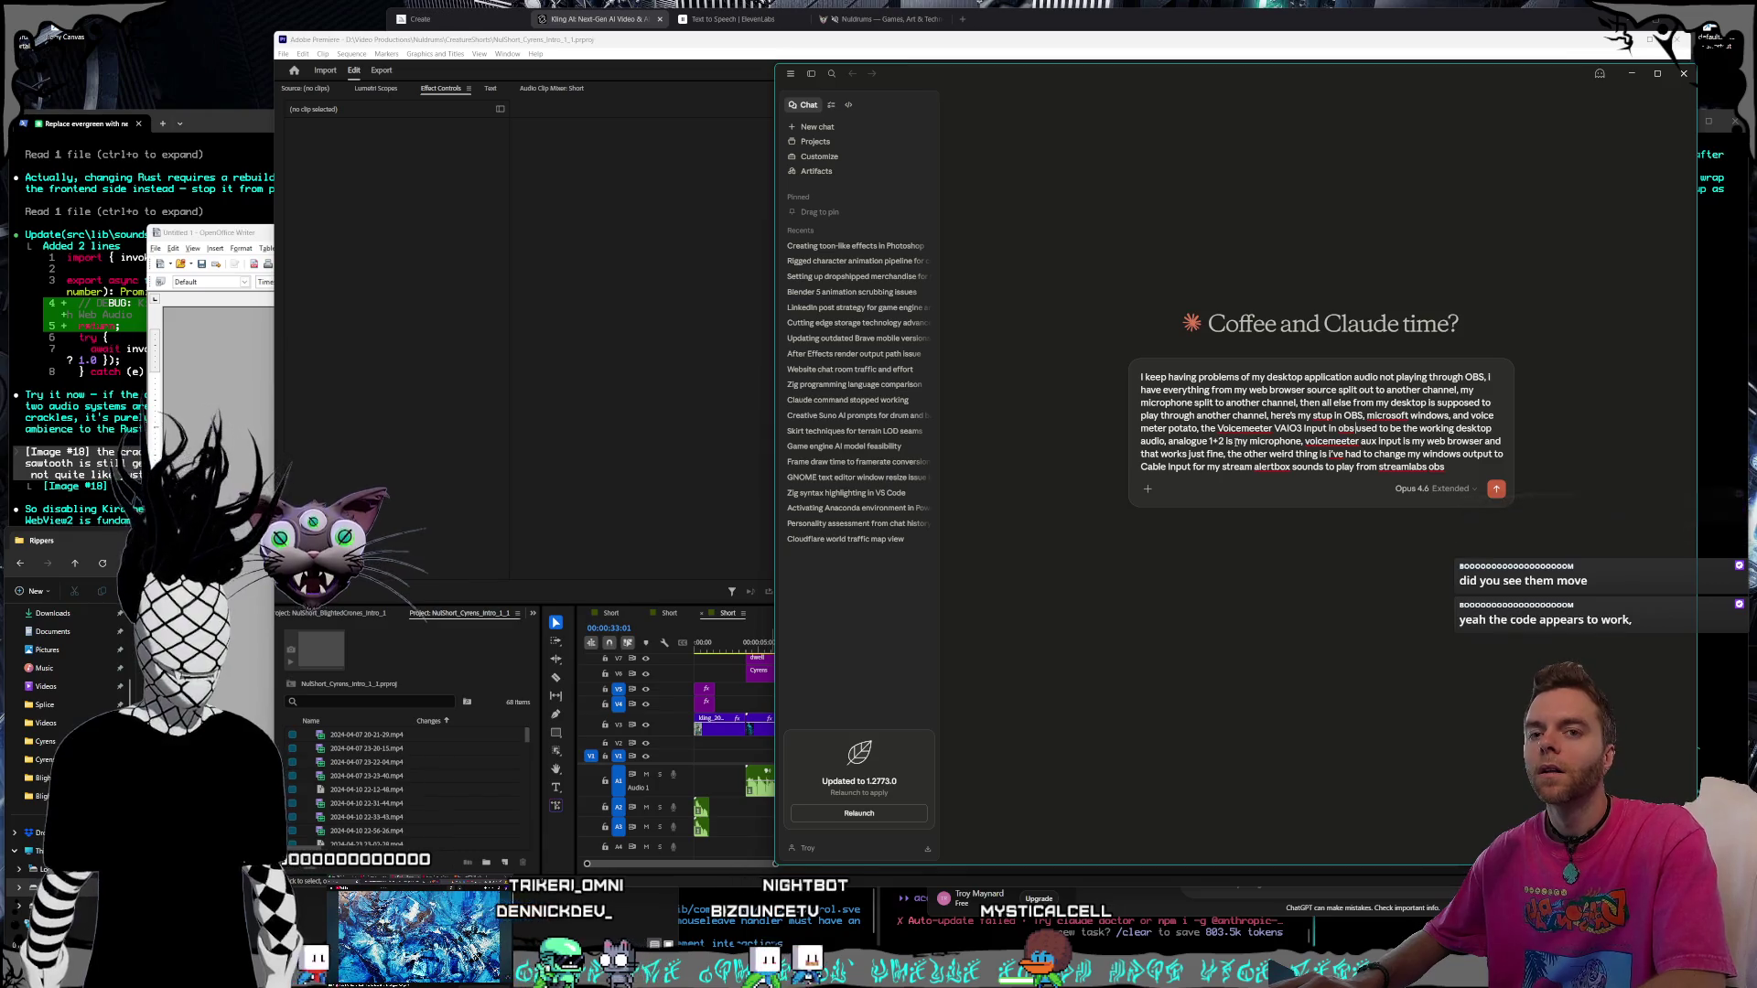
pyautogui.click(1339, 414)
pyautogui.write('e')
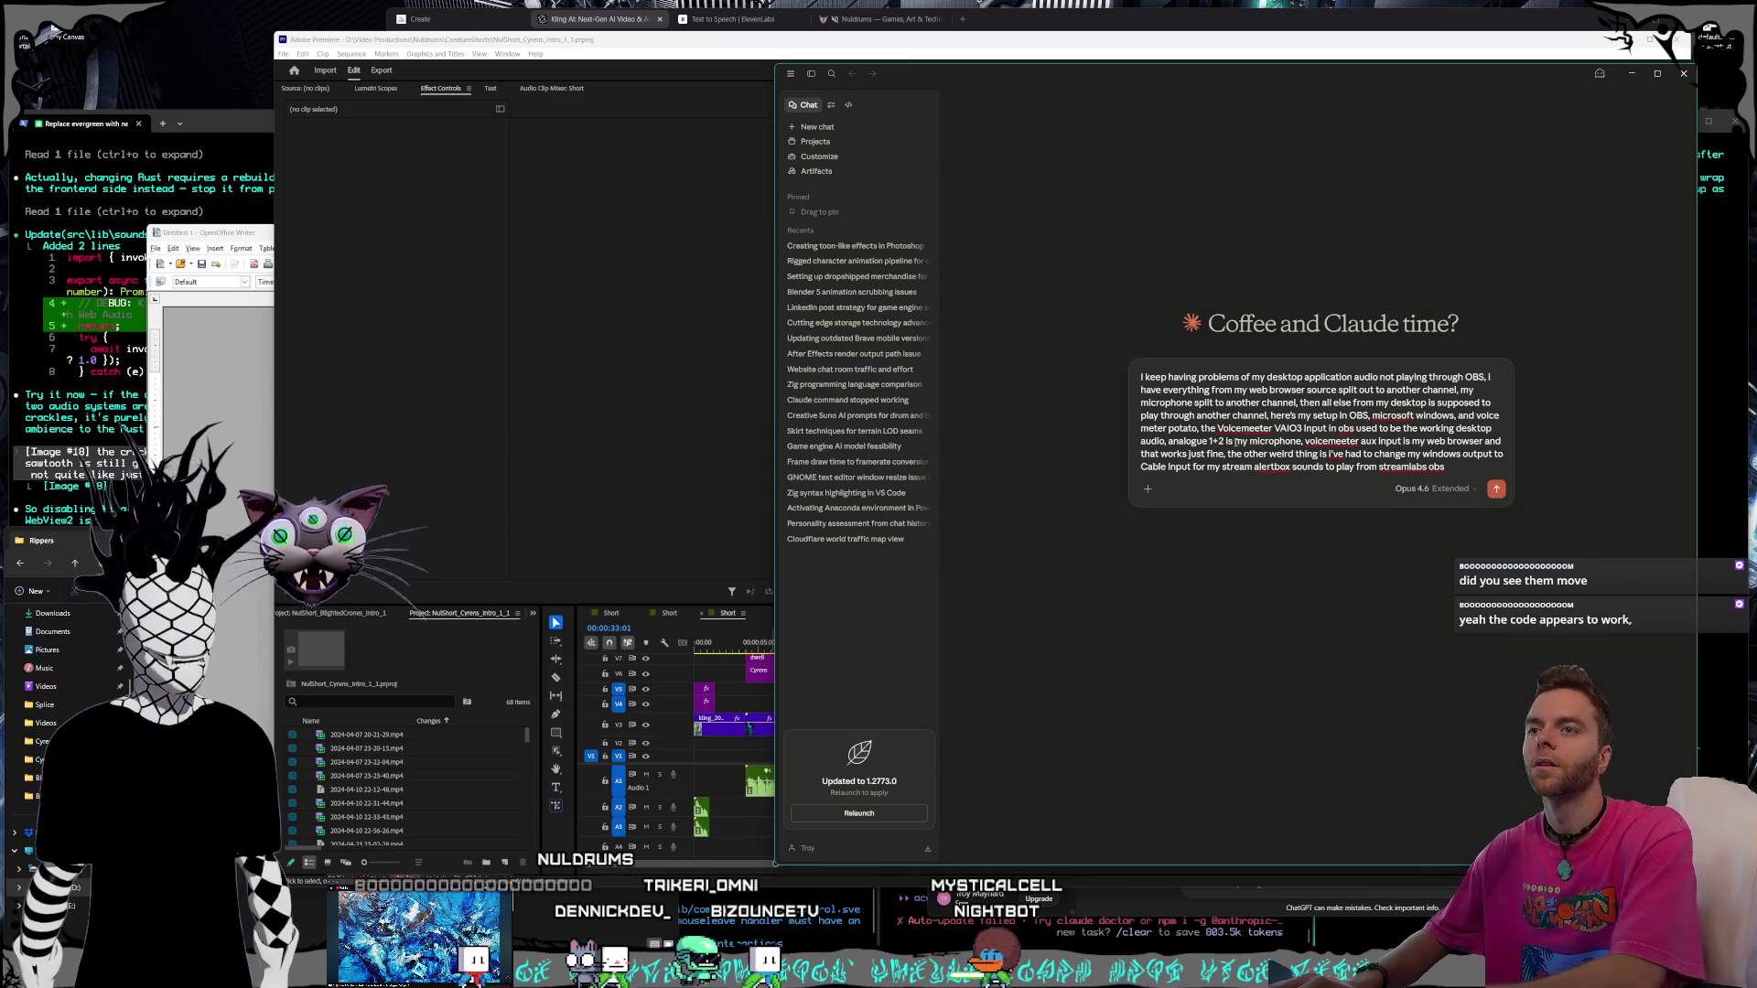
pyautogui.write('streamlabs')
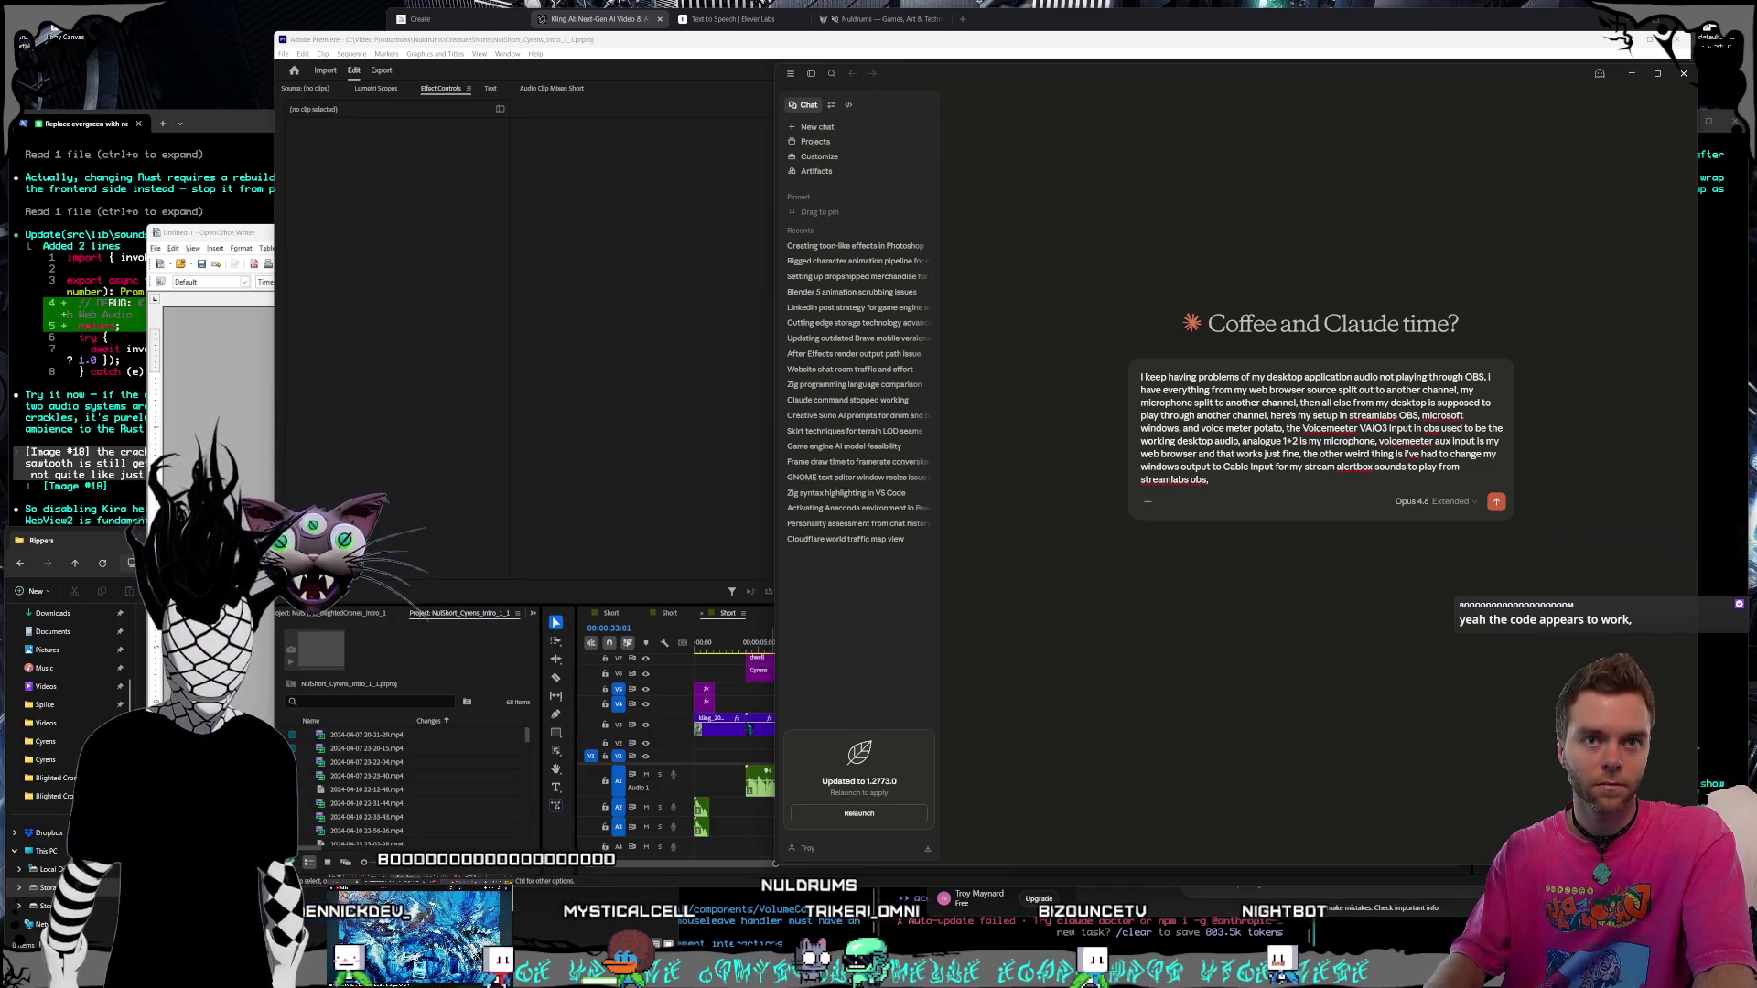
pyautogui.press('super+shift+s')
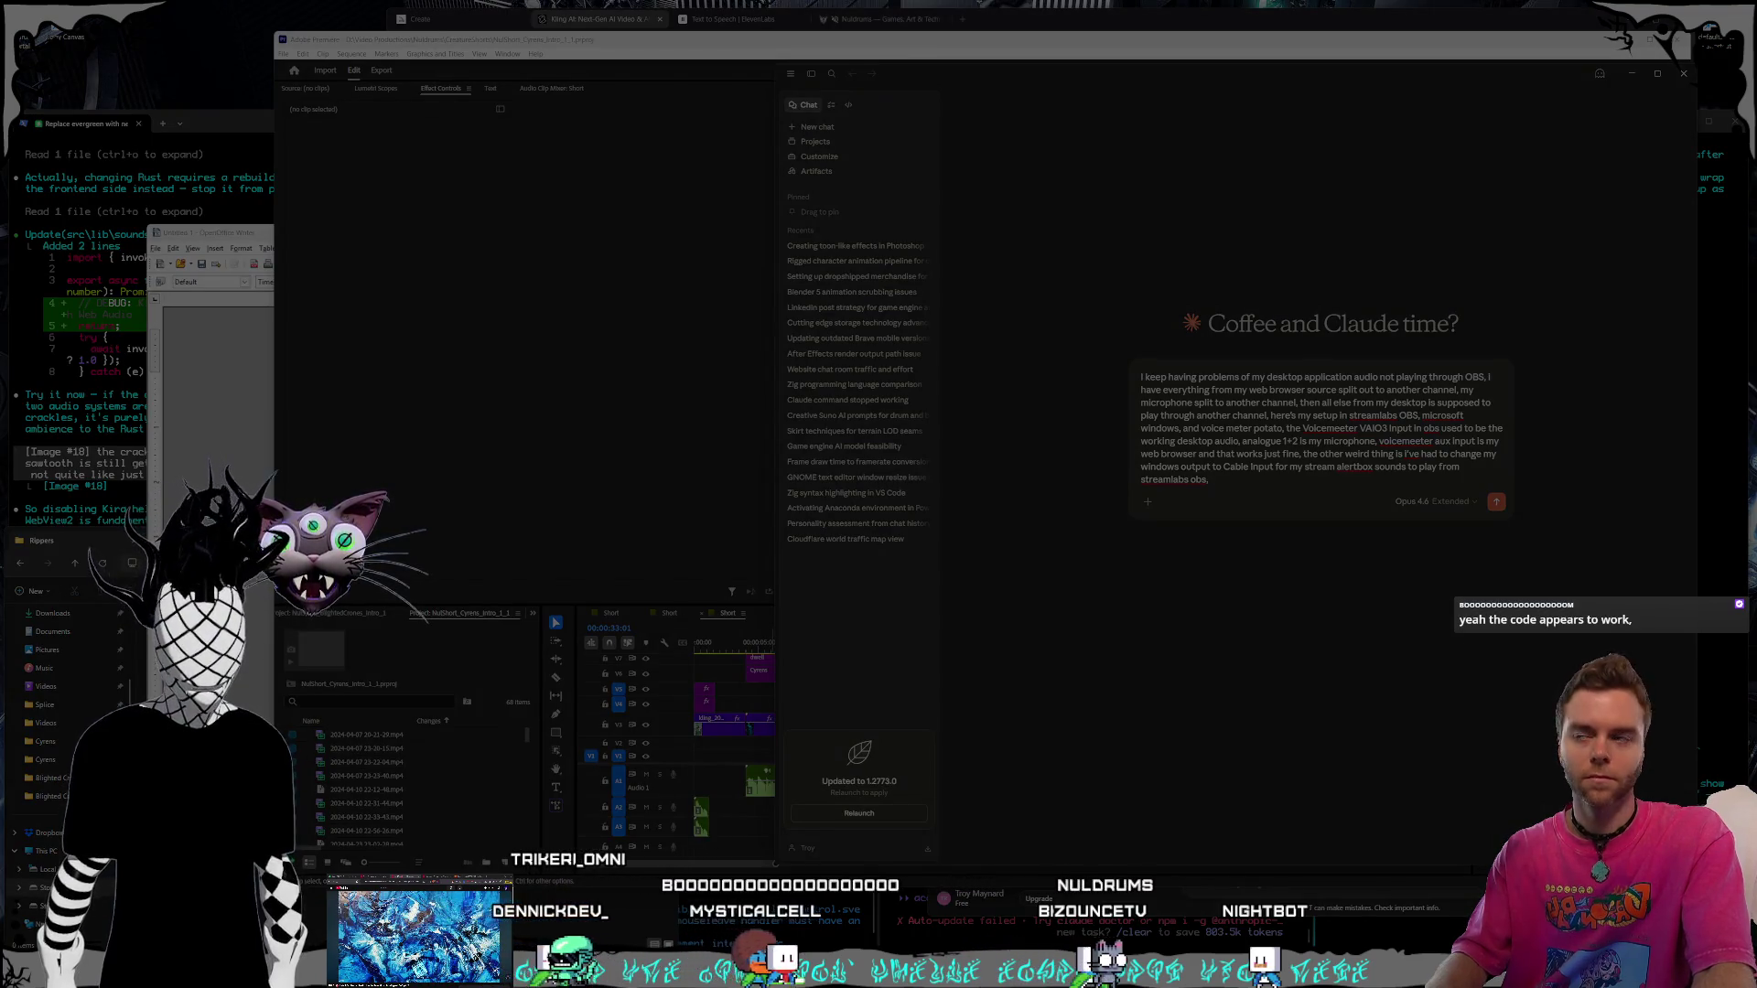
# Attach the first screenshot to the Claude message and capture the Volume mixer window
pyautogui.press('Escape')
pyautogui.hotkey('ctrl', 'v')
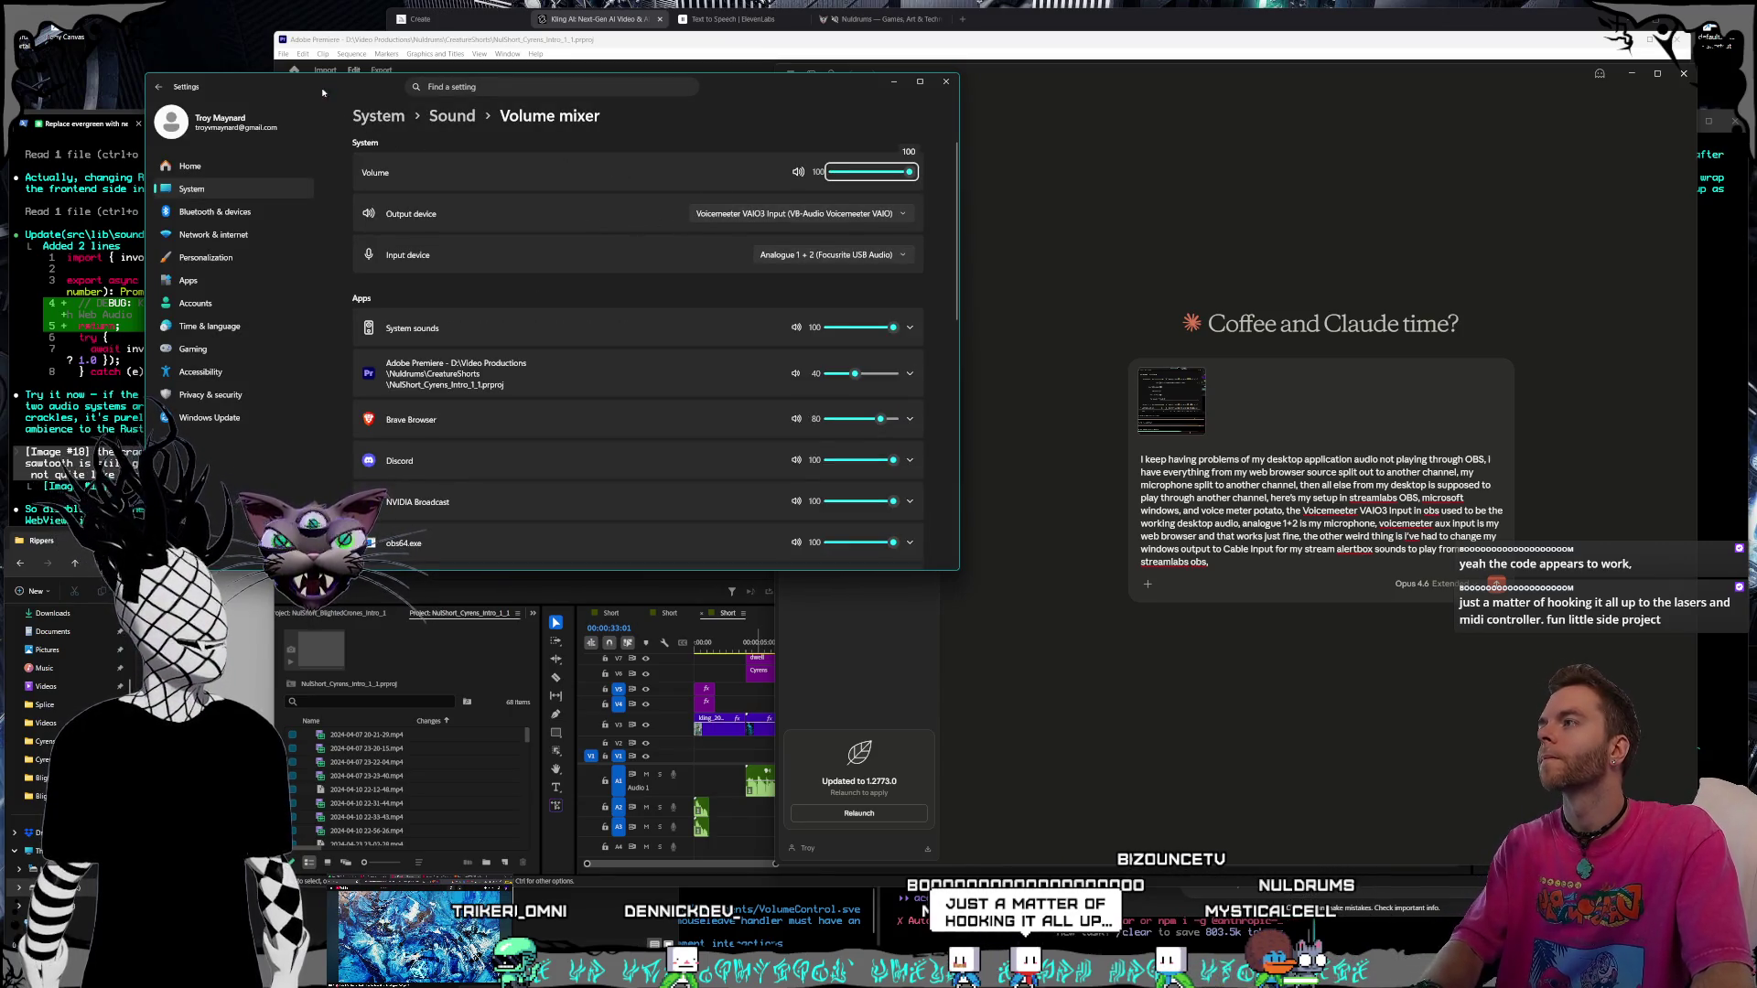
pyautogui.hotkey('alt', 'Tab')
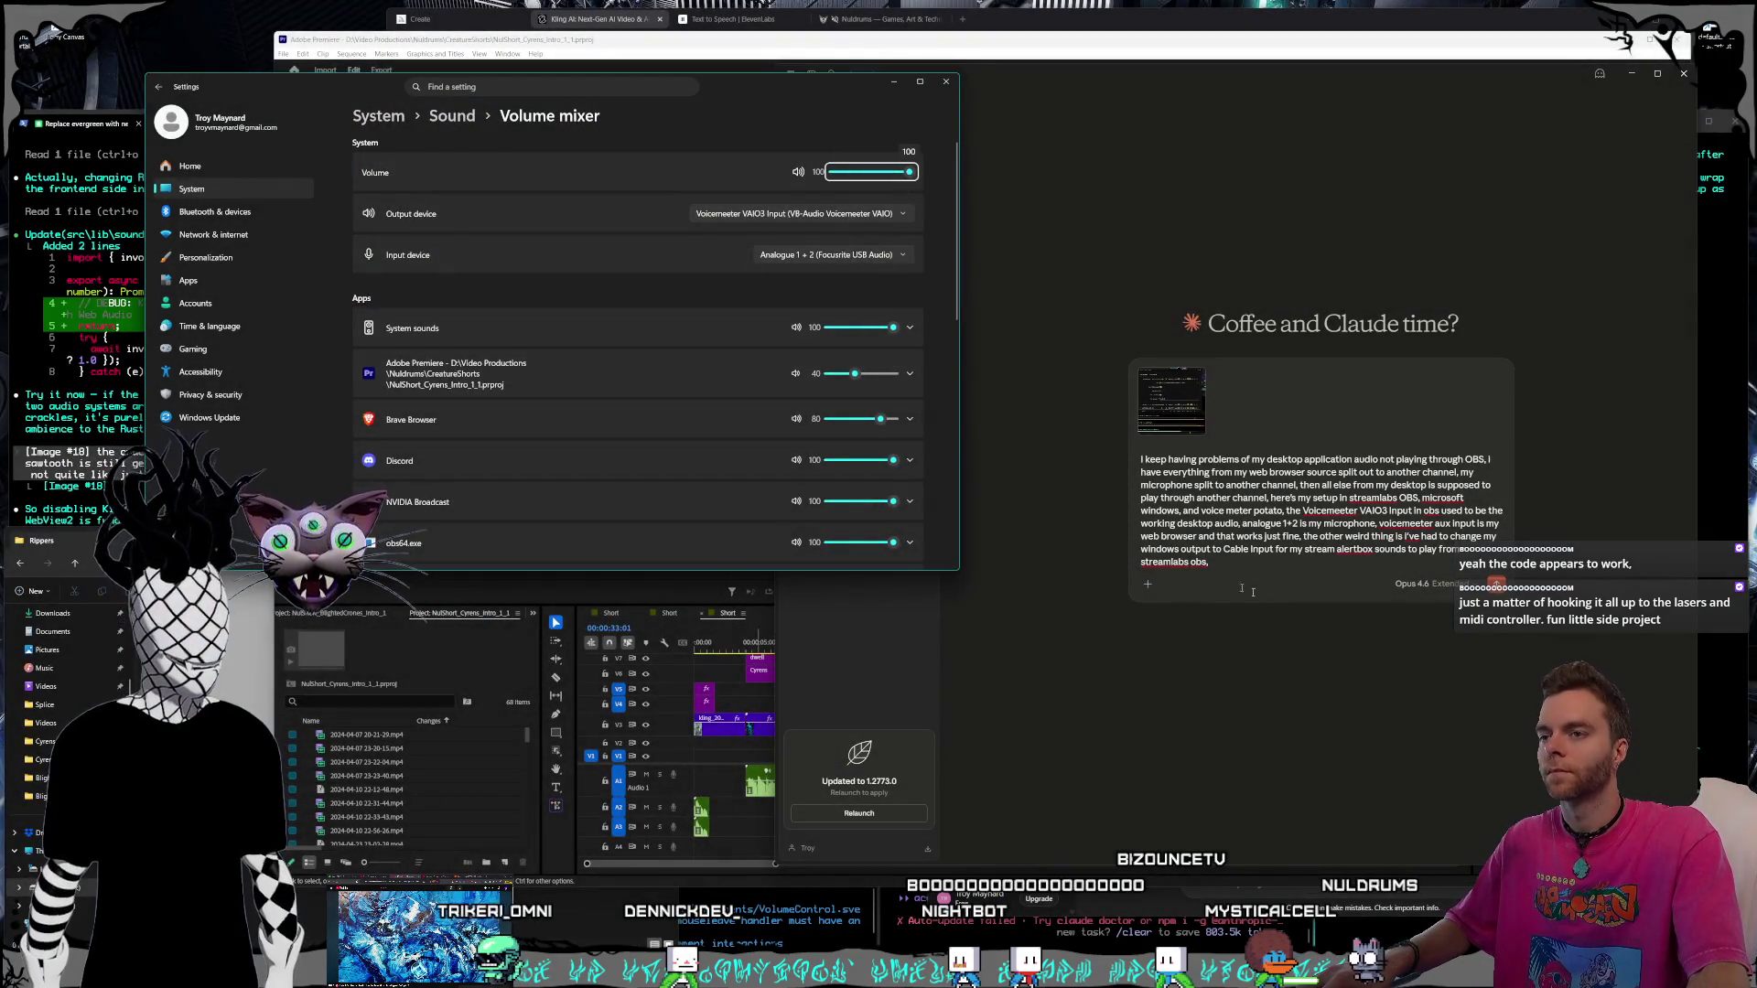
pyautogui.click(1266, 563)
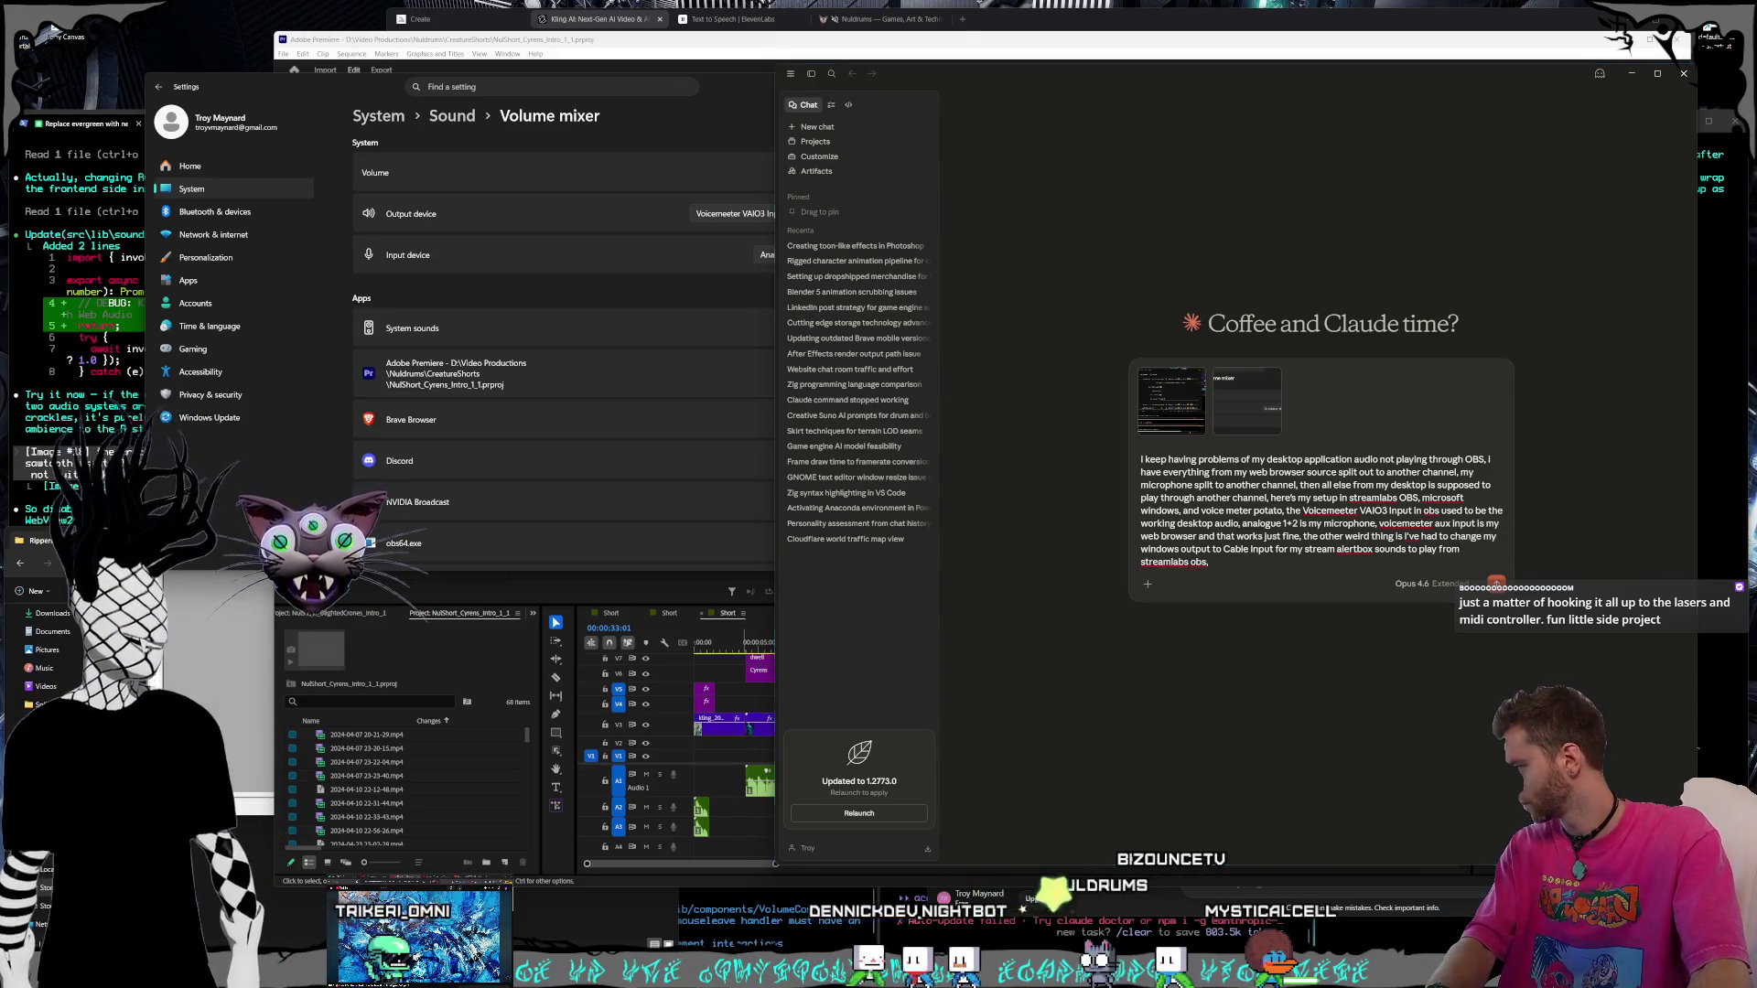
# Attach another screenshot and send the audio routing question to Claude
pyautogui.press('super+shift+s')
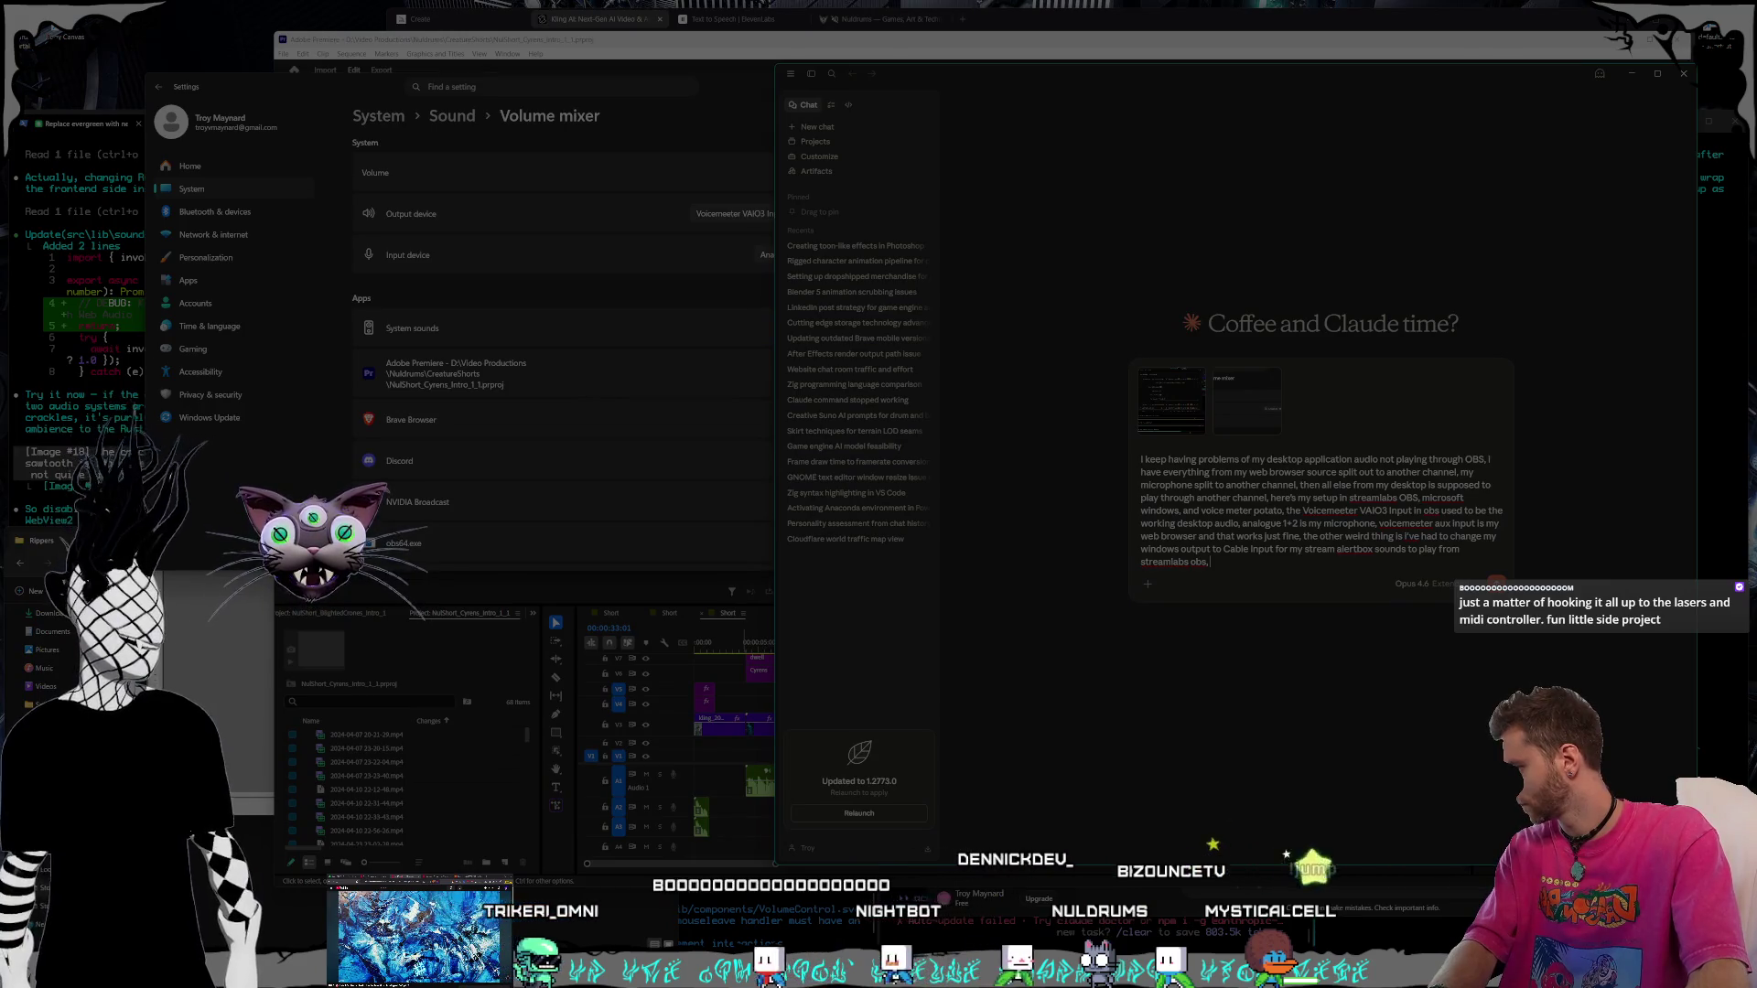
pyautogui.press('Escape')
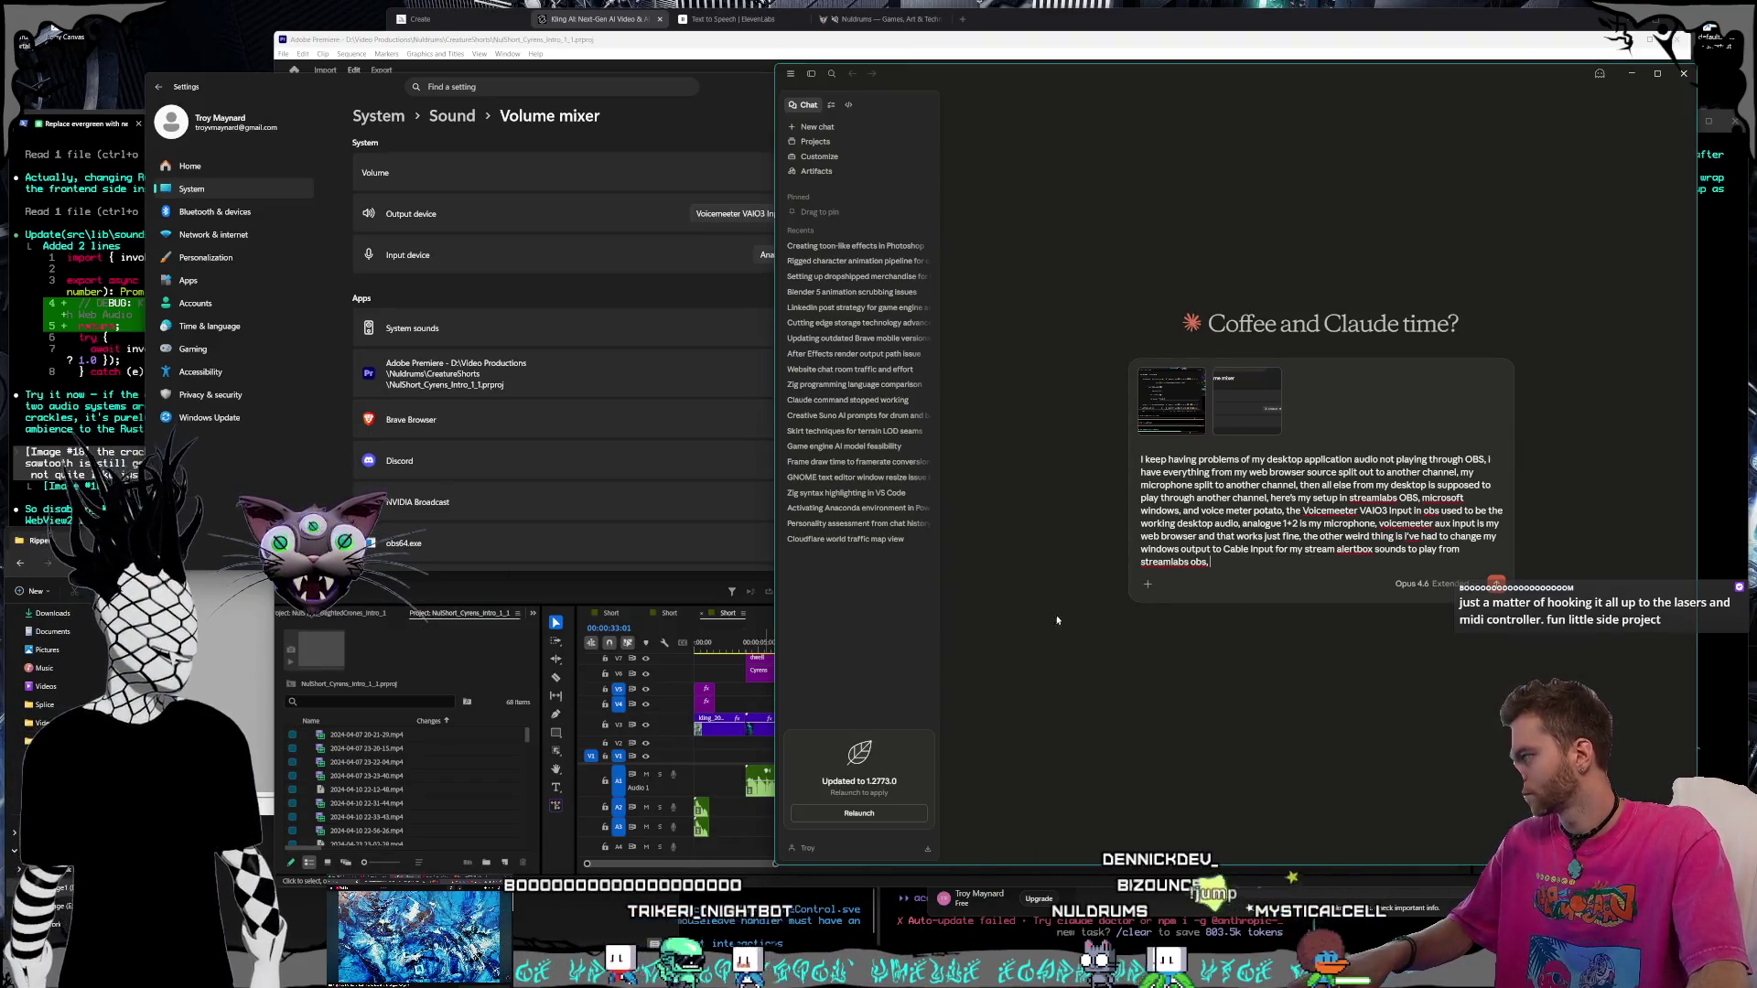
pyautogui.hotkey('ctrl', 'v')
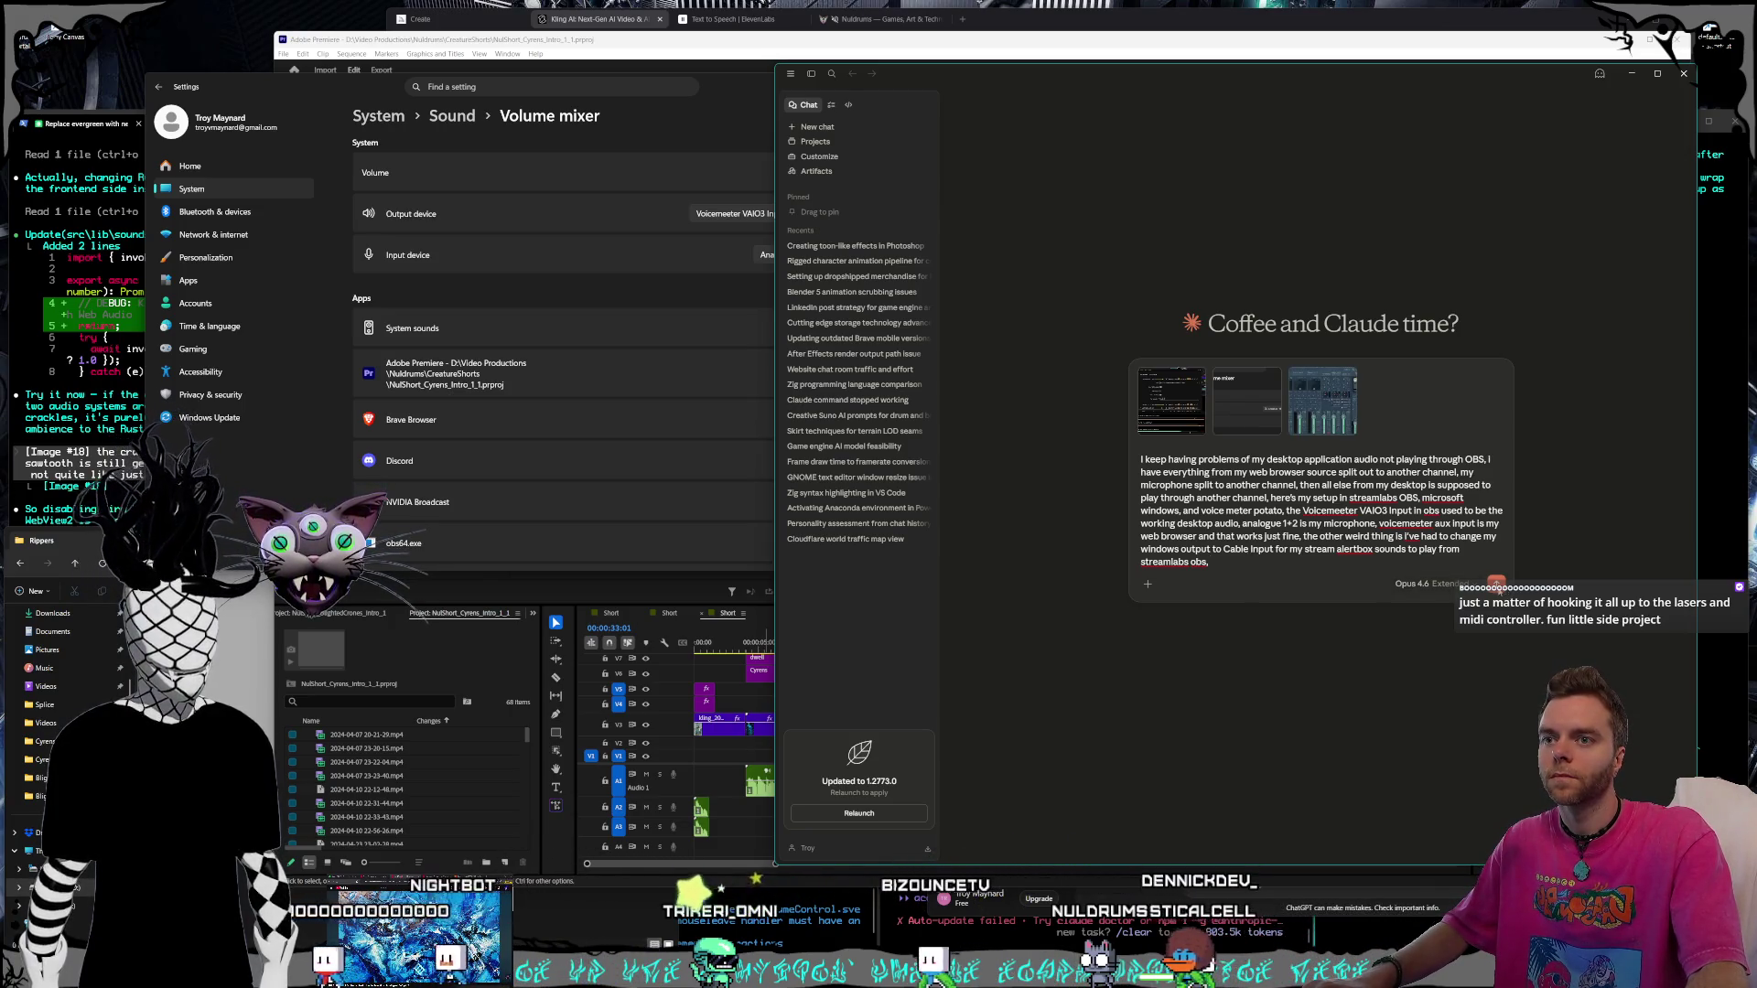
pyautogui.press('Return')
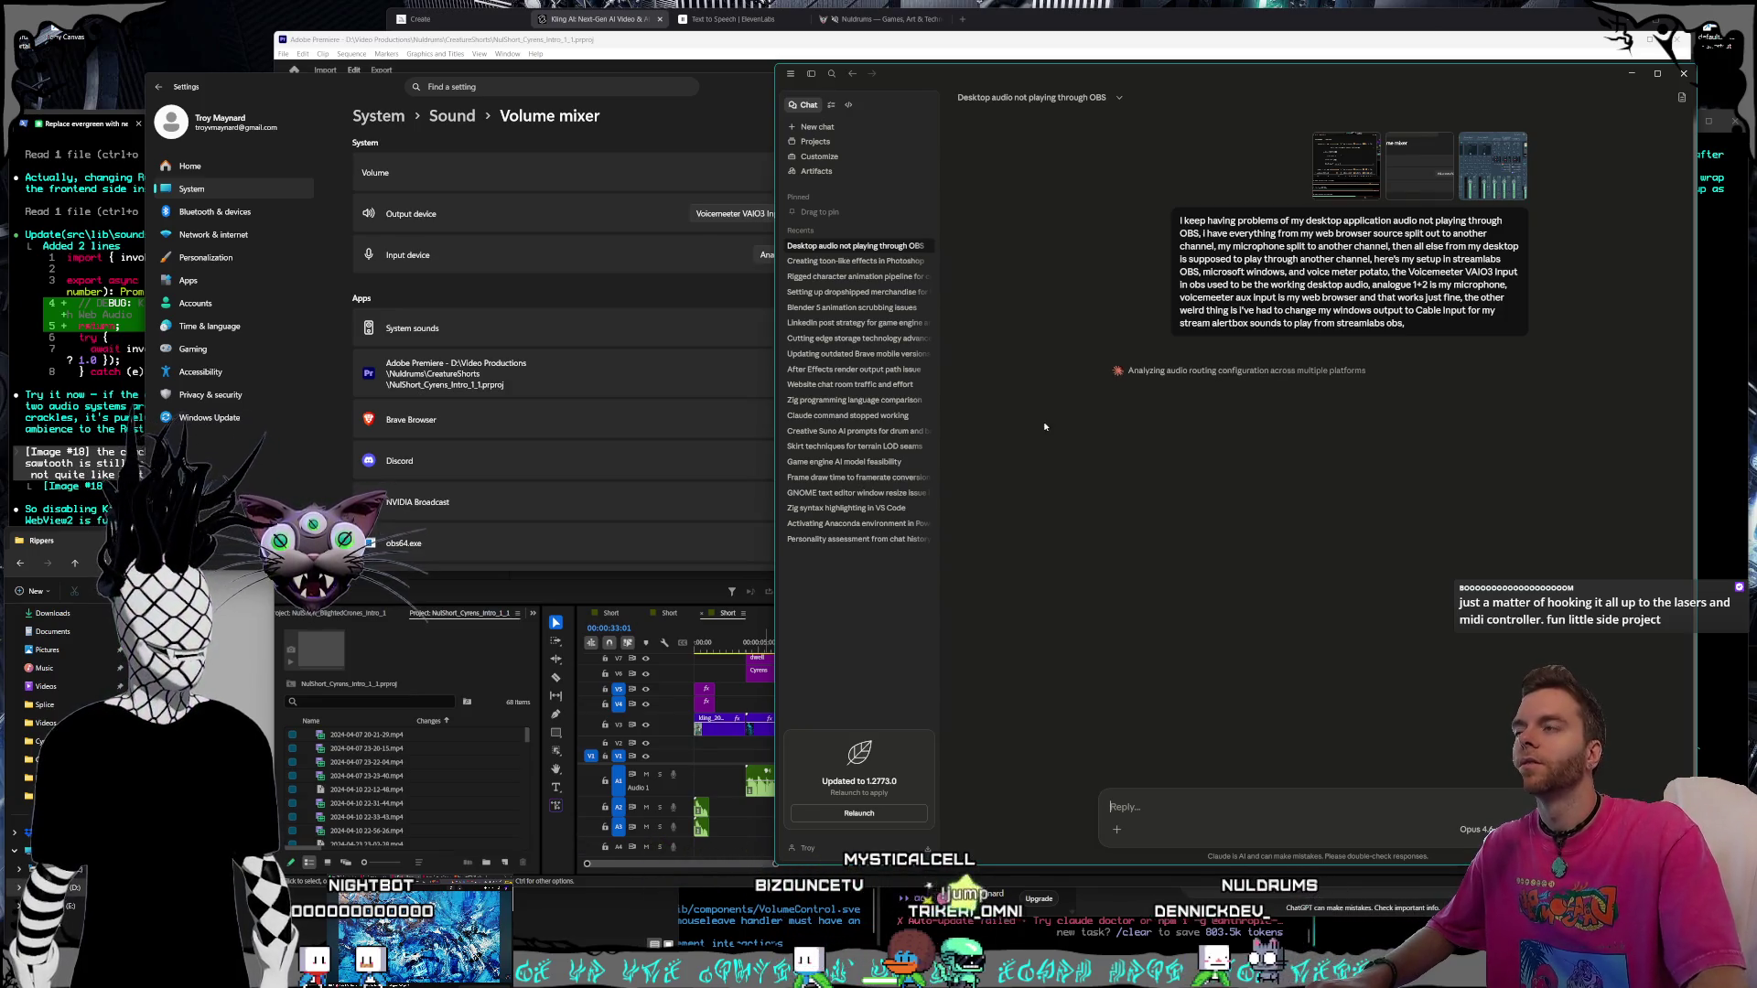
# Bring the Windows Volume mixer settings, output Voicemeeter VAIO3 Input, to the front
pyautogui.click(748, 93)
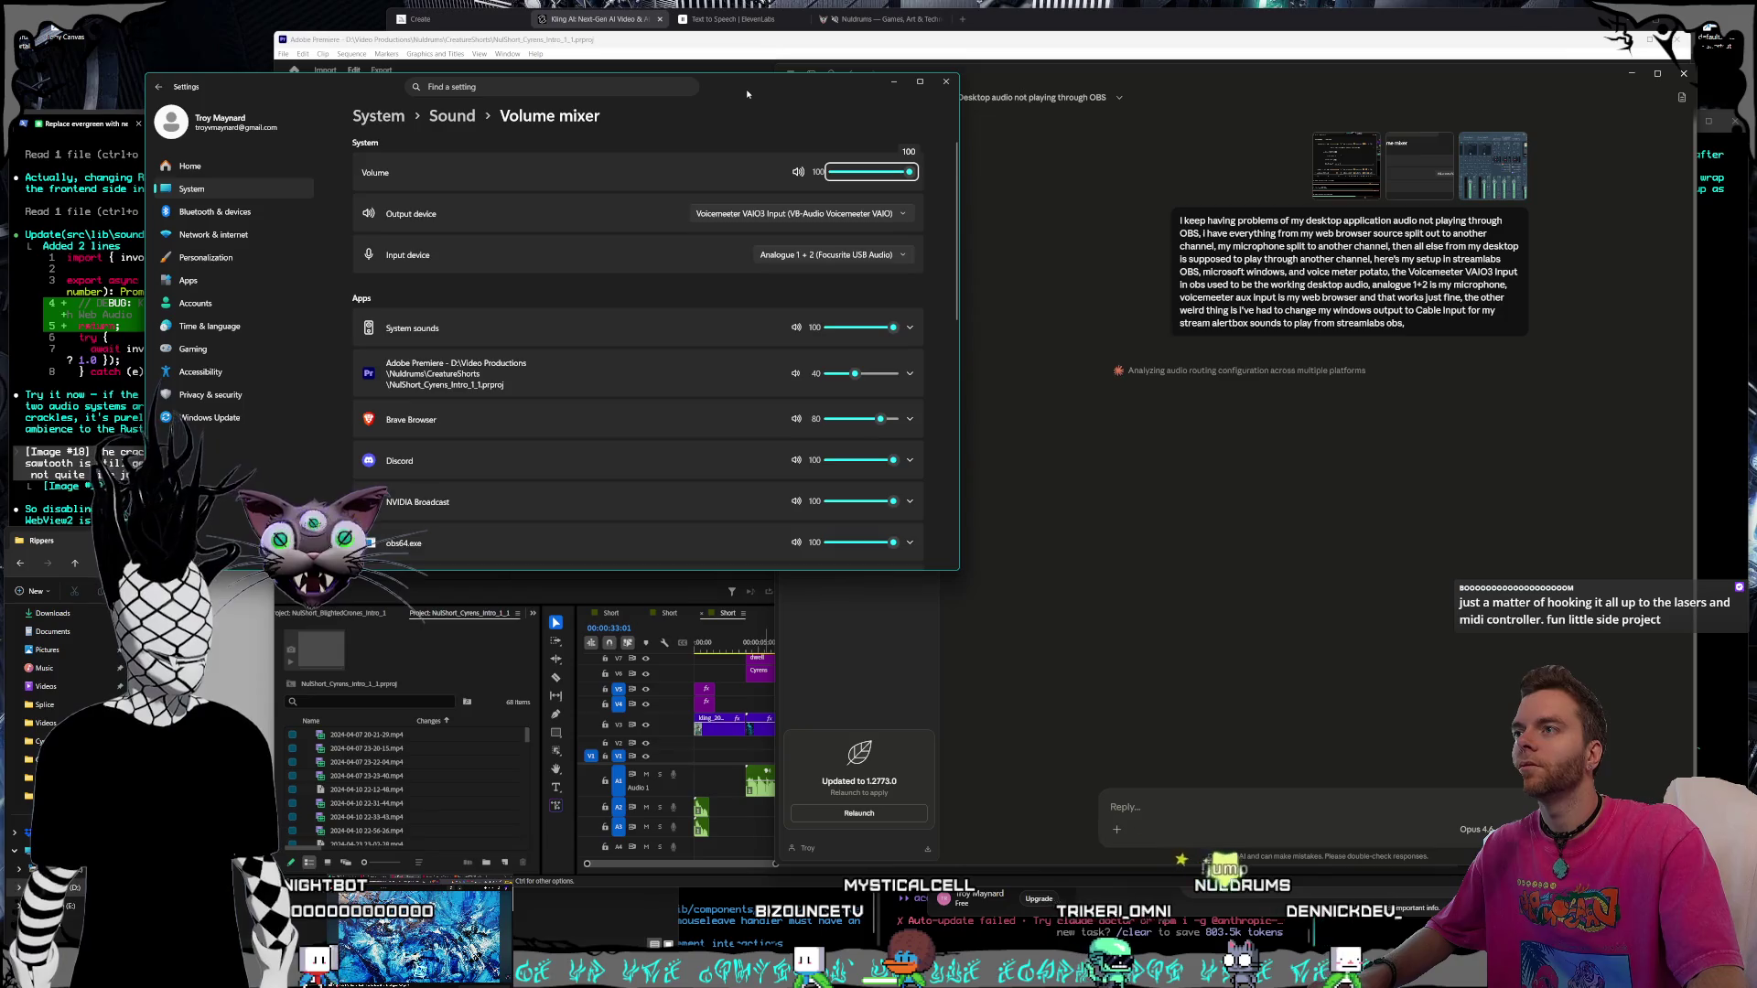
pyautogui.moveTo(746, 94); pyautogui.dragTo(752, 101)
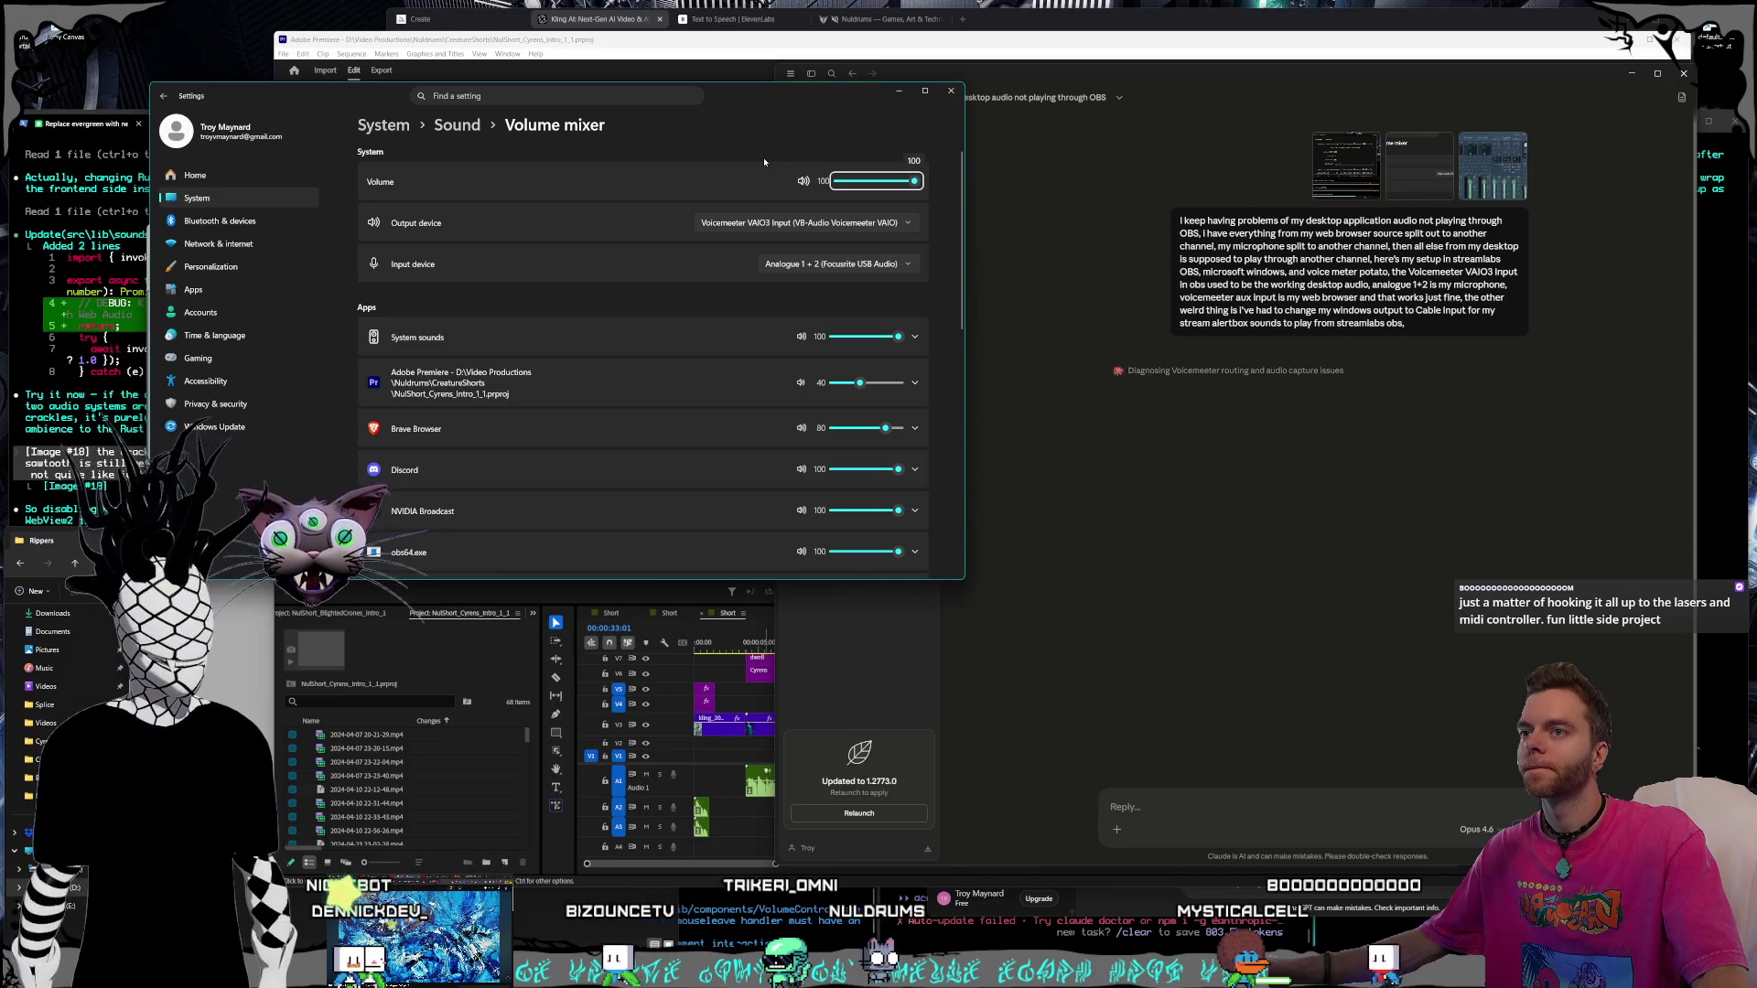
# Change the system output device to CABLE Input (VB-Audio Virtual Cable), then start a new browser tab
pyautogui.click(805, 227)
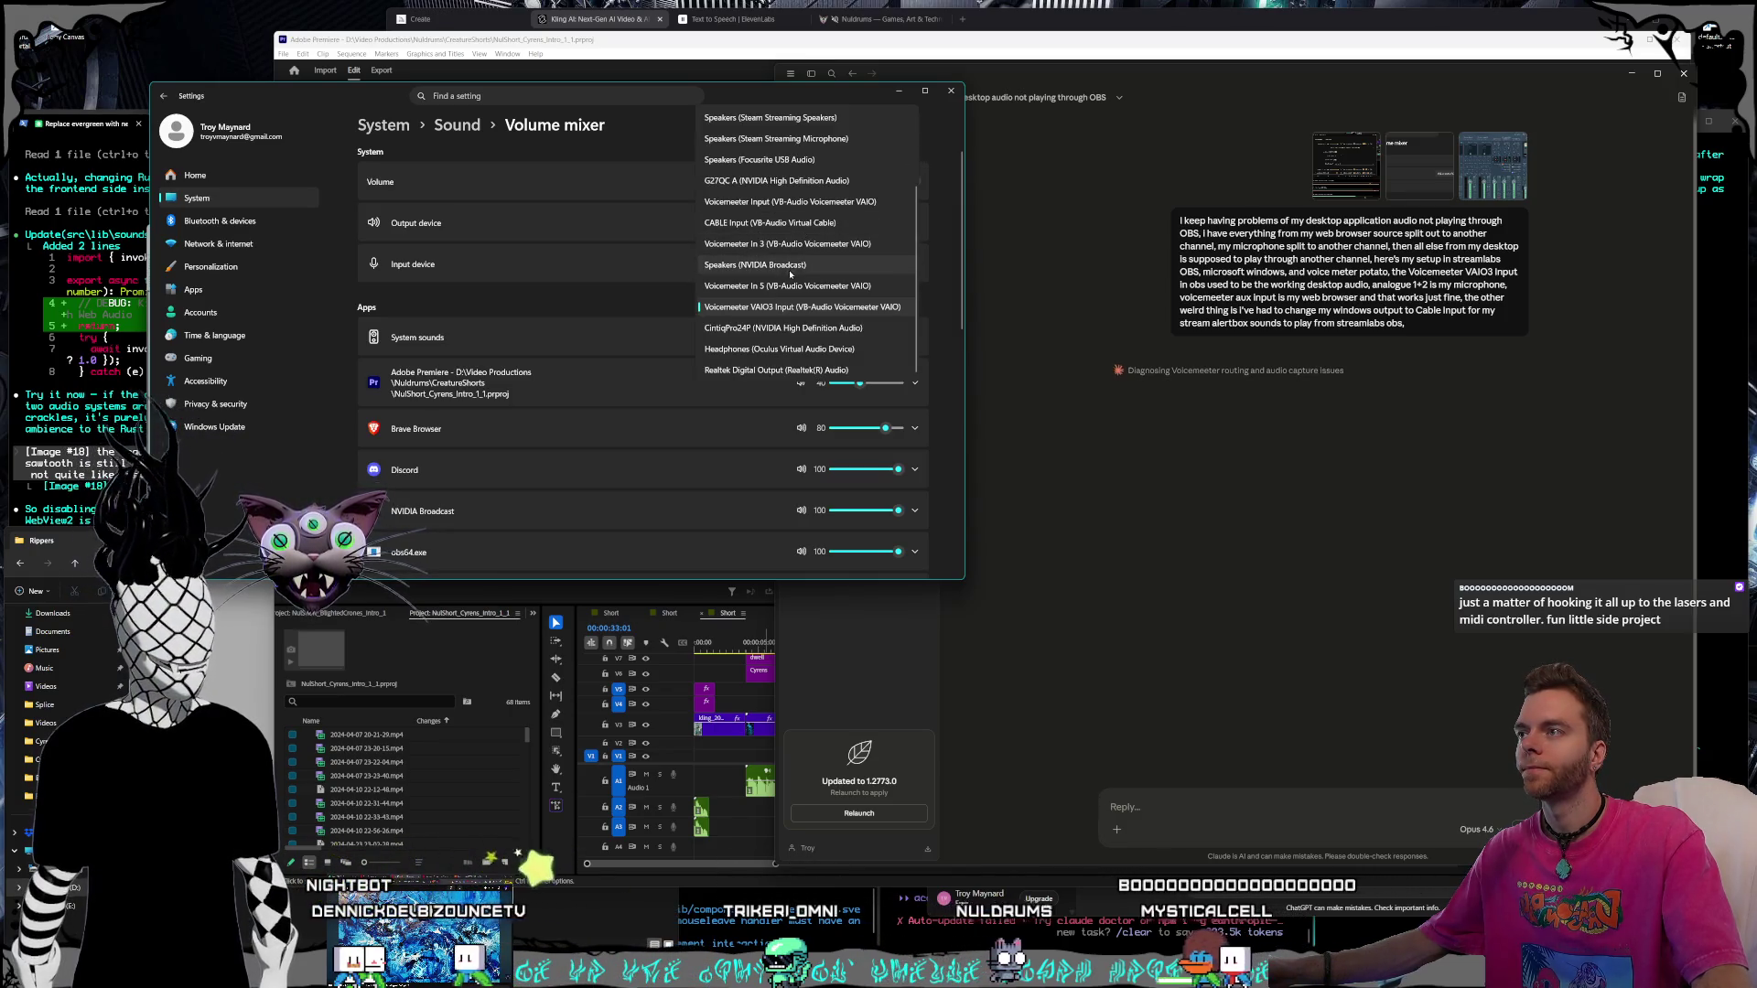
pyautogui.click(769, 262)
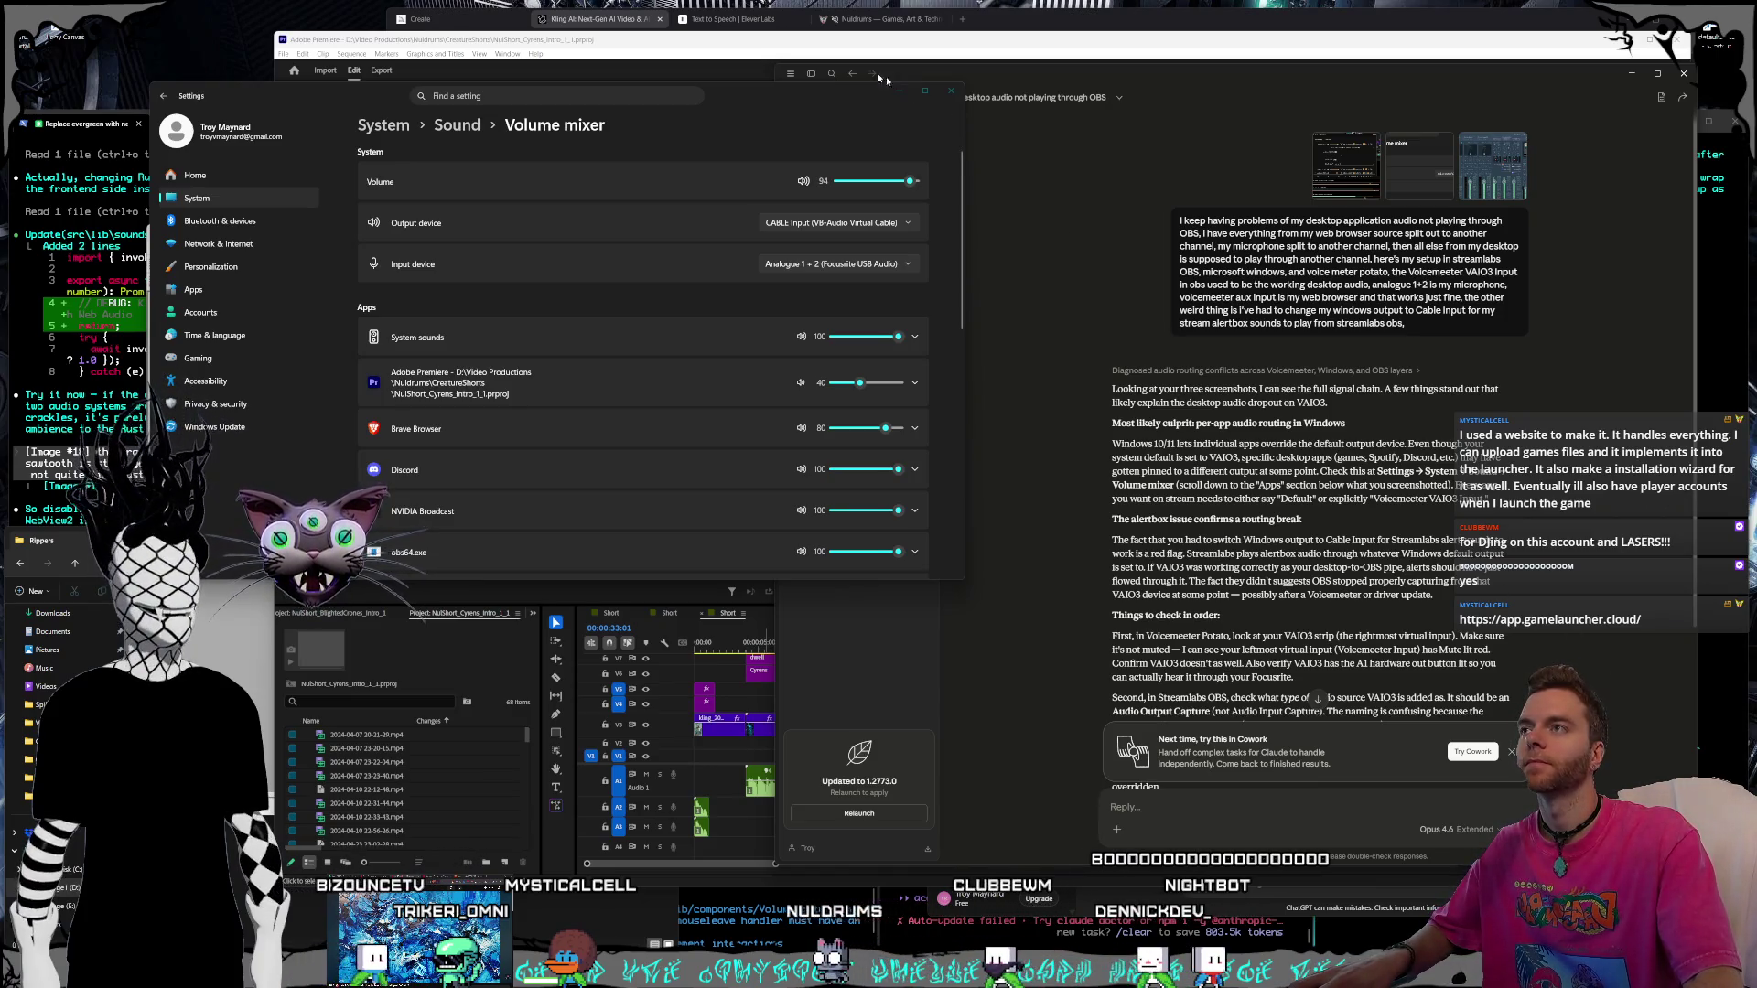
pyautogui.click(977, 20)
pyautogui.write('app.gamelauncher.cloud/')
# Load app.gamelauncher.cloud, read its changelog, then close the launcher login tab
pyautogui.press('Return')
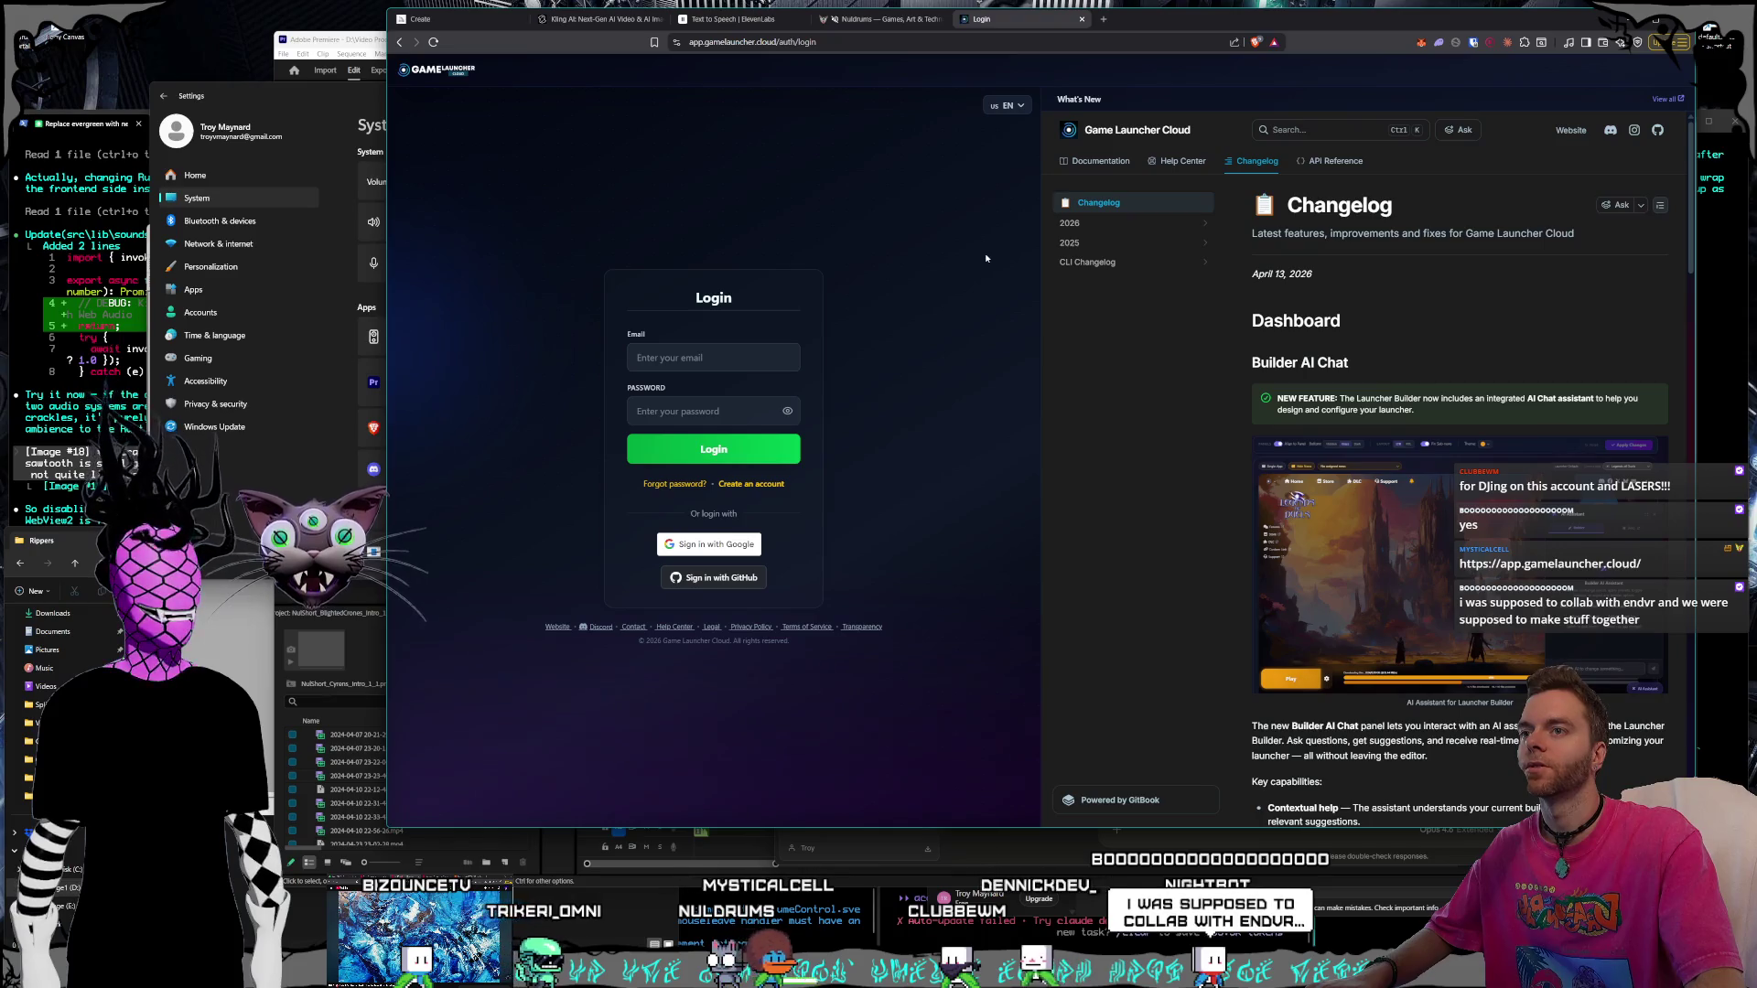
pyautogui.moveTo(1295, 320)
pyautogui.scroll(-1, 1311, 313)
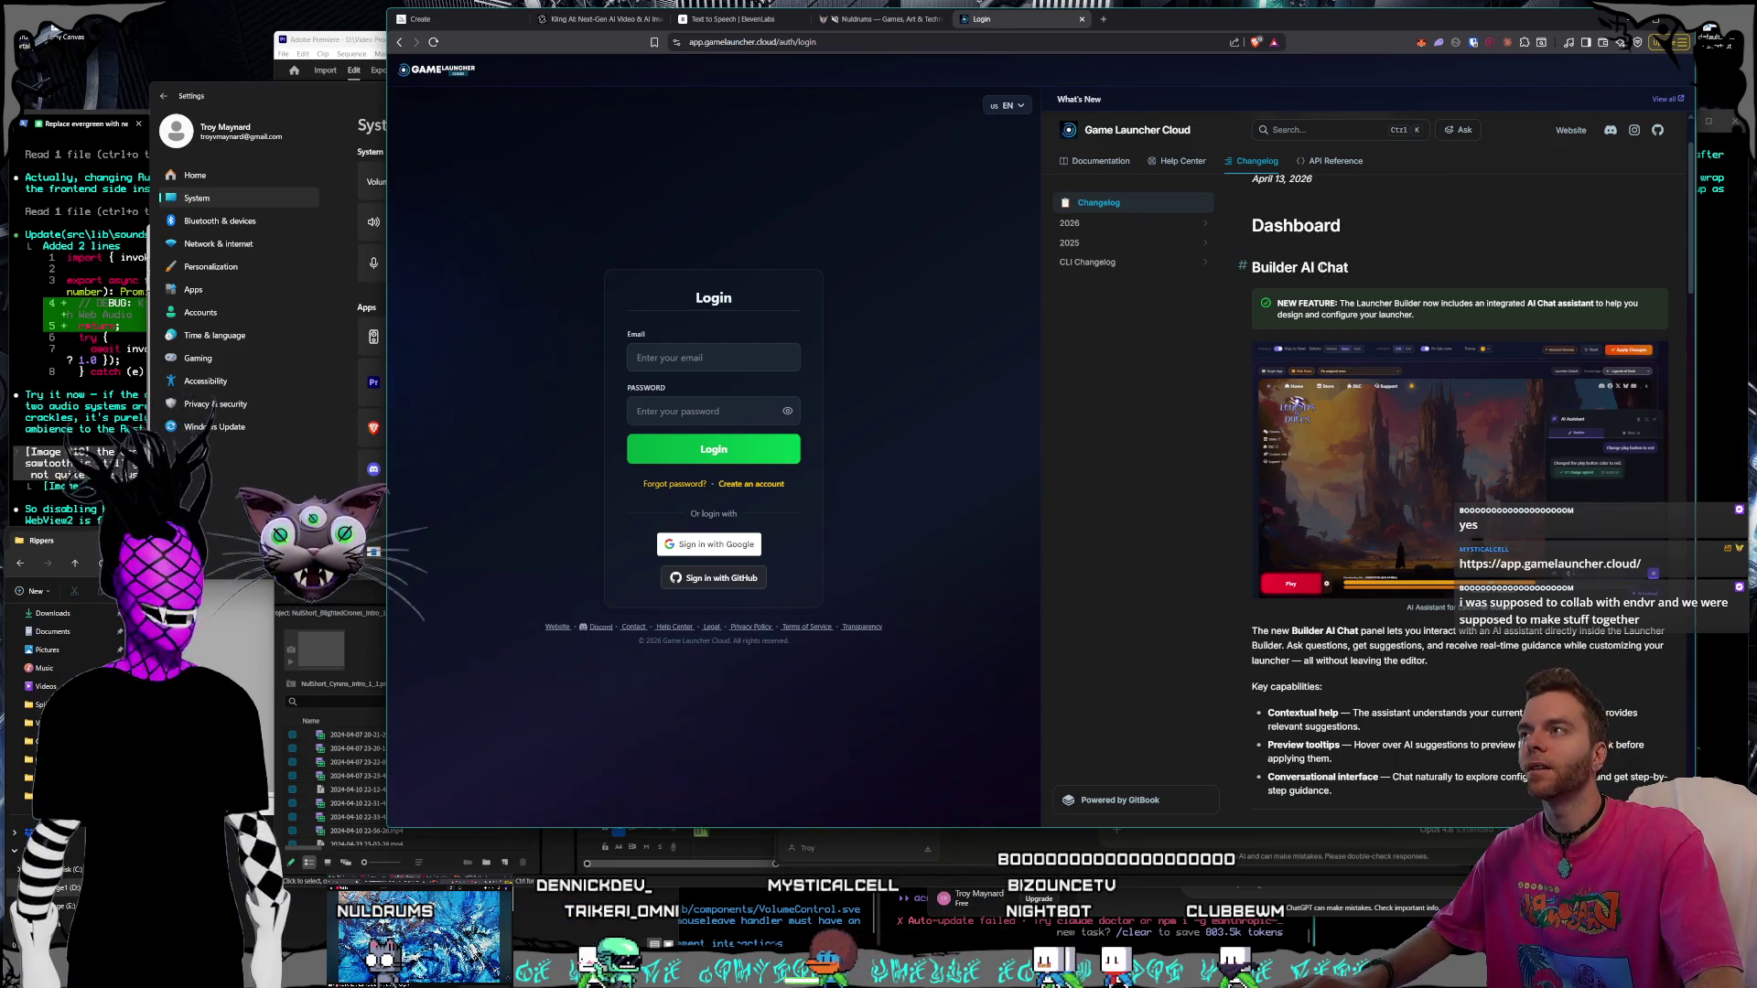
pyautogui.scroll(-1, 1322, 267)
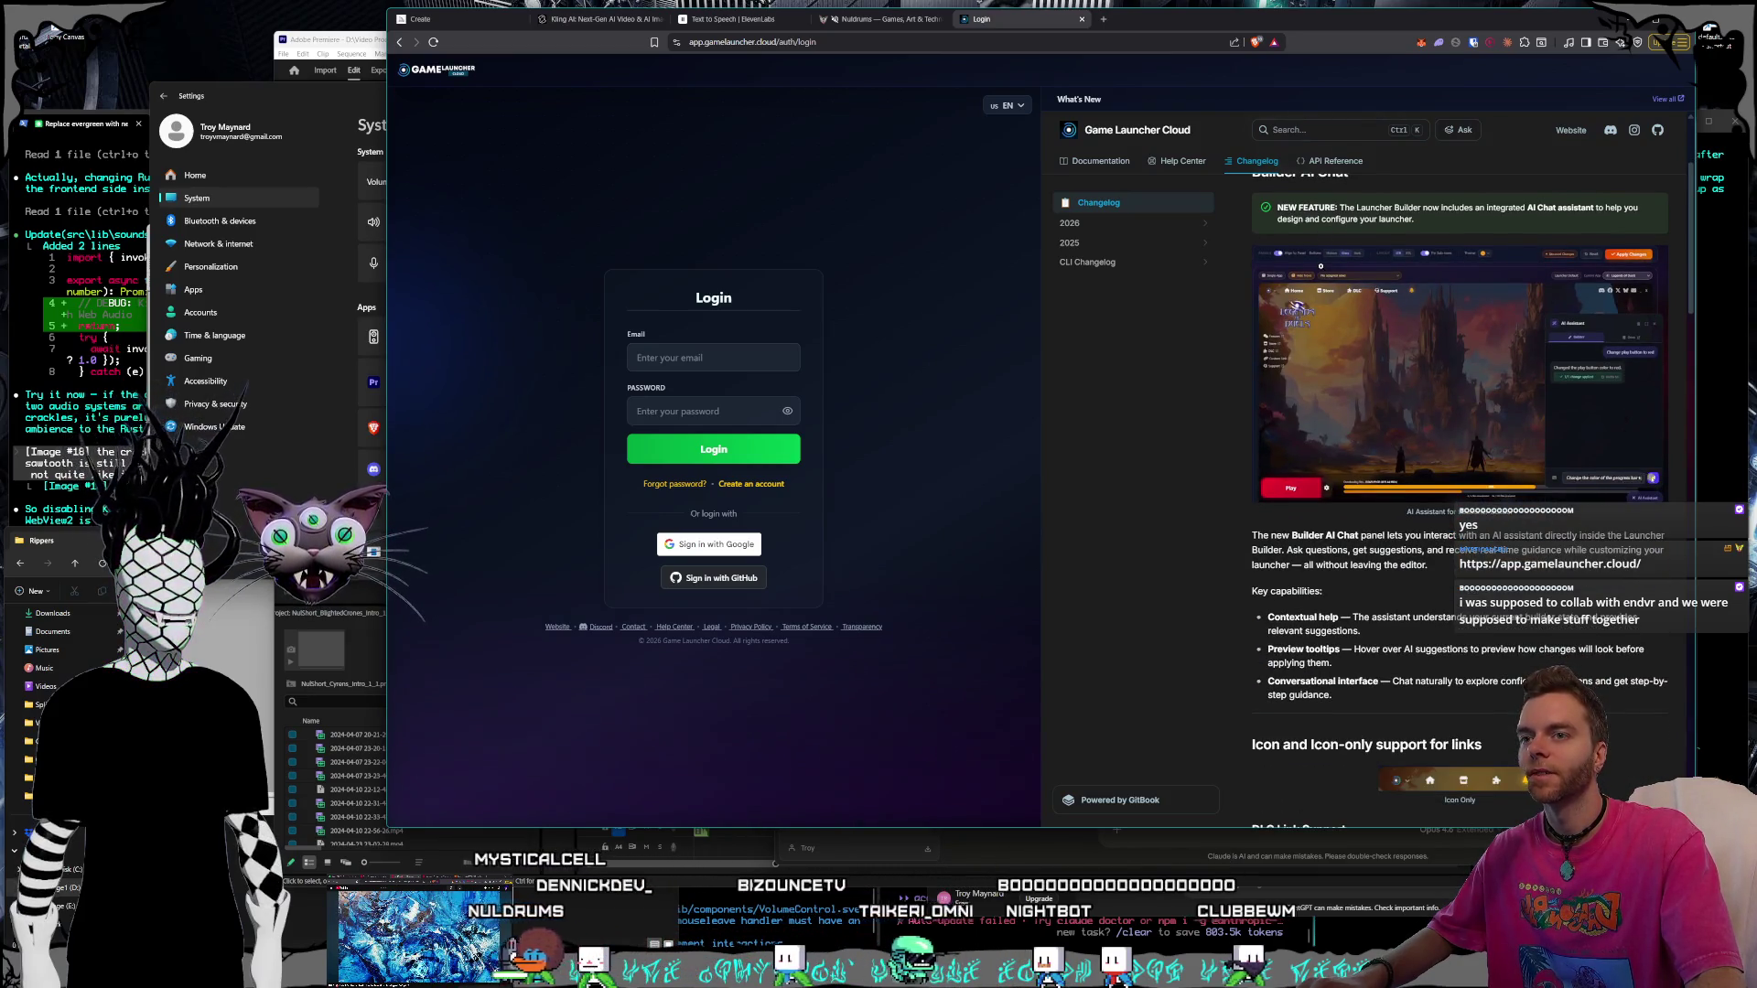
pyautogui.scroll(-3, 1320, 264)
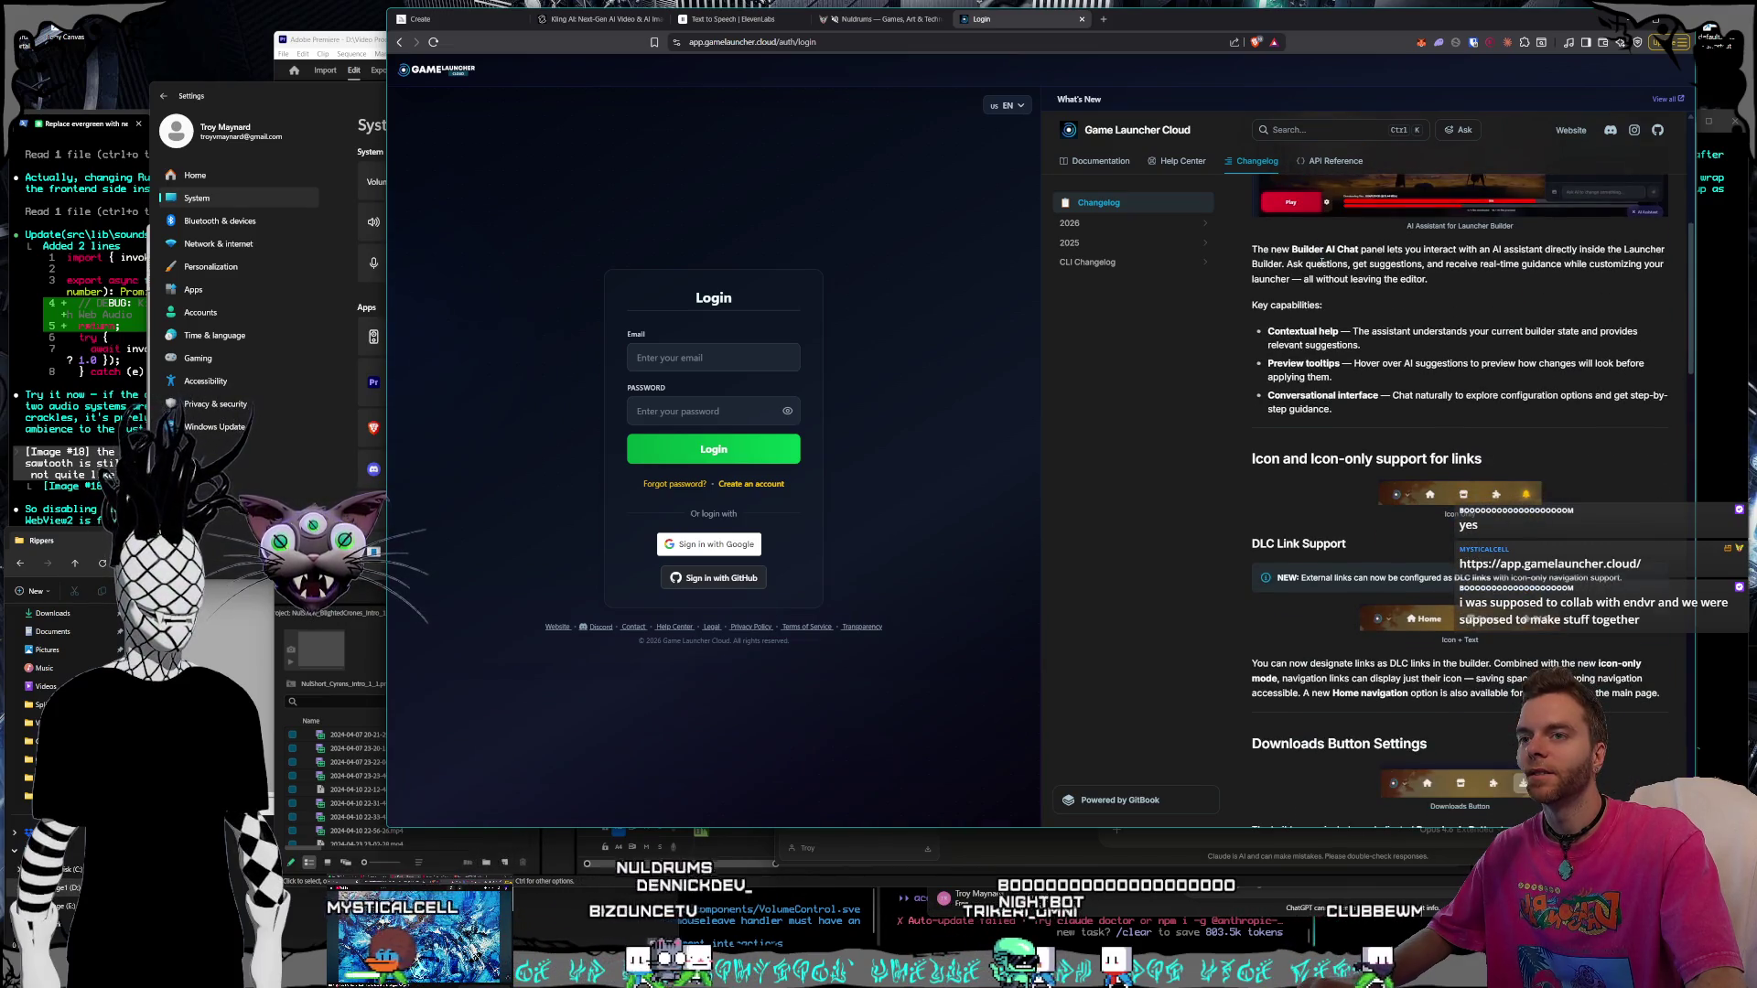
pyautogui.scroll(-2, 1321, 265)
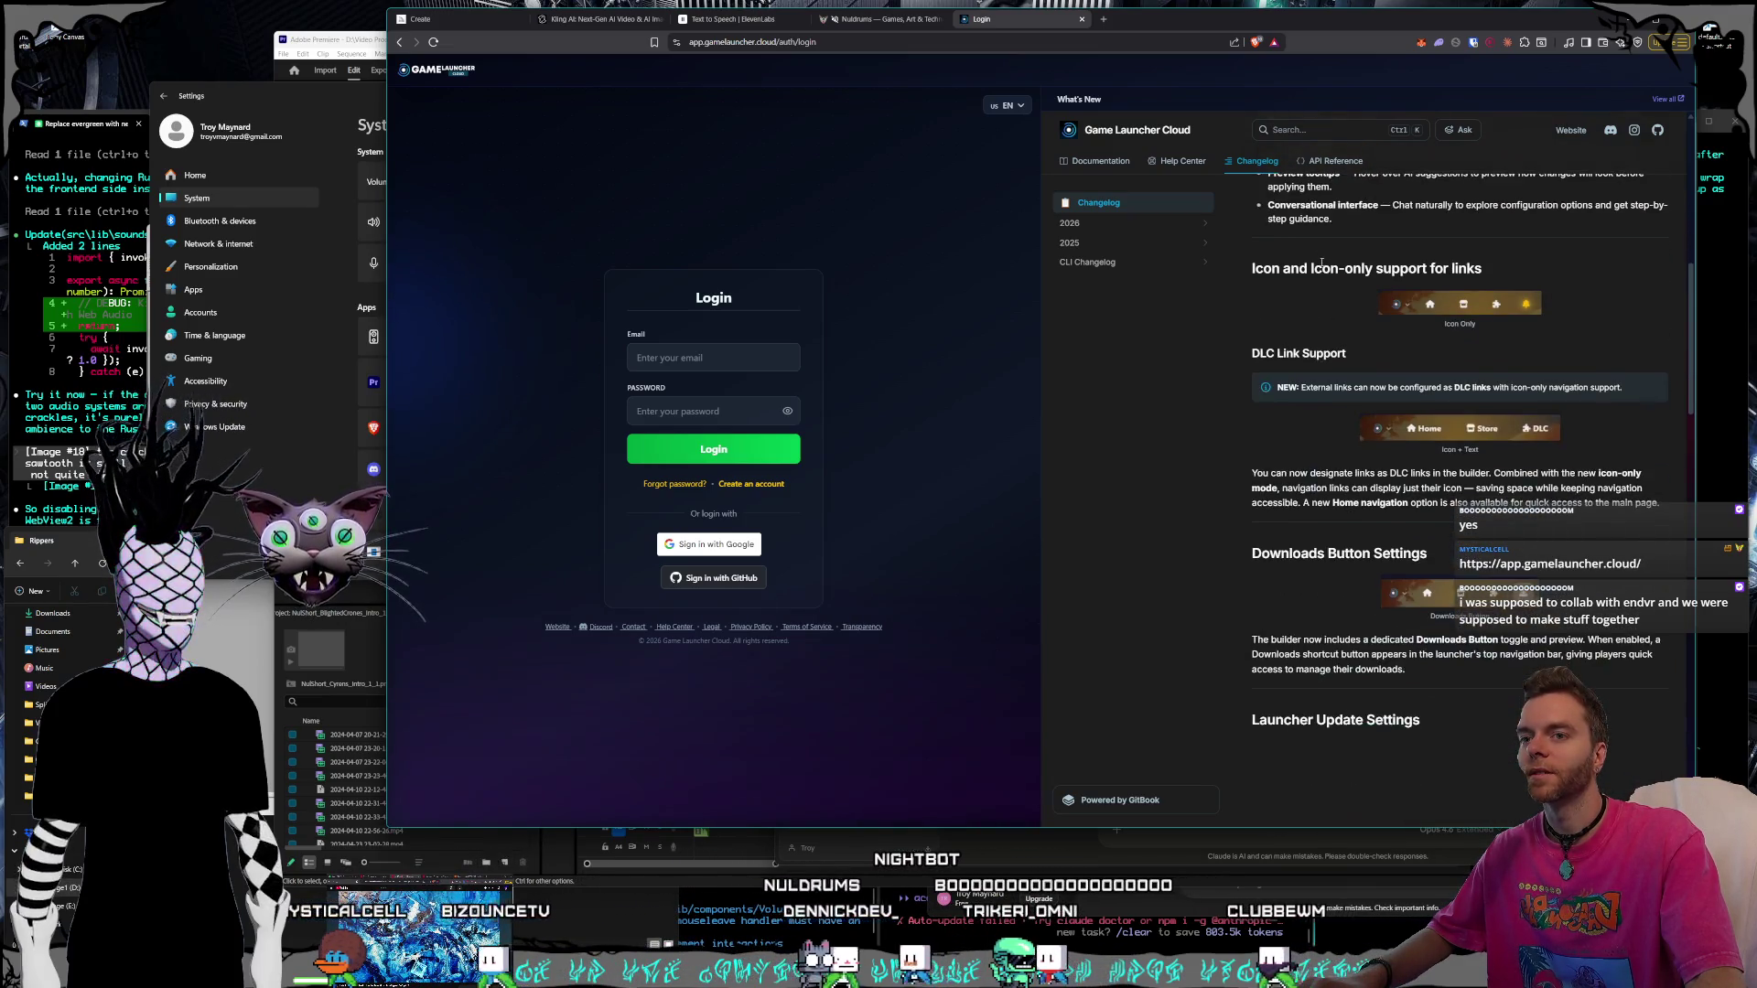
pyautogui.scroll(-1, 1321, 263)
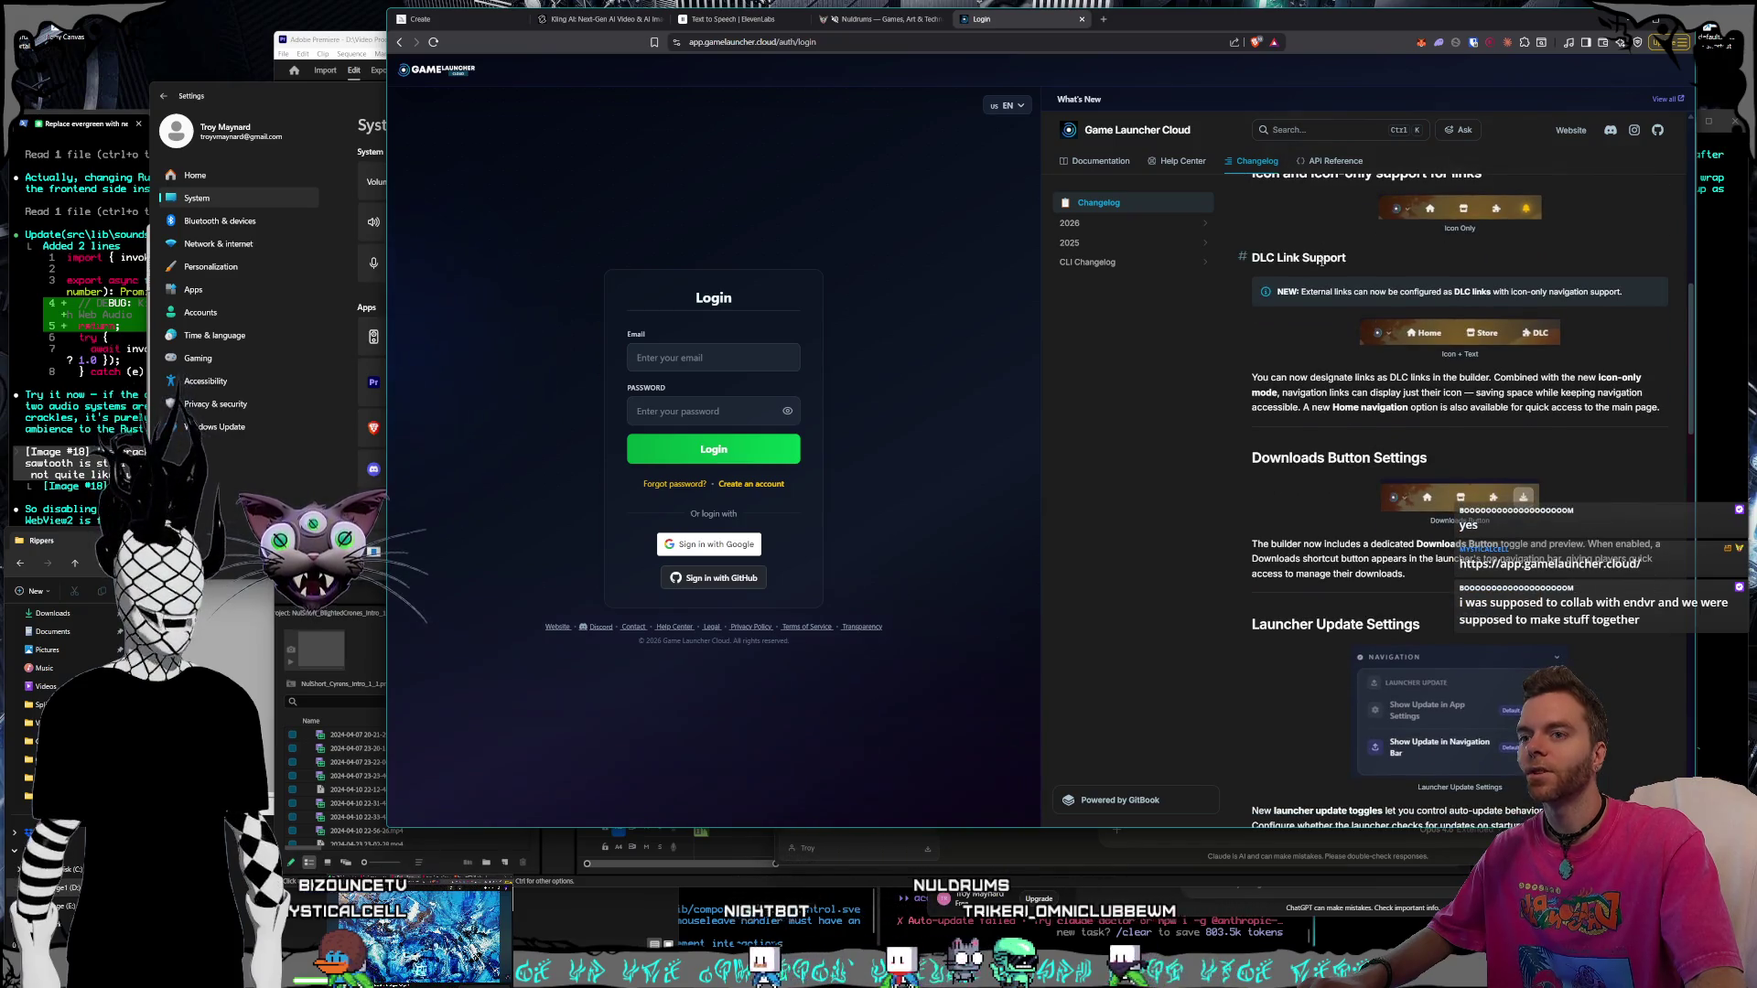
pyautogui.scroll(-1, 1321, 263)
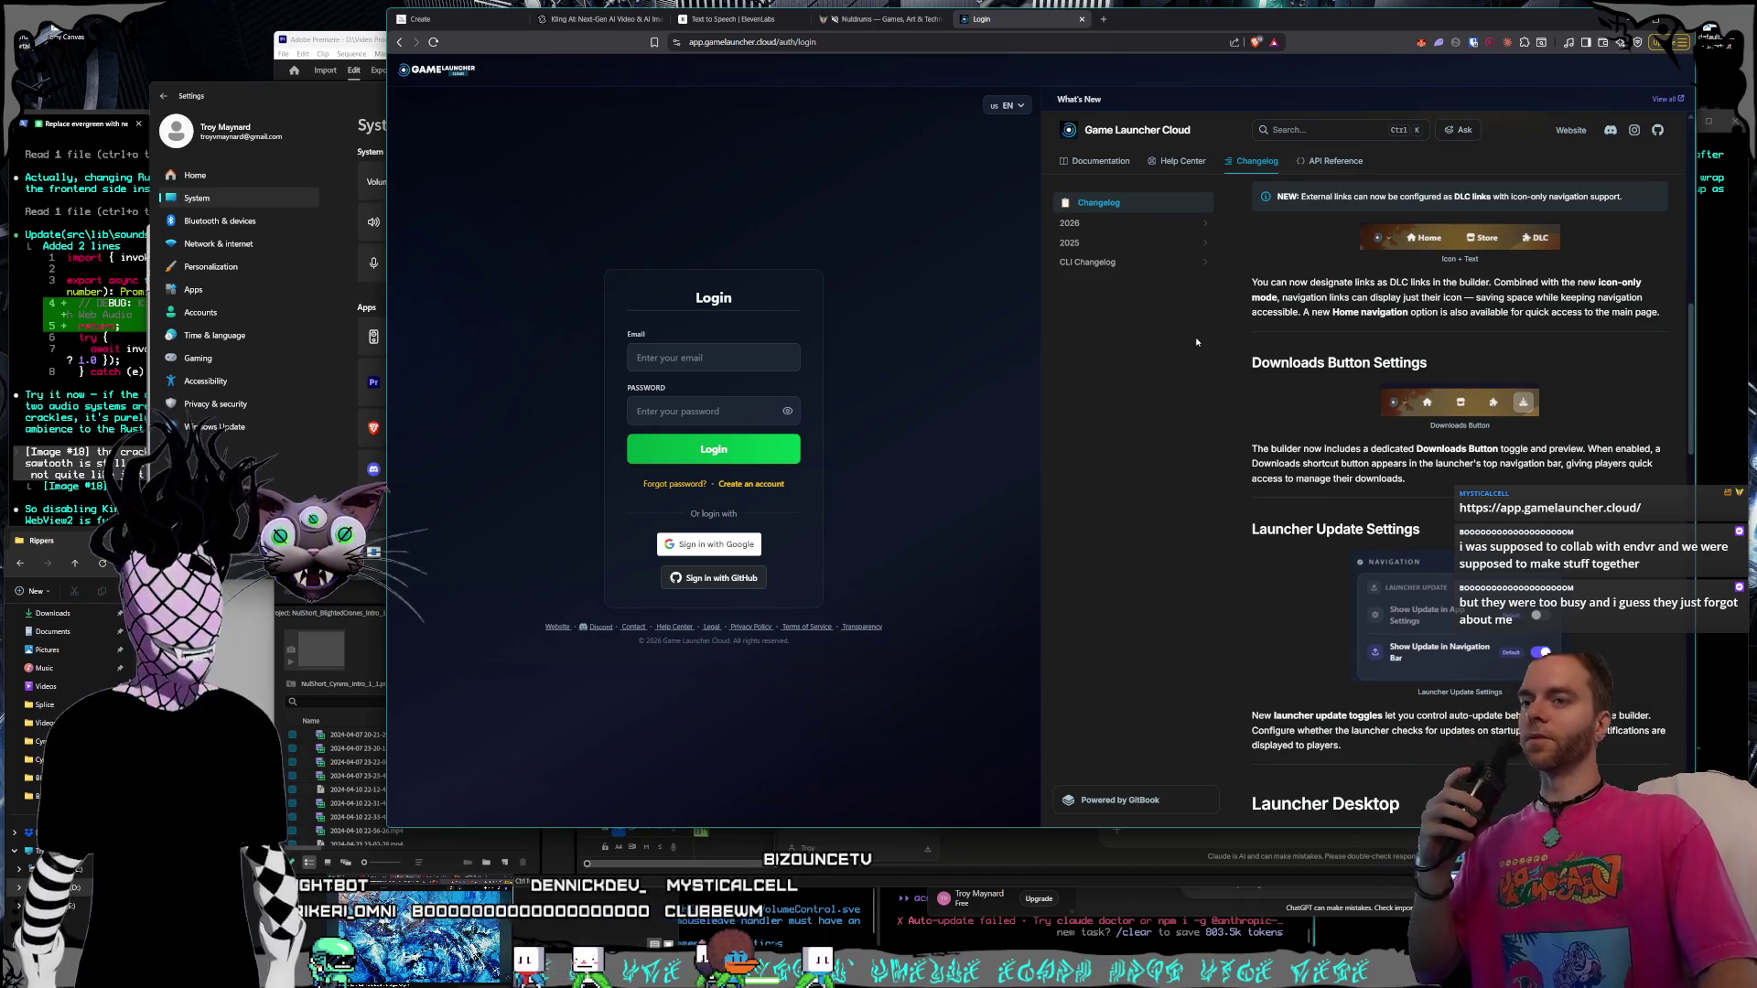
pyautogui.scroll(-2, 1330, 331)
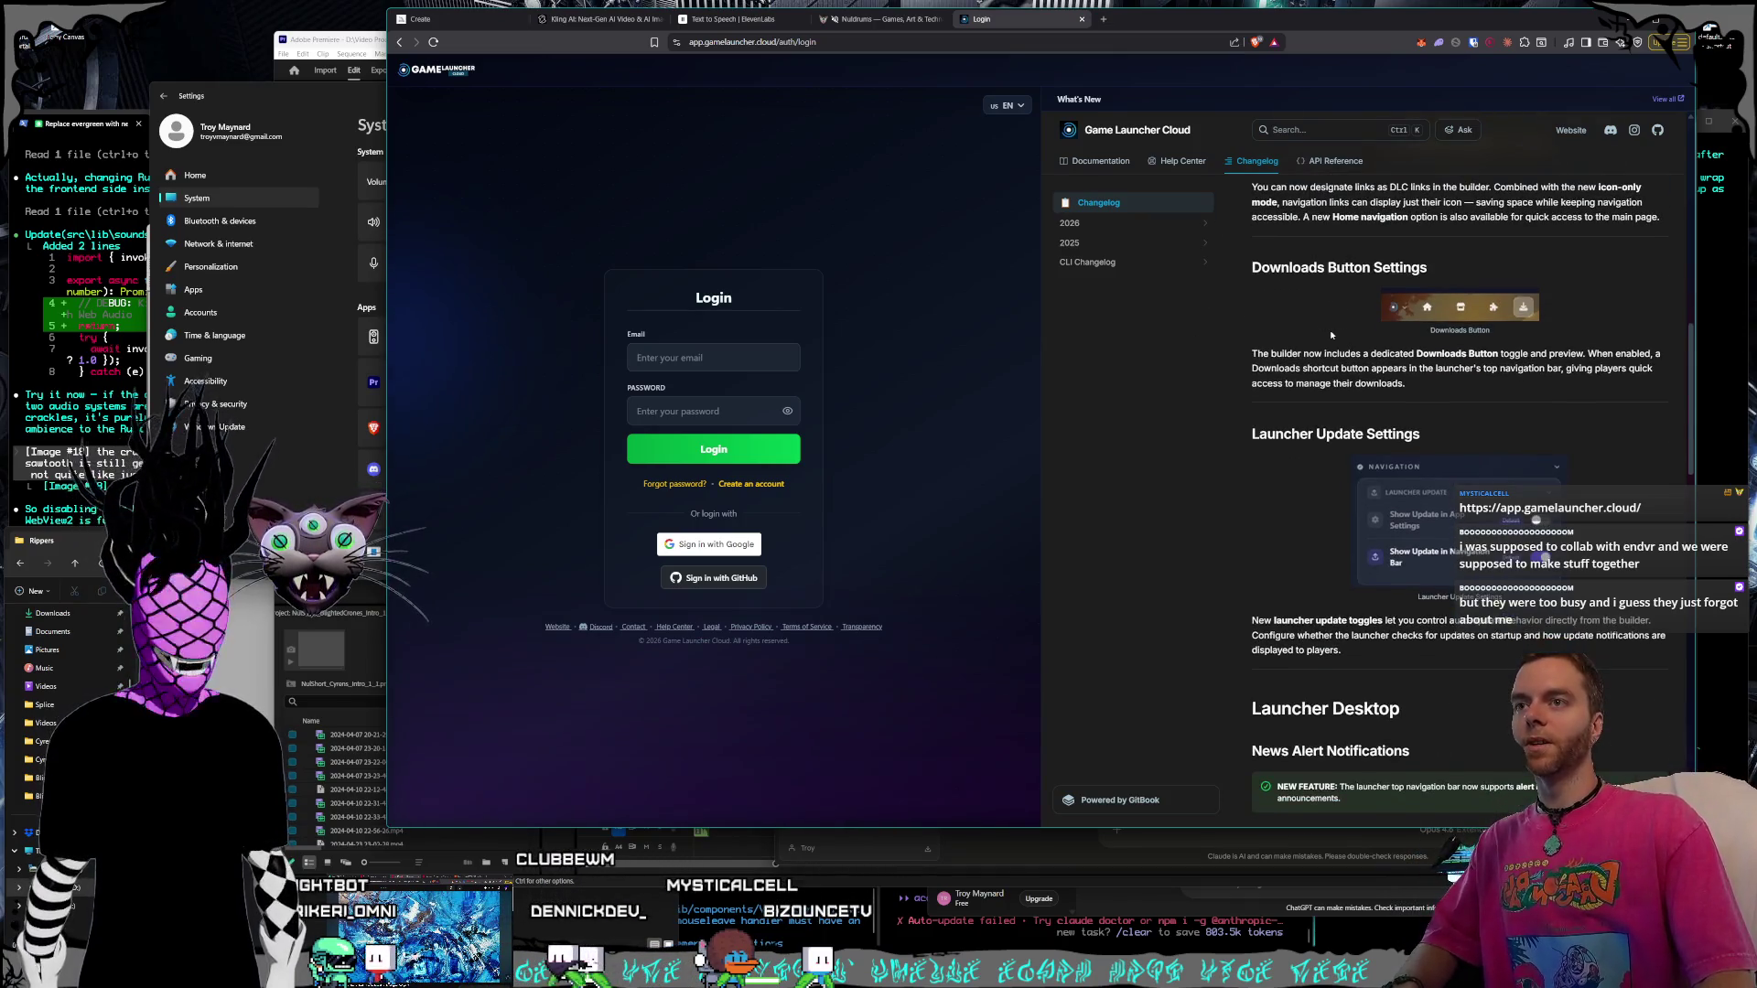
pyautogui.scroll(-3, 1330, 334)
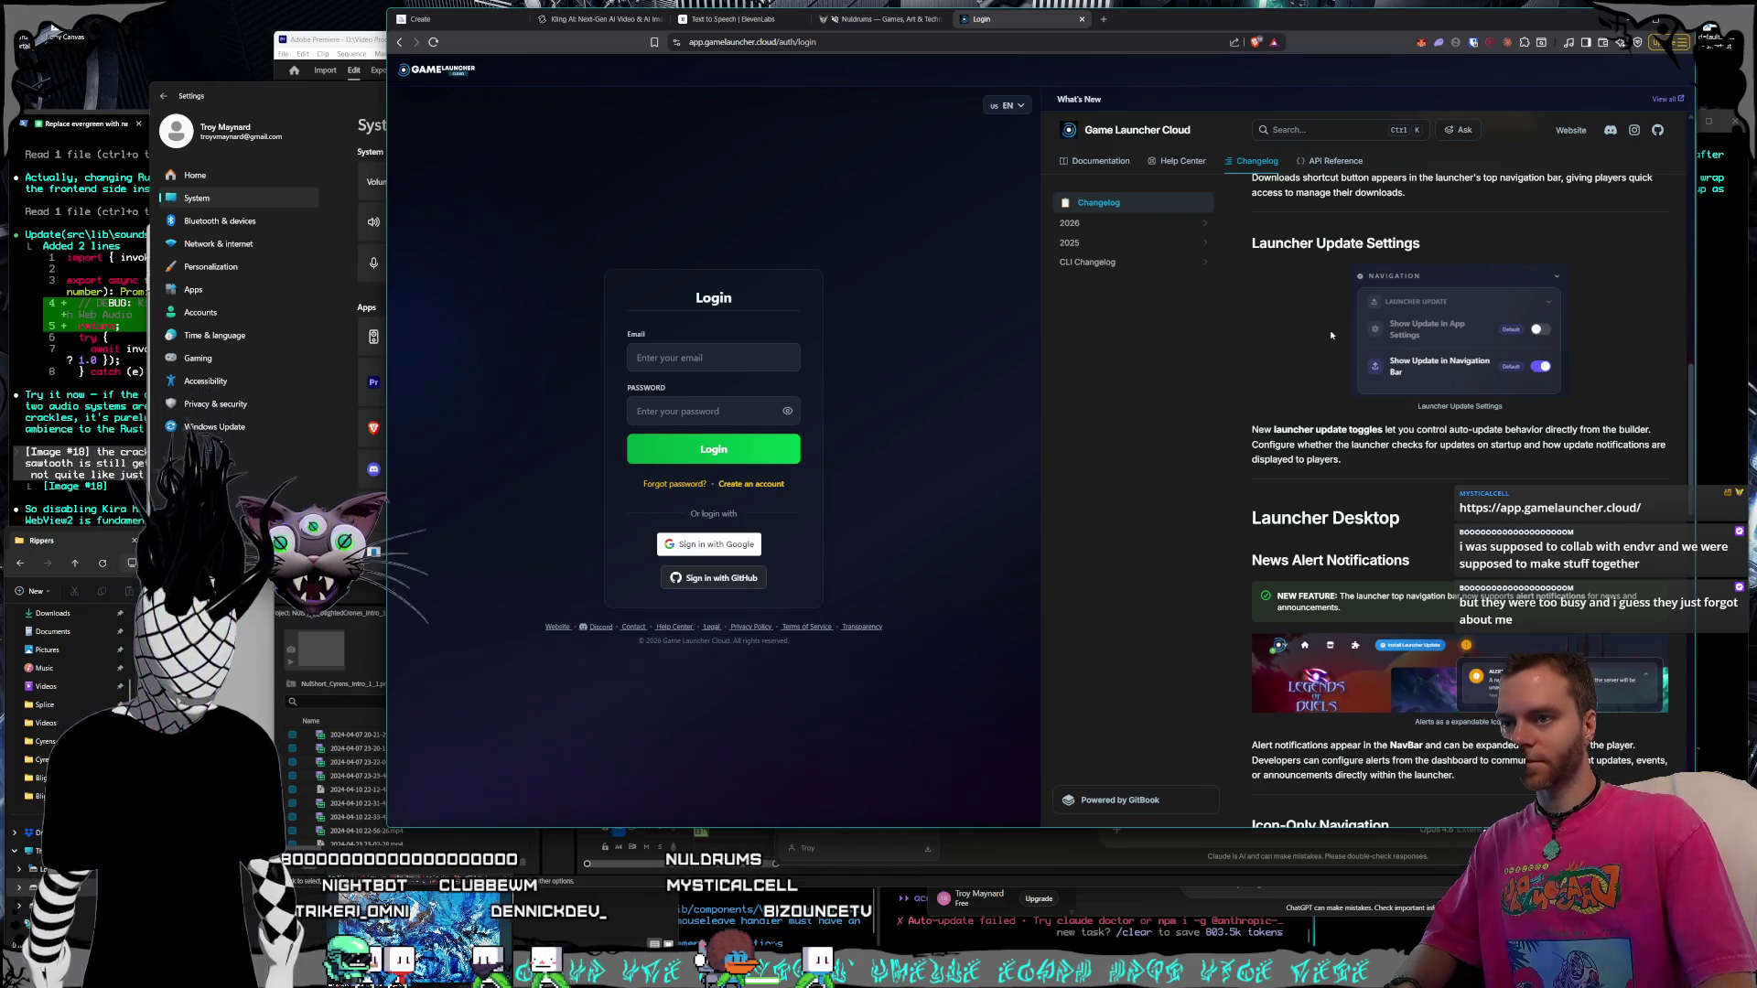
pyautogui.scroll(-3, 1330, 333)
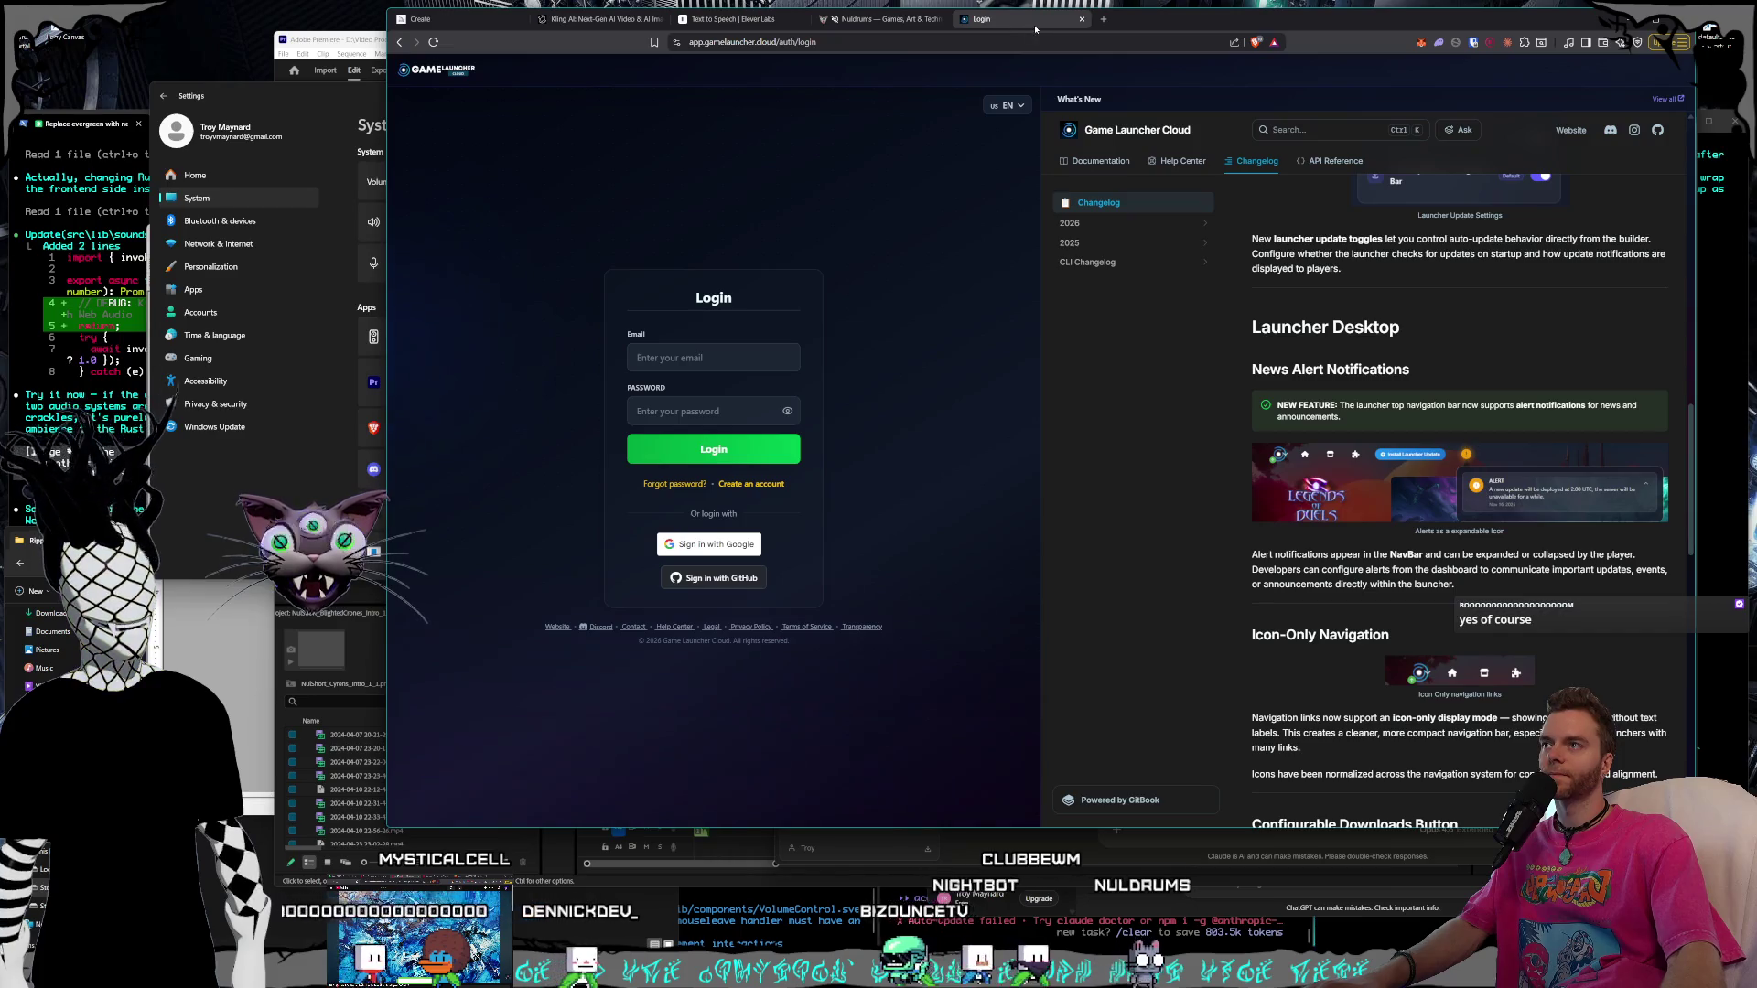
pyautogui.click(1081, 20)
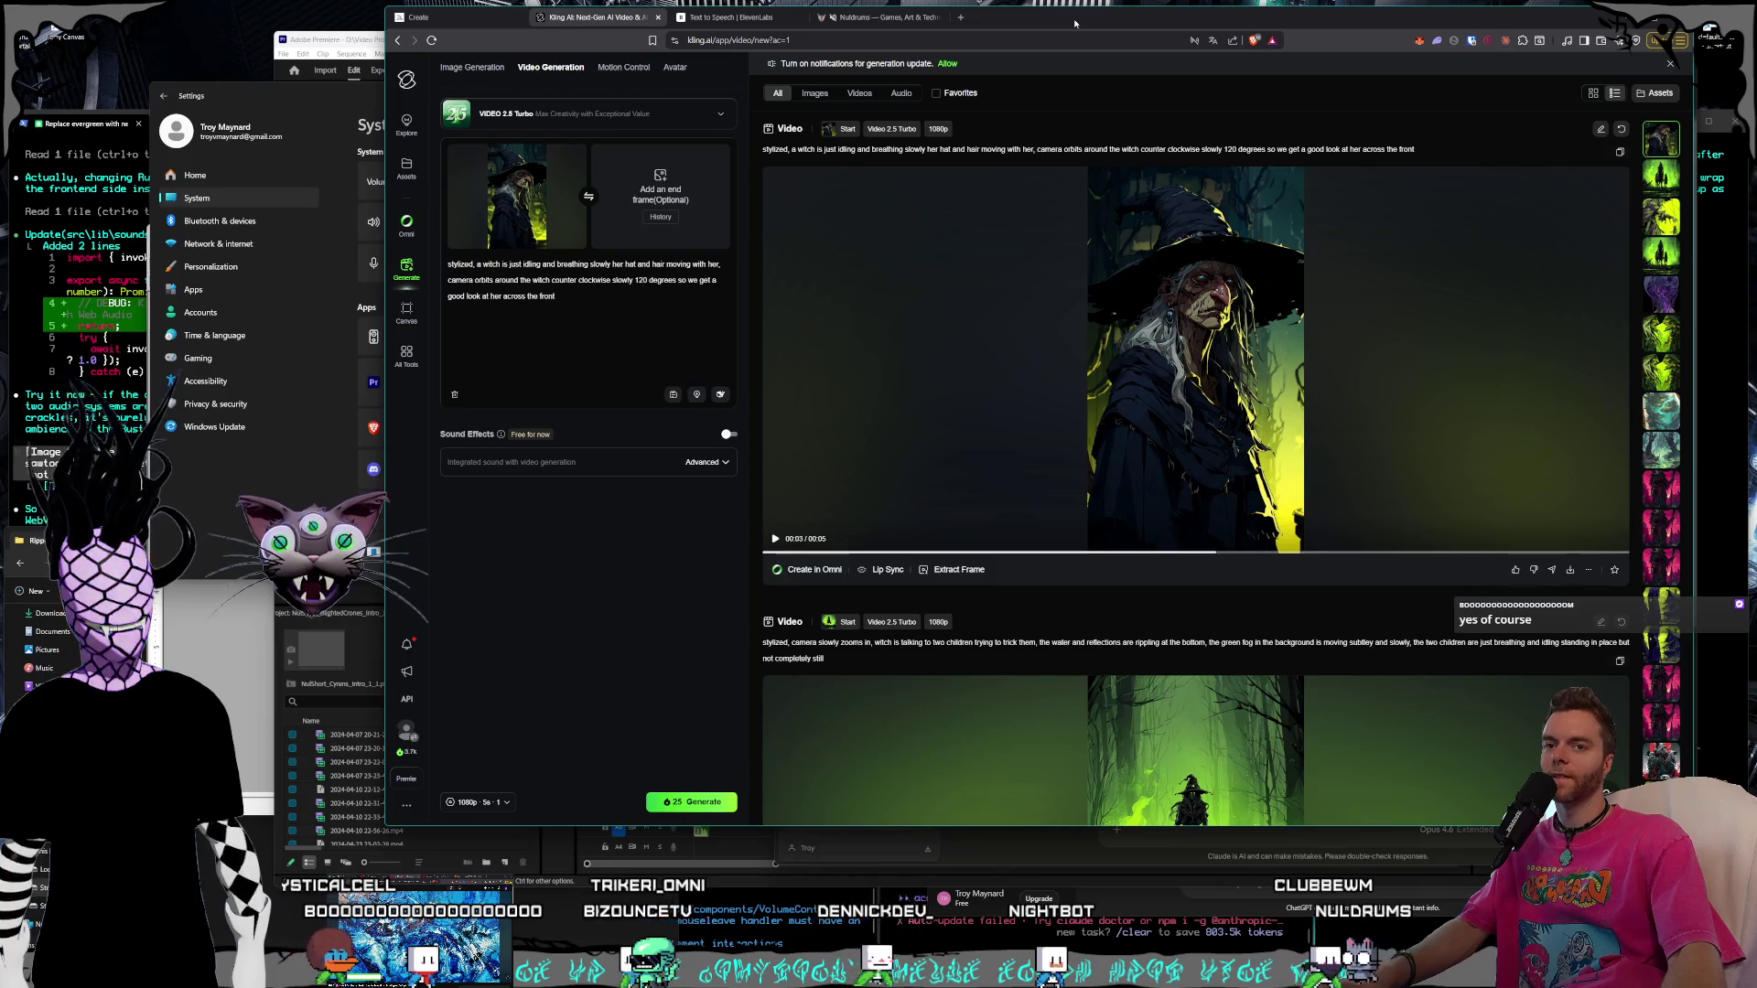
# Shrink the browser, move the launcher sign-in window aside, and bring the Volume mixer forward
pyautogui.moveTo(386, 825)
pyautogui.mouseDown()
pyautogui.moveTo(456, 804)
pyautogui.moveTo(450, 780)
pyautogui.mouseUp()
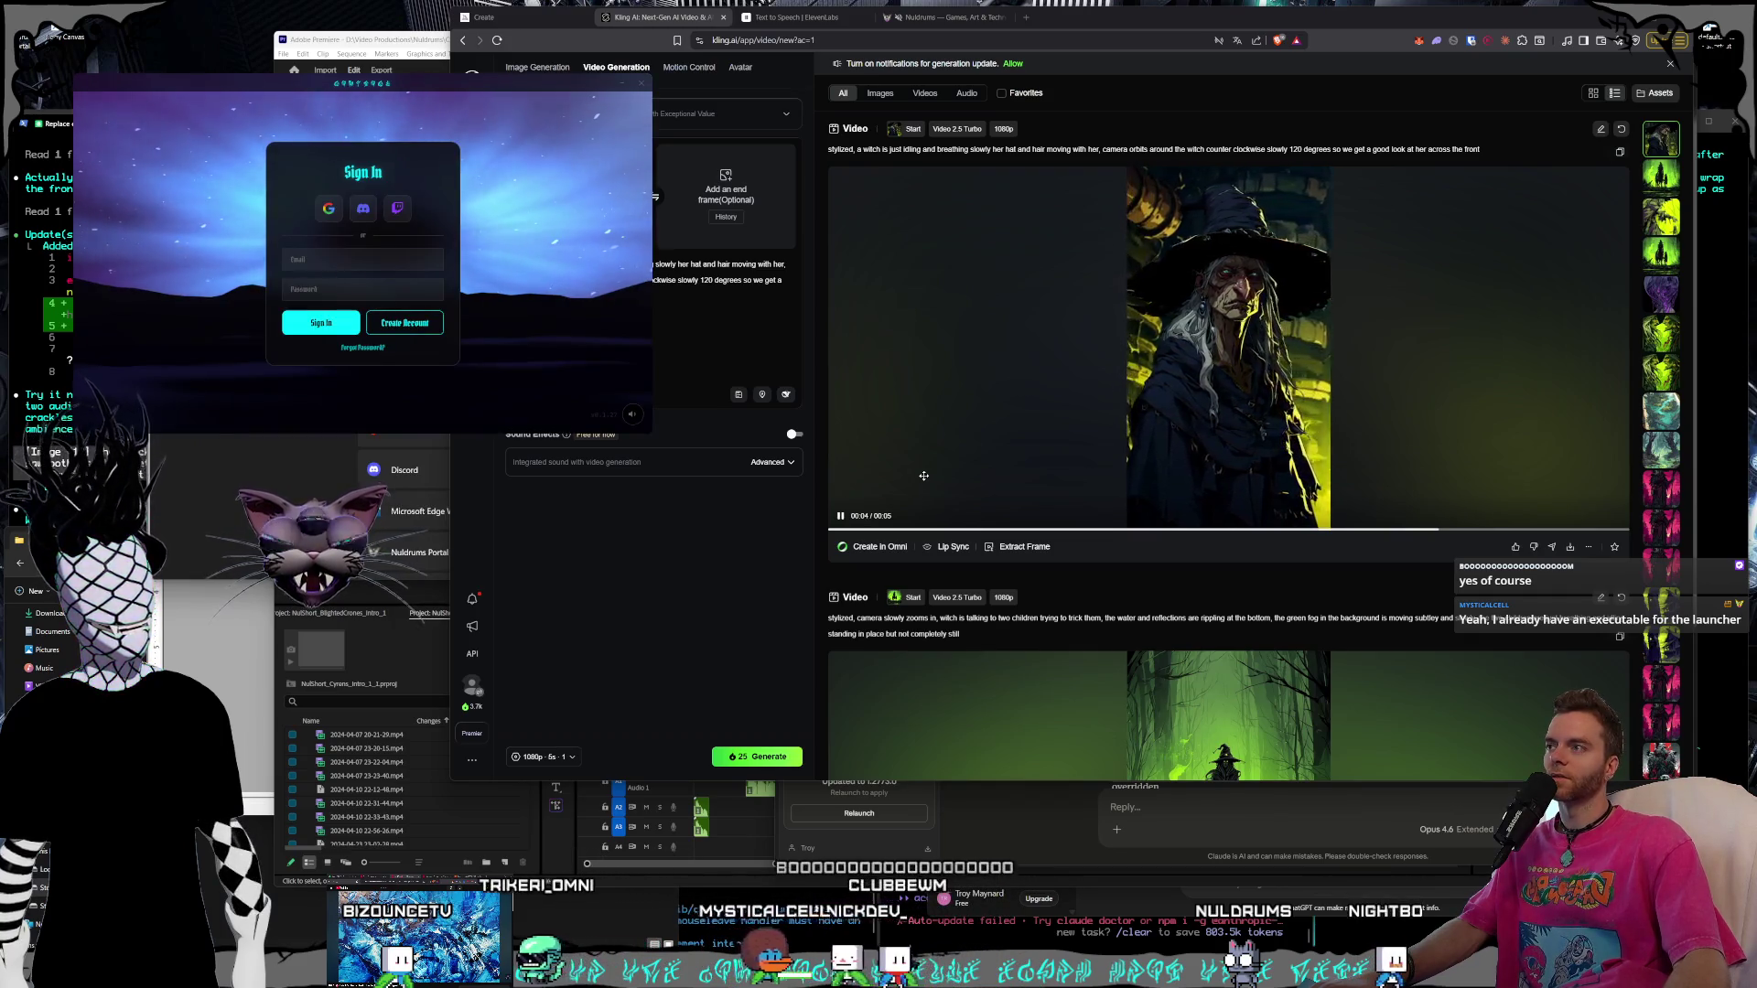
pyautogui.moveTo(1159, 385); pyautogui.dragTo(1002, 308)
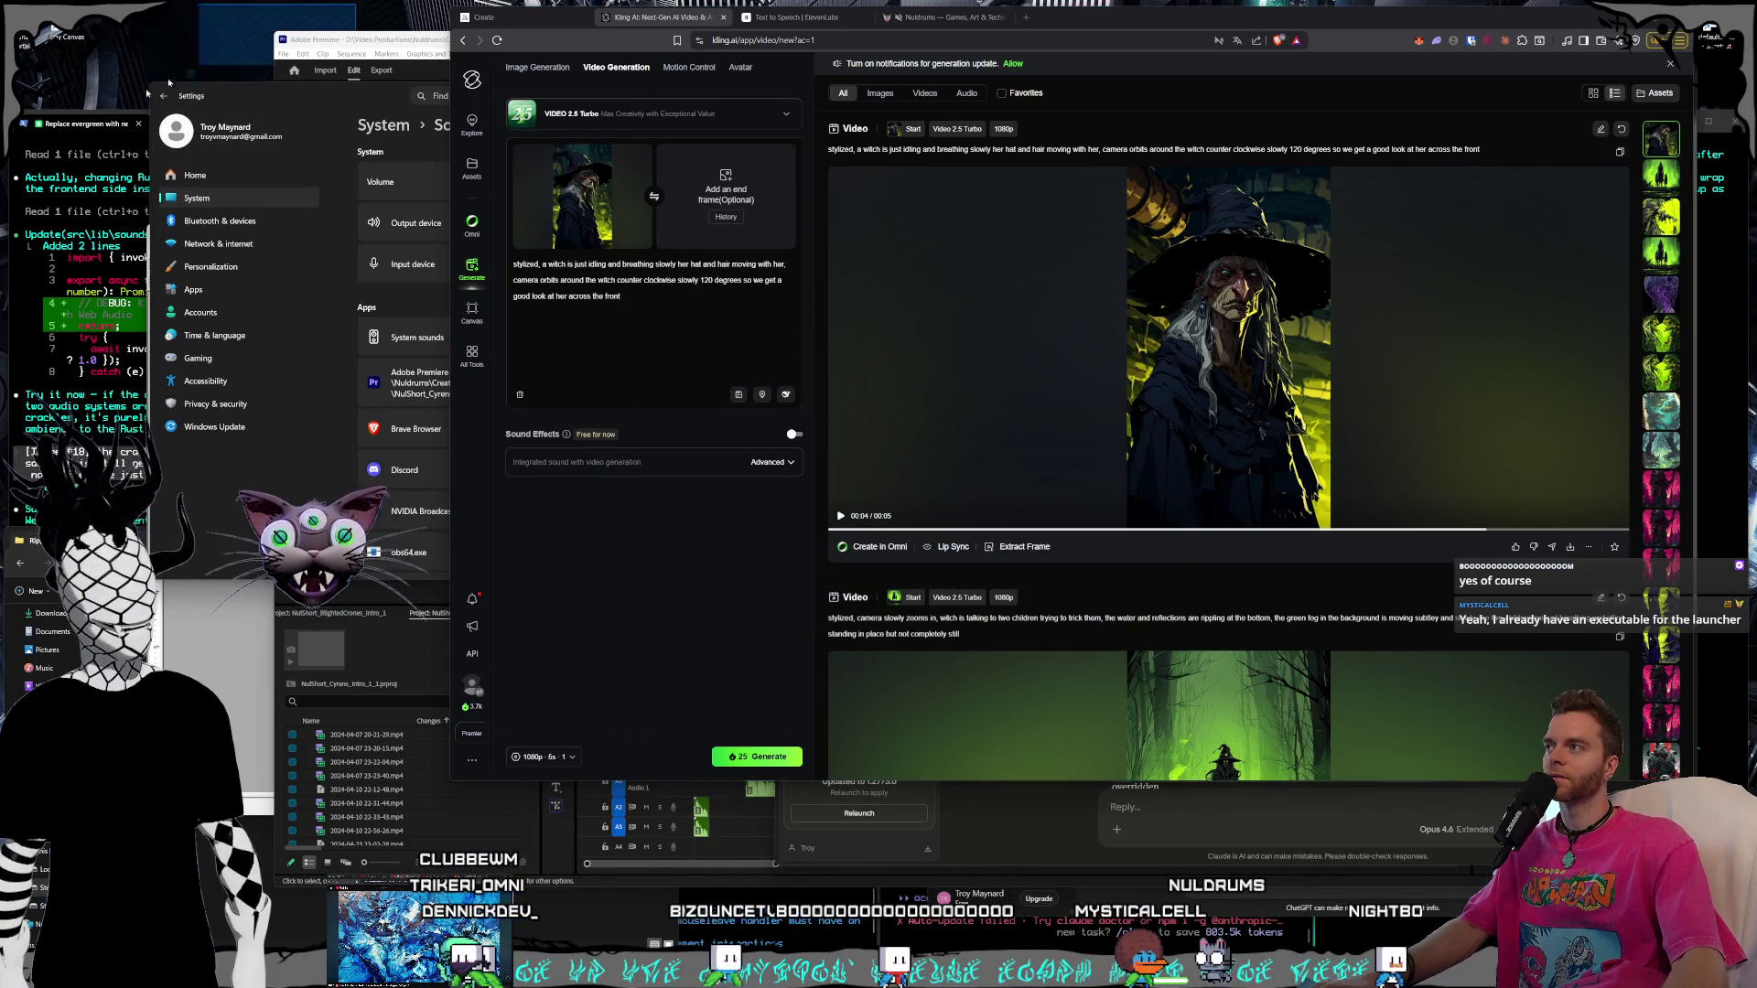
pyautogui.moveTo(234, 103); pyautogui.dragTo(254, 89)
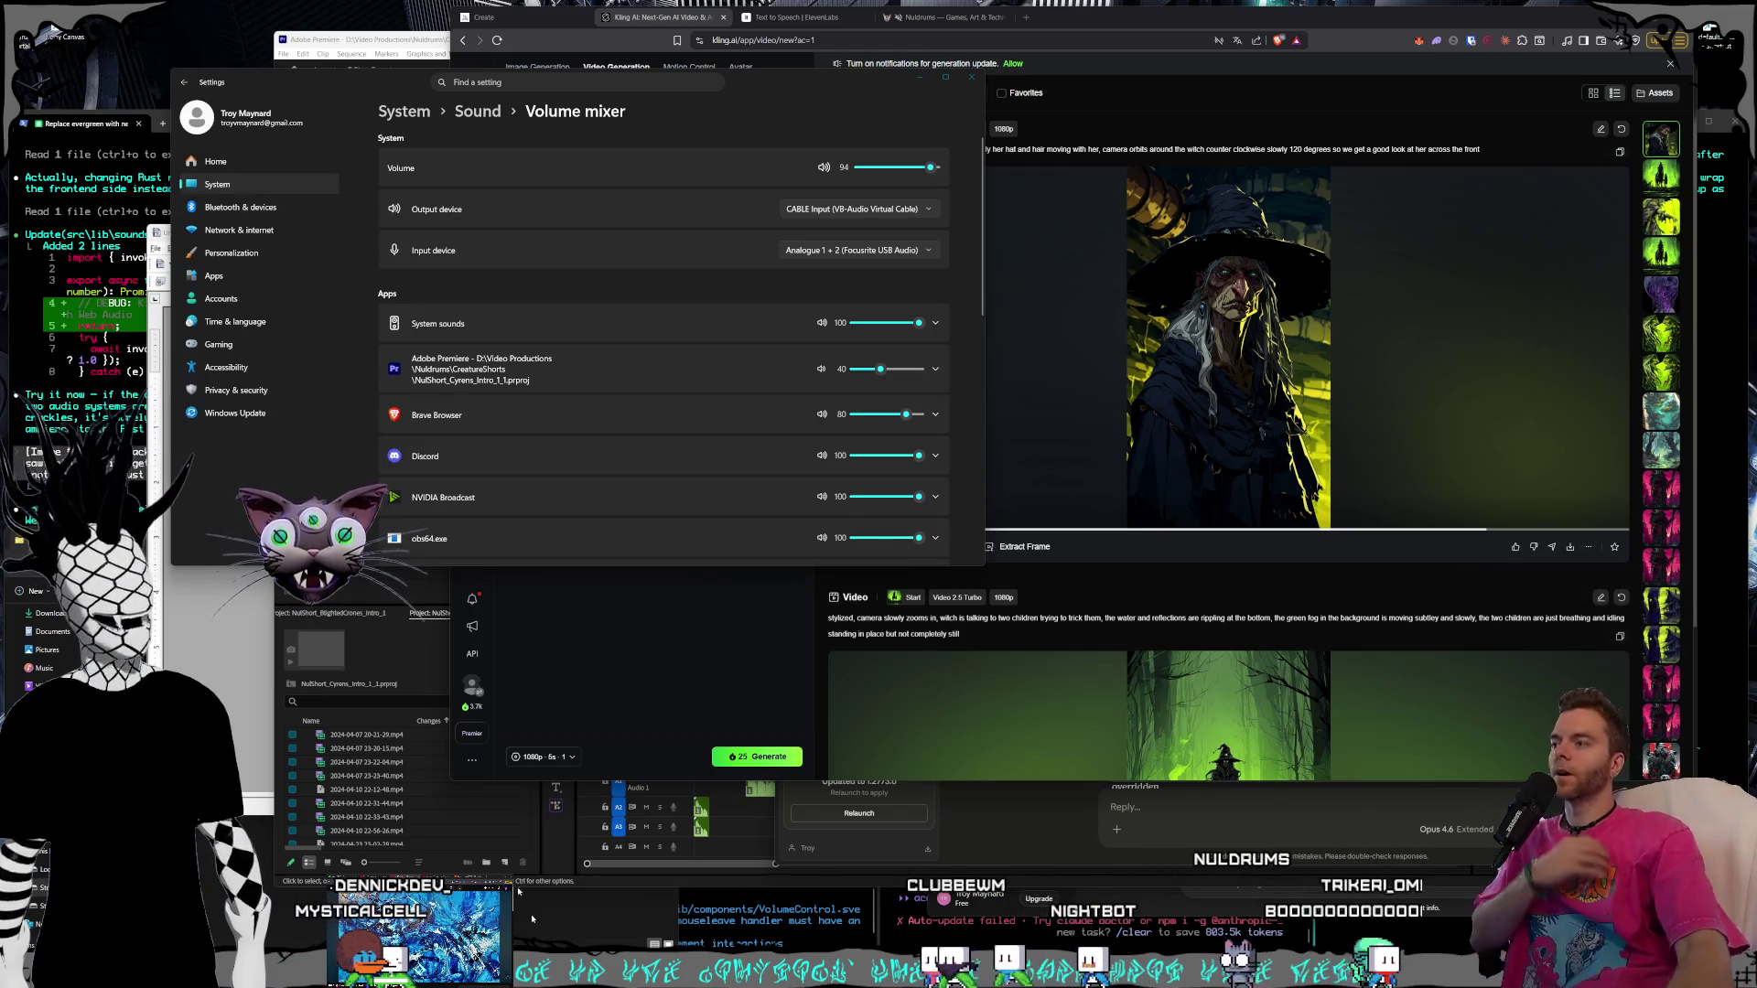
# Switch to the Claude audio-diagnosis chat and dismiss the Try Cowork promotion
pyautogui.hotkey('alt', 'Tab')
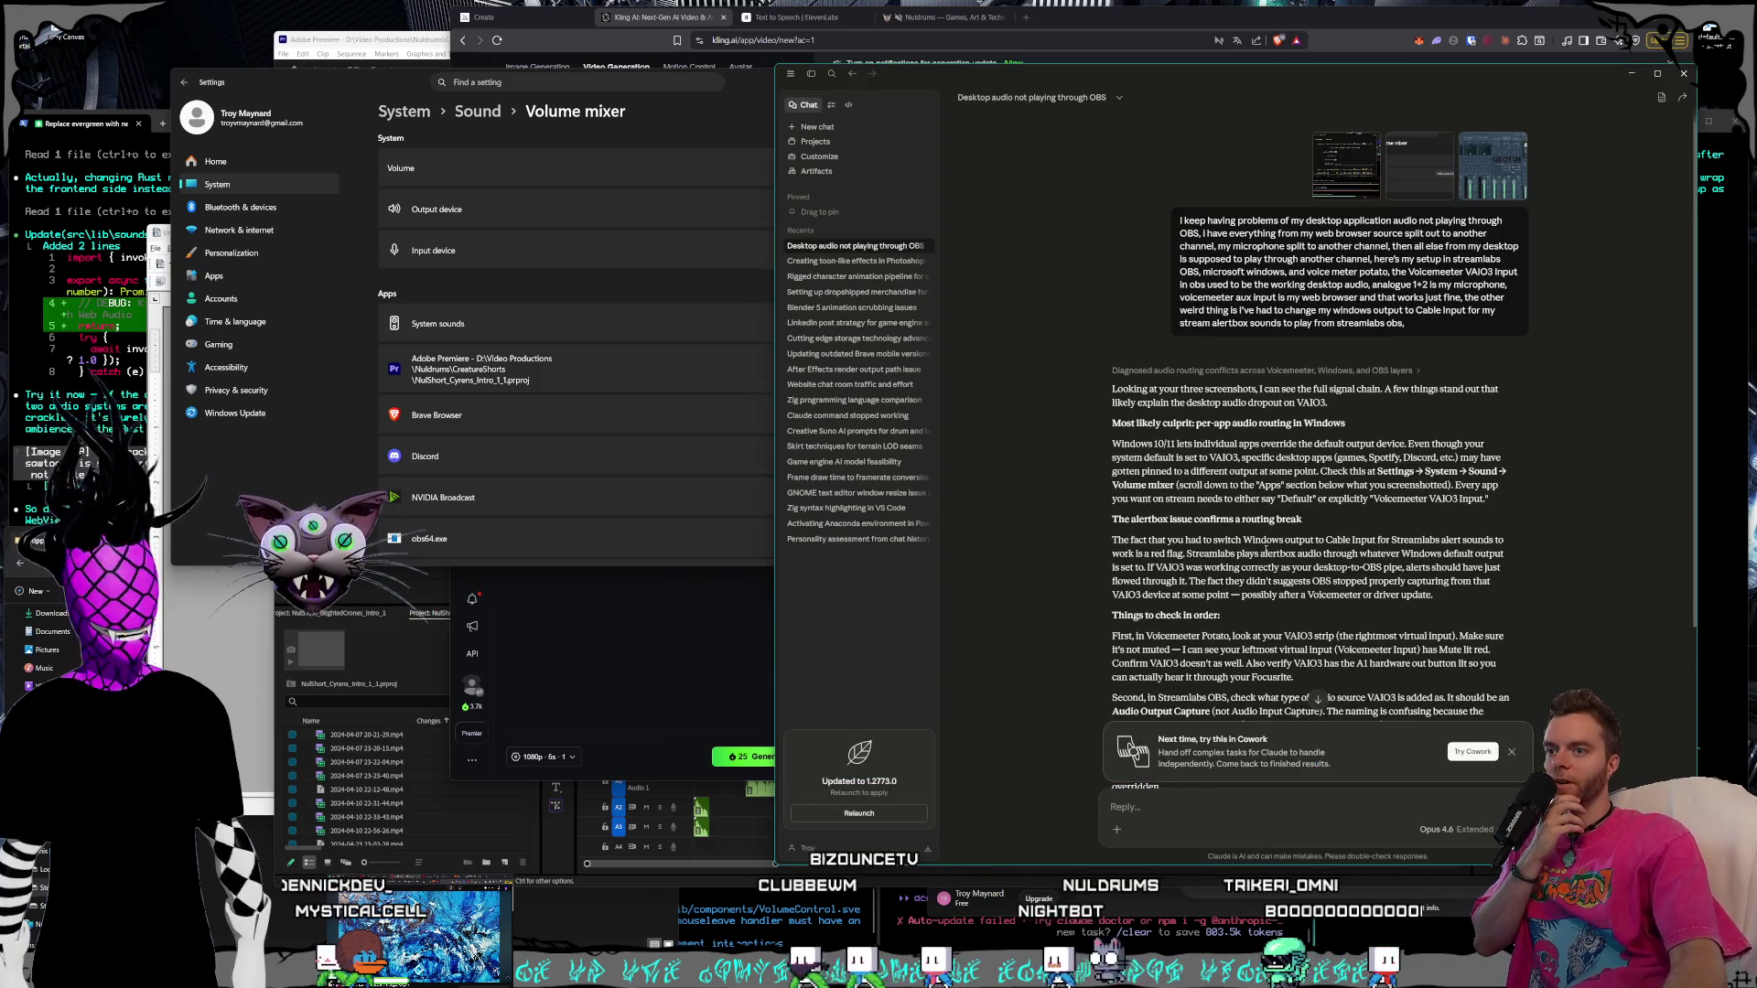
pyautogui.scroll(-3, 1263, 550)
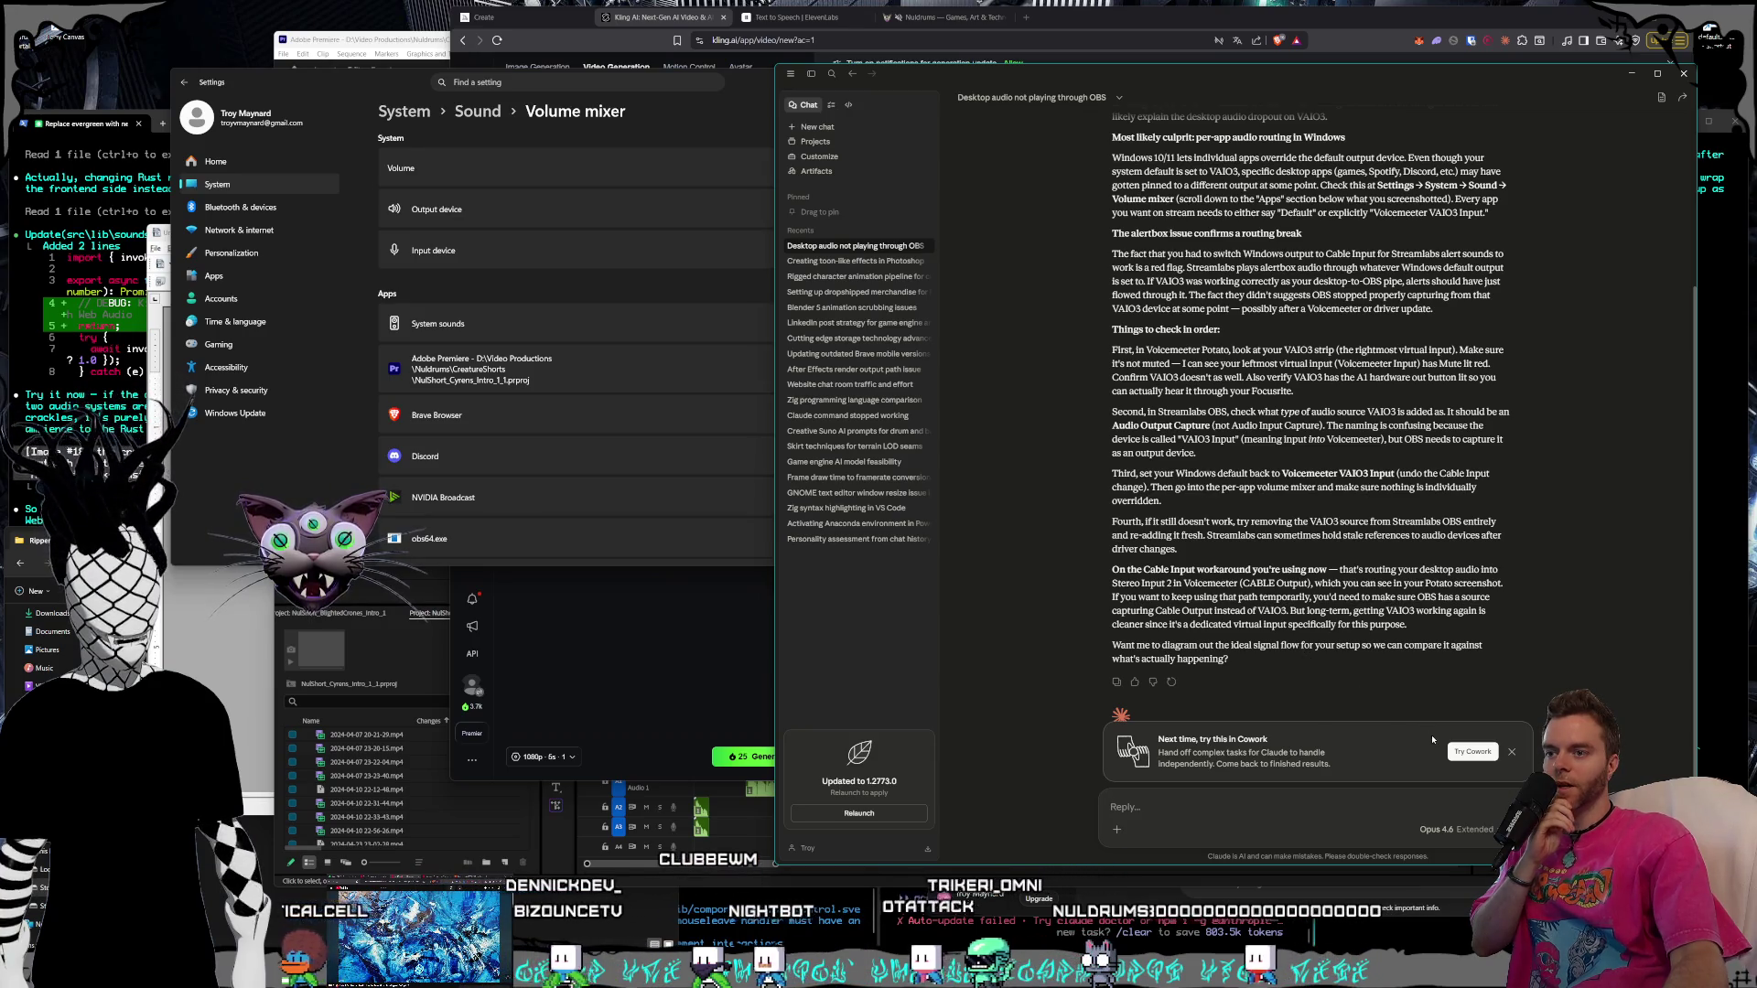
pyautogui.click(1513, 750)
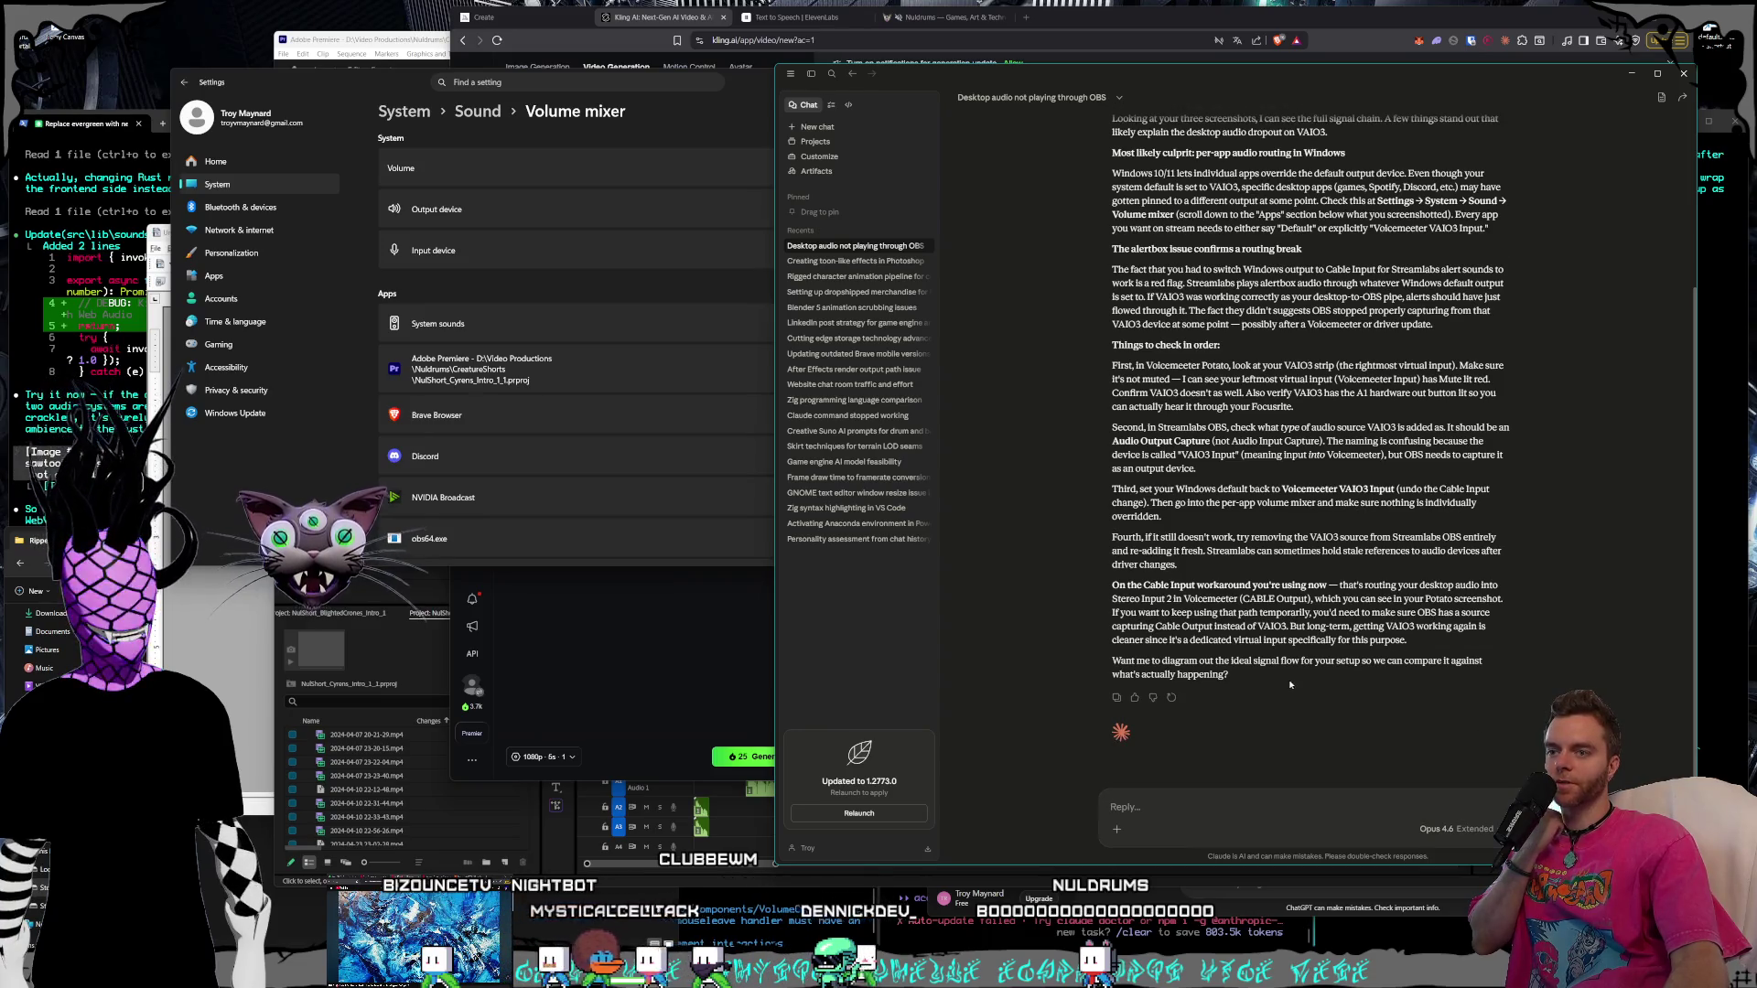
pyautogui.scroll(2, 1288, 683)
pyautogui.scroll(2, 1285, 651)
pyautogui.scroll(2, 1285, 624)
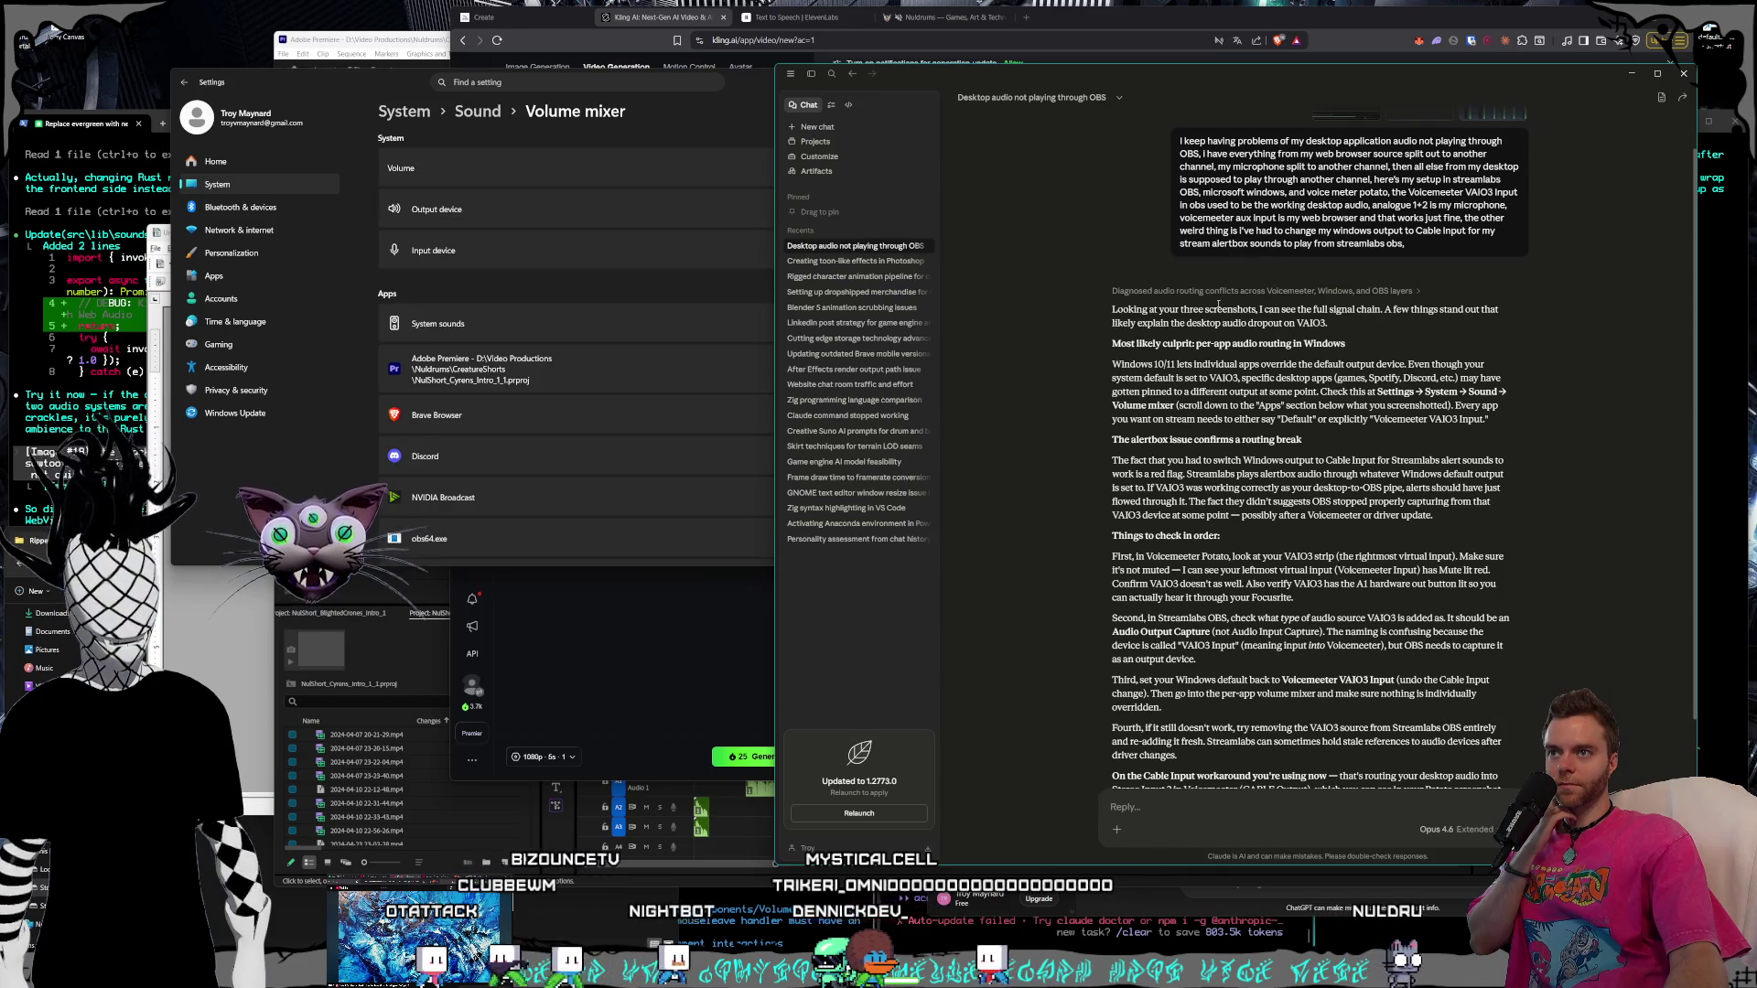
pyautogui.scroll(-1, 1220, 304)
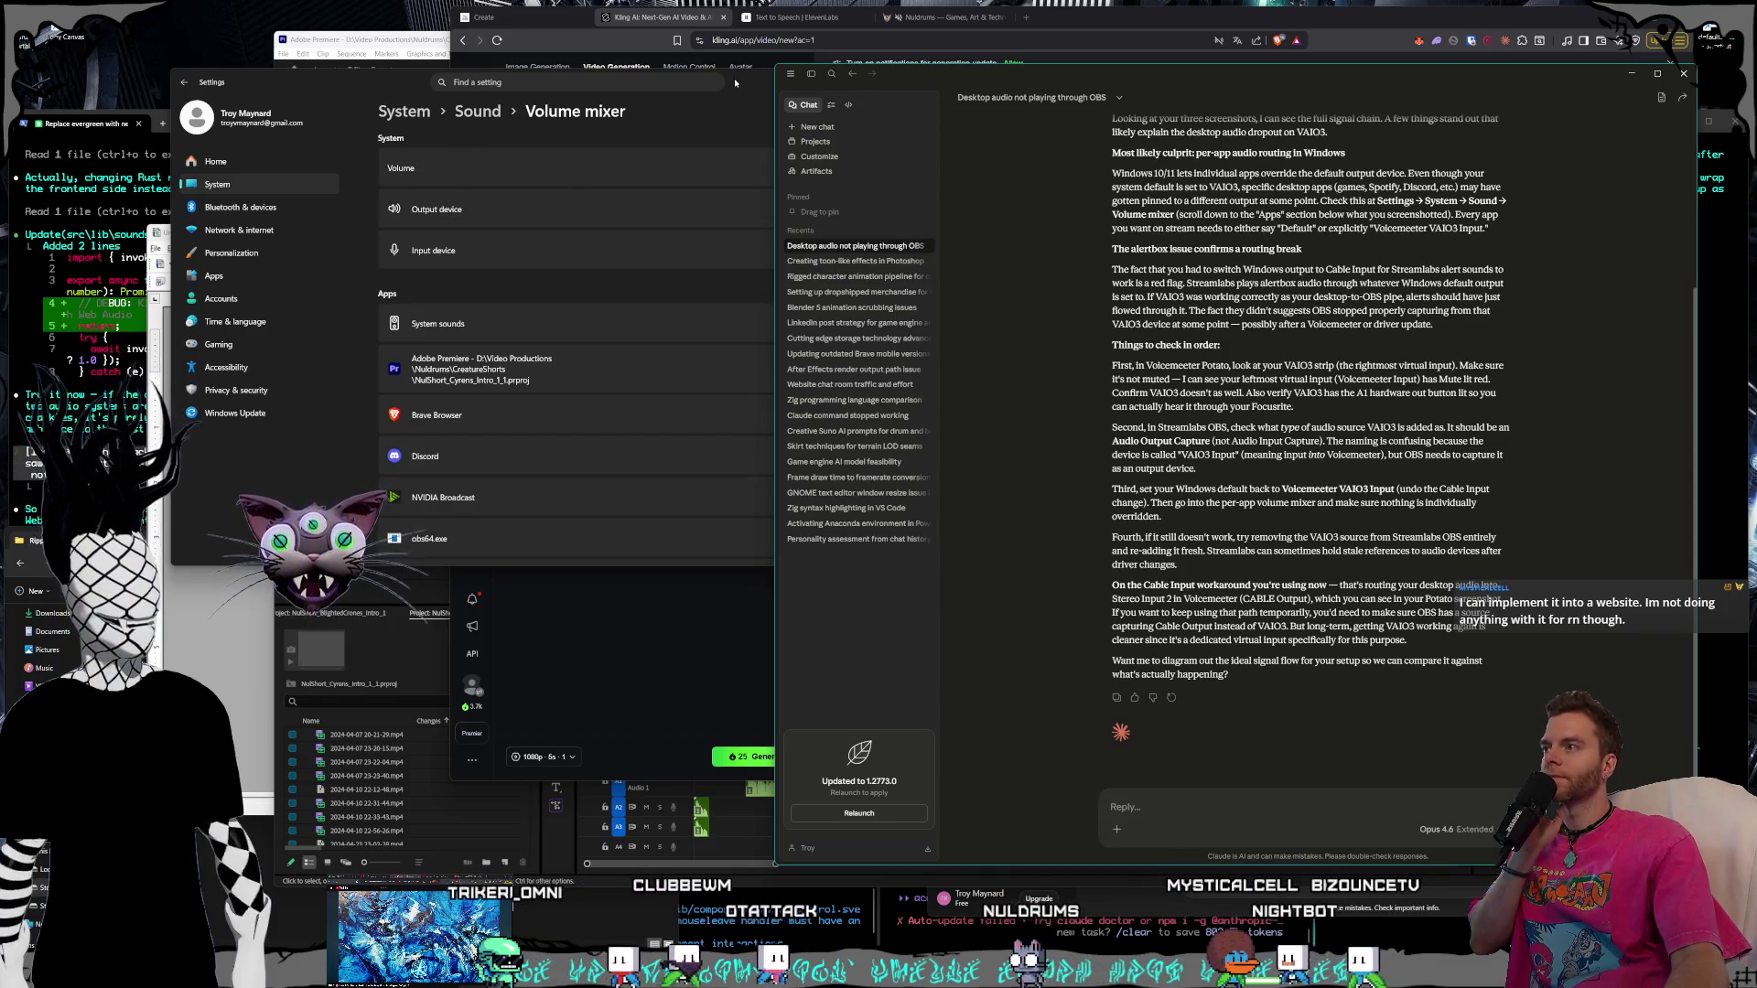
# Set system output to Voicemeeter VAIO3 Input and expand Adobe Premiere's per-app devices showing Default
pyautogui.hotkey('alt', 'Tab')
pyautogui.click(801, 212)
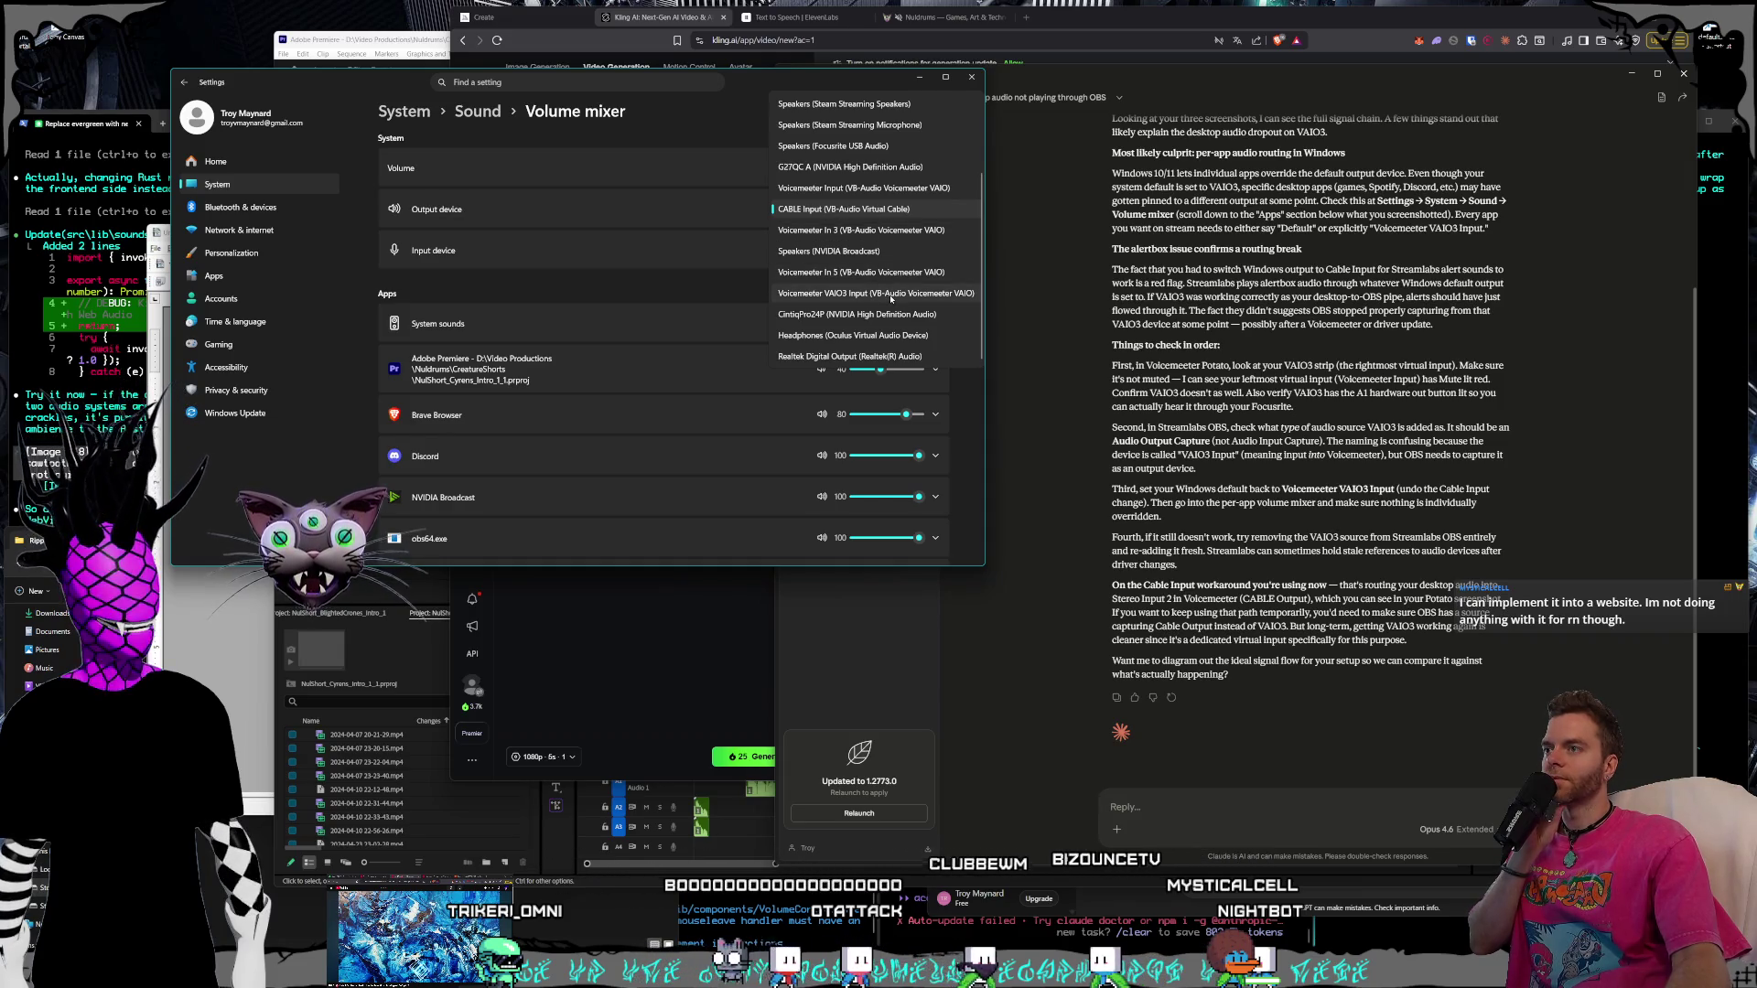
pyautogui.scroll(2, 890, 296)
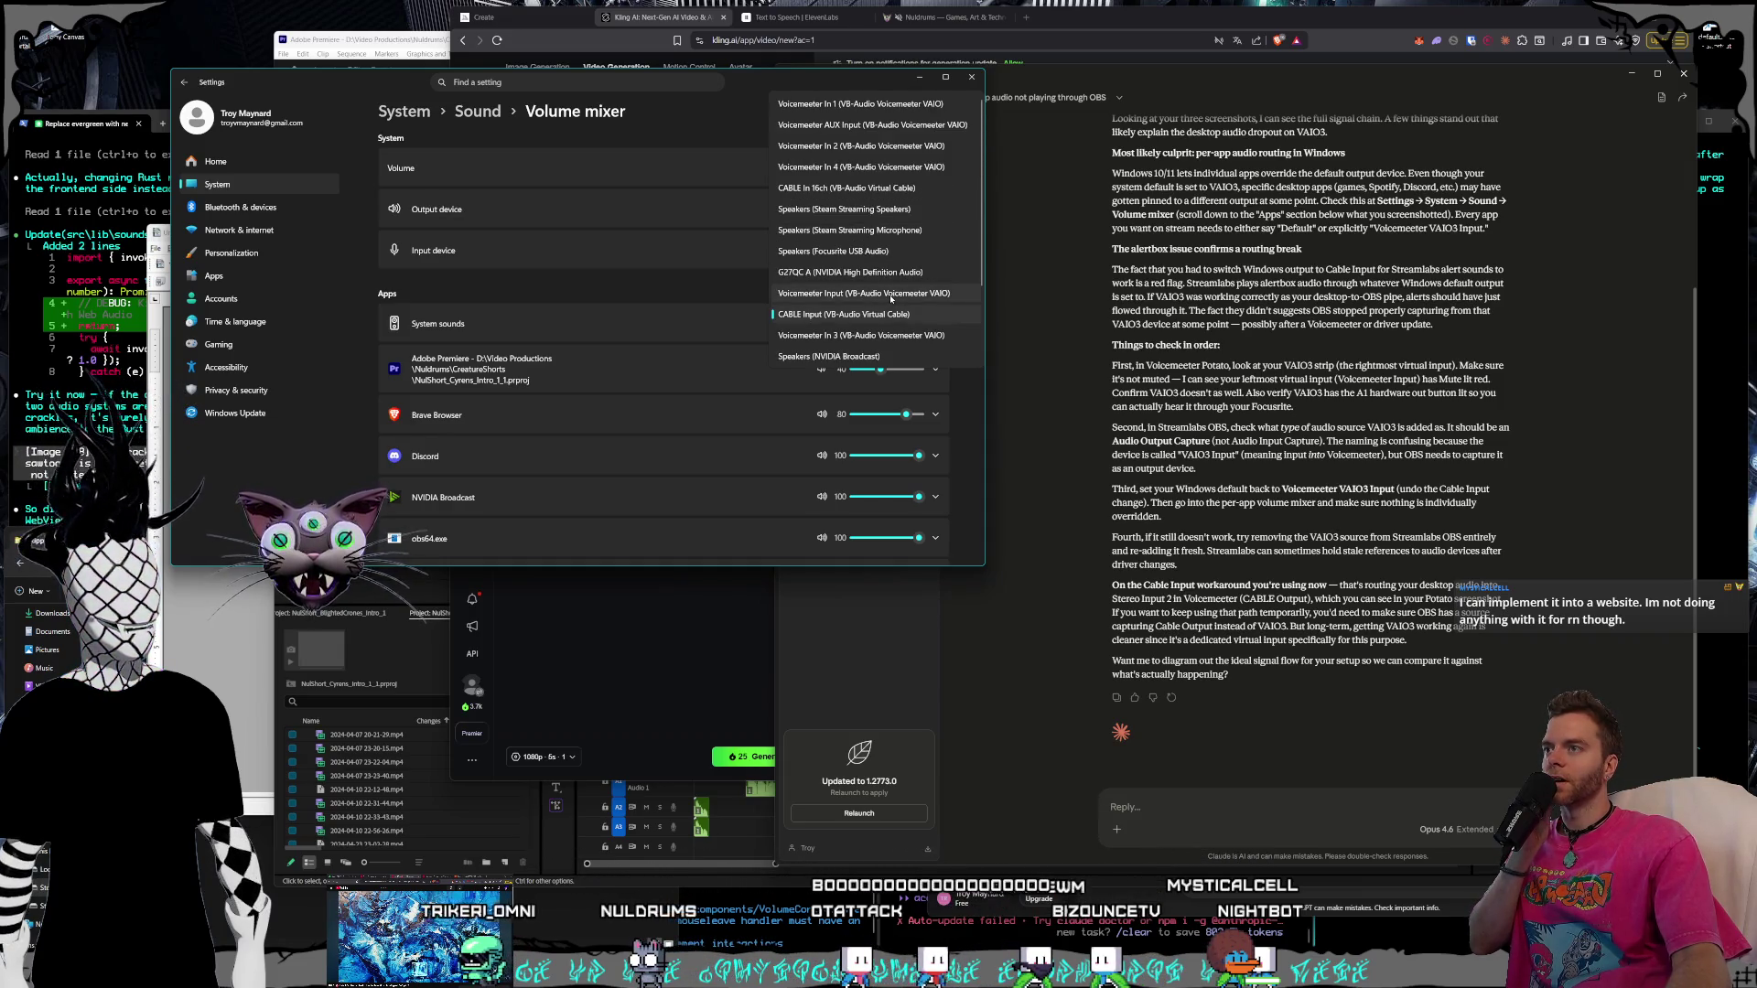
pyautogui.scroll(-2, 890, 298)
pyautogui.click(888, 299)
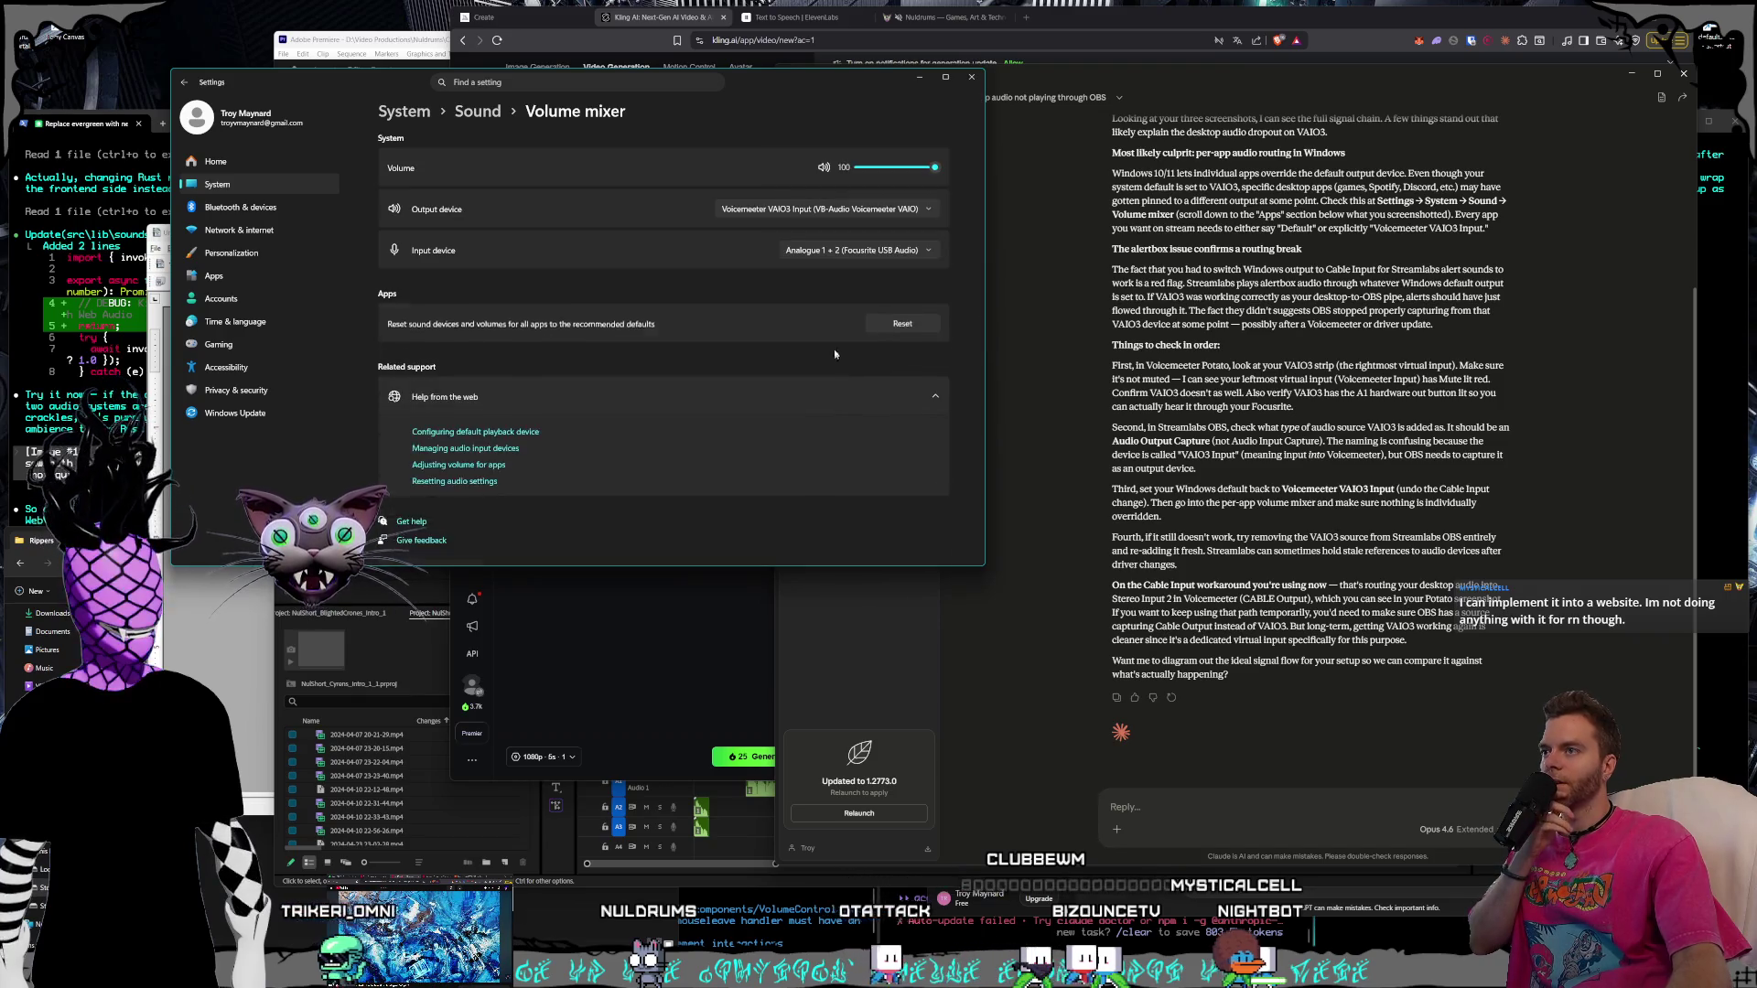
pyautogui.scroll(-2, 696, 320)
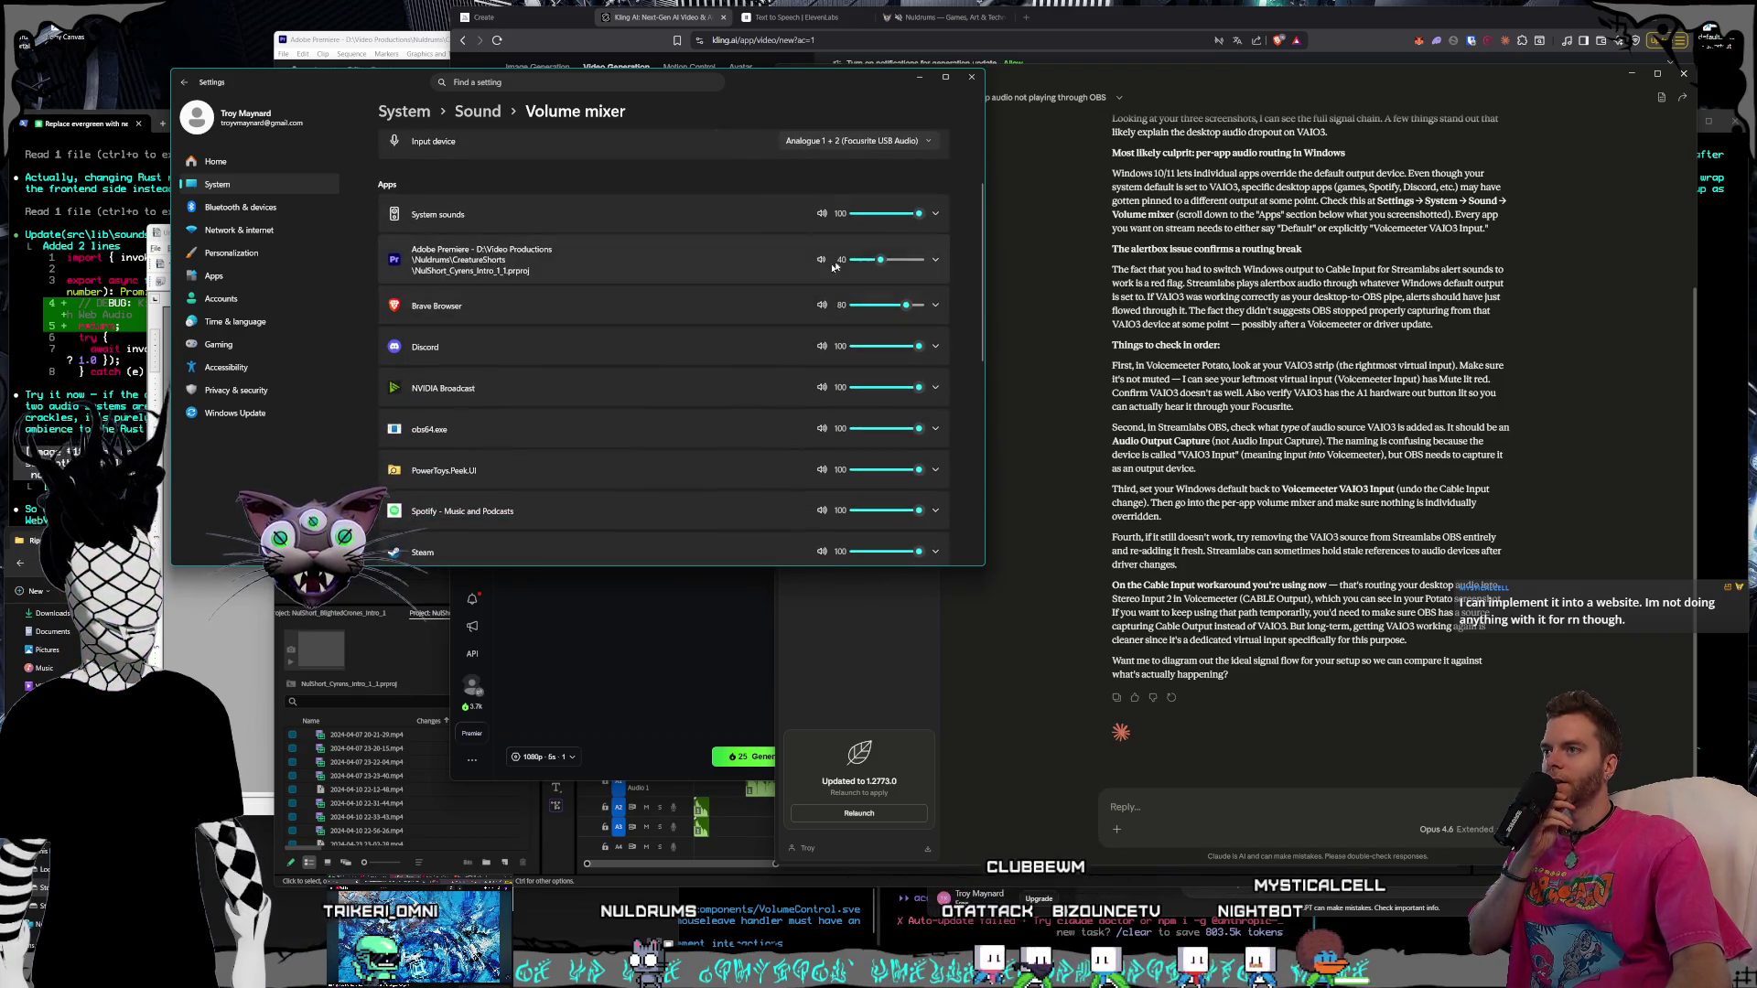
pyautogui.click(935, 260)
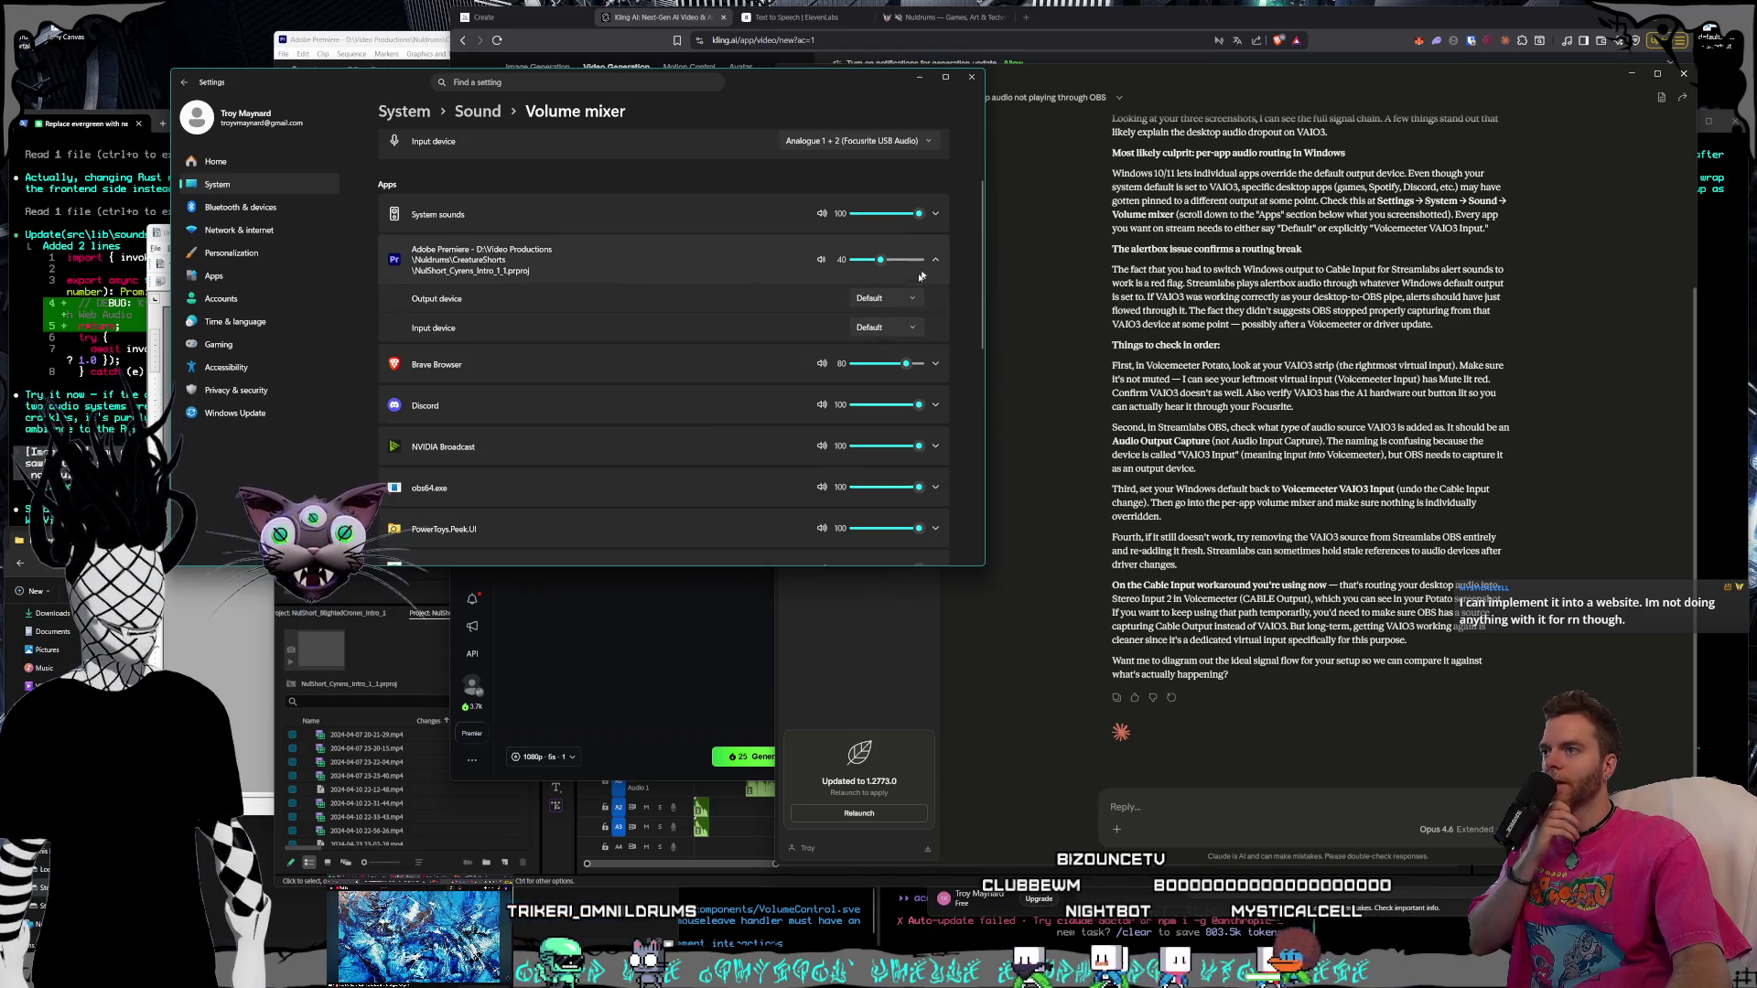
pyautogui.scroll(2, 585, 226)
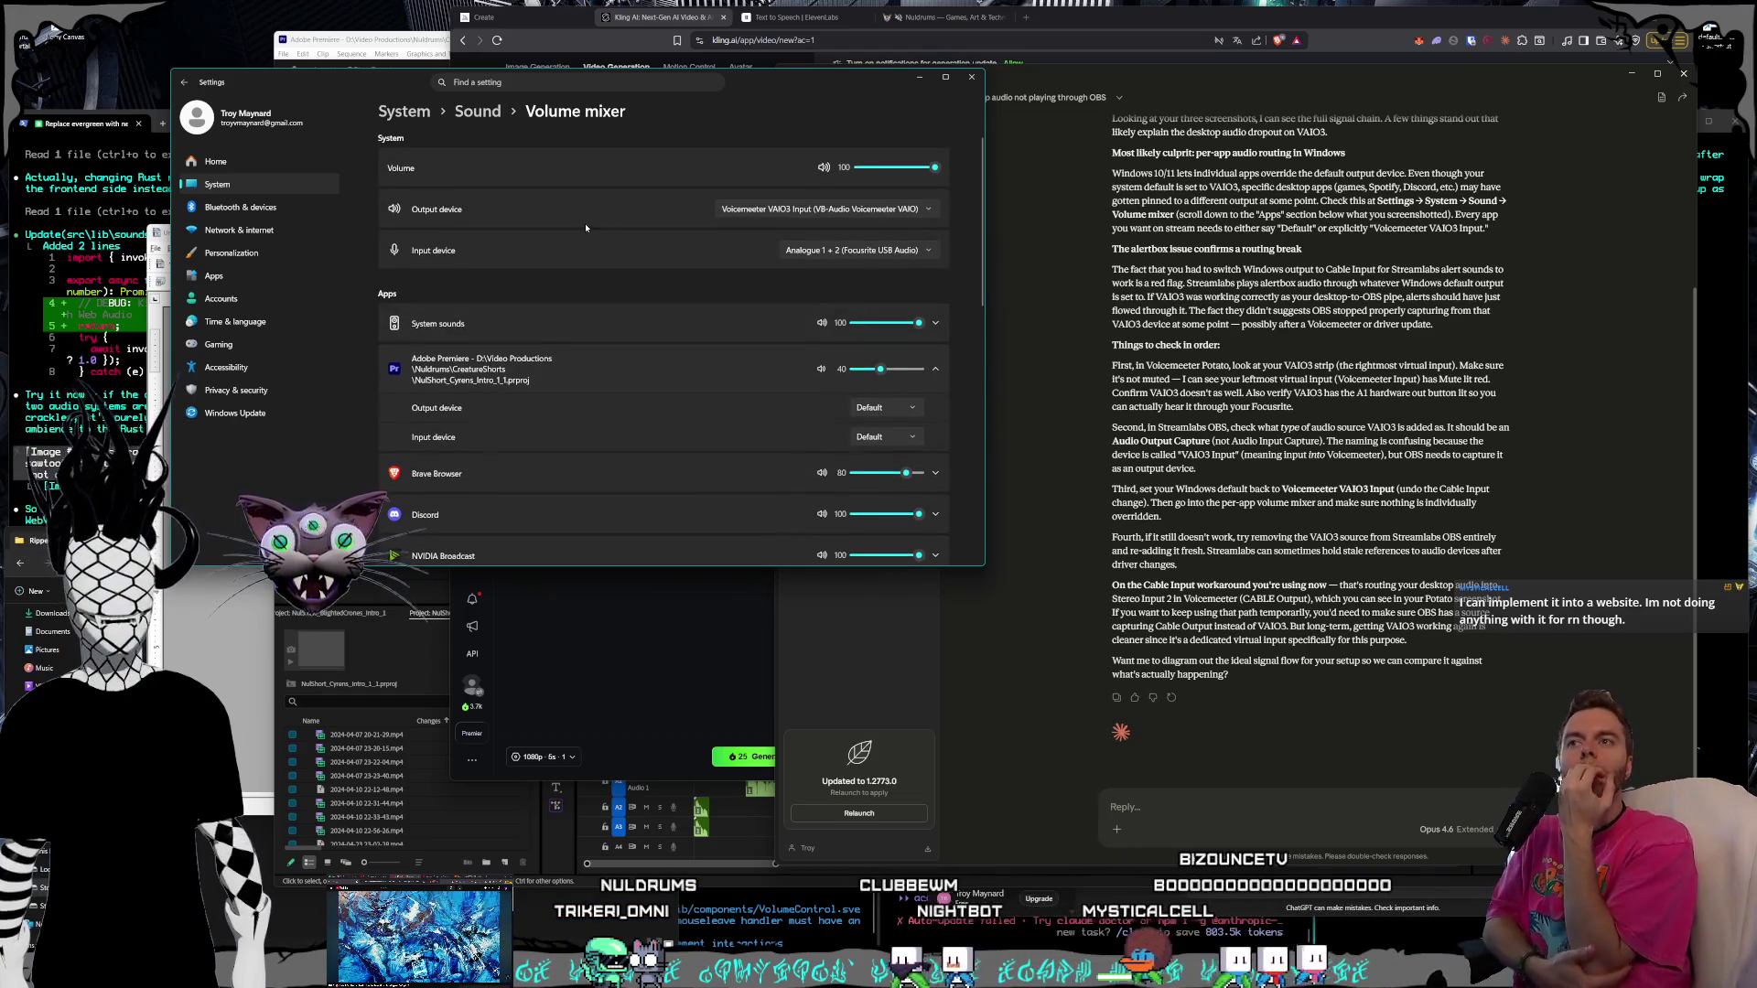
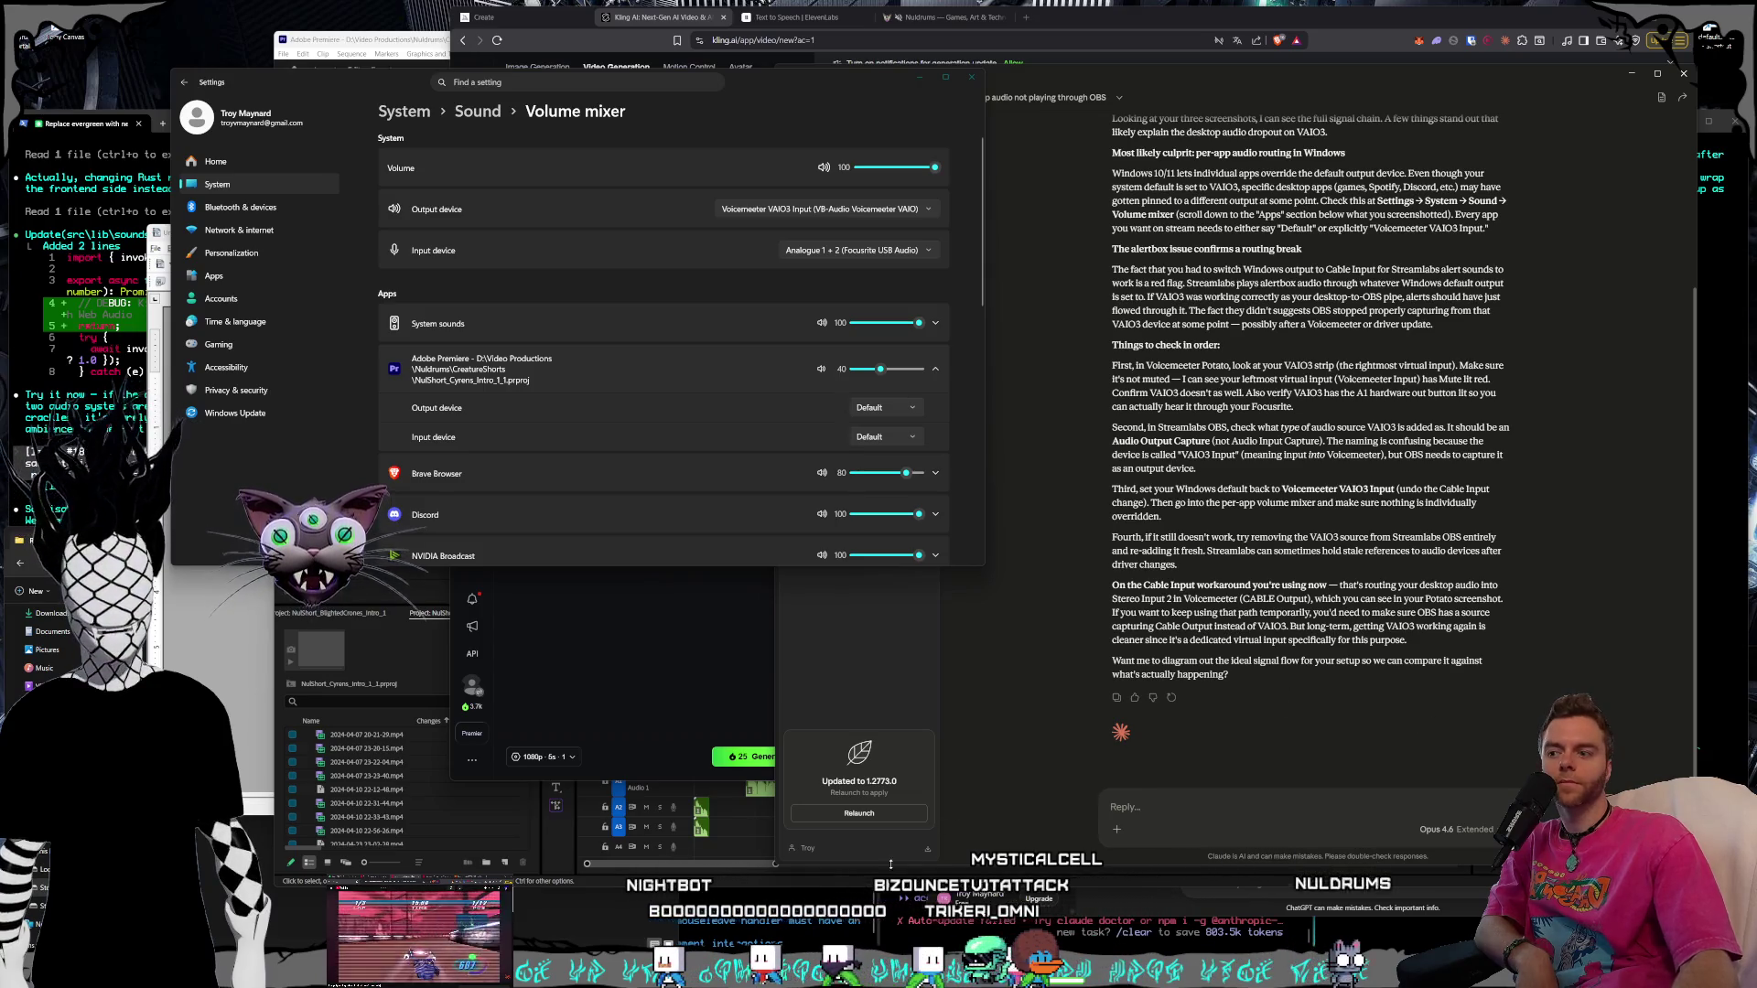
# Play and stop the Cyrens short in Premiere, then return to the Windows volume mixer
pyautogui.hotkey('alt', 'Tab')
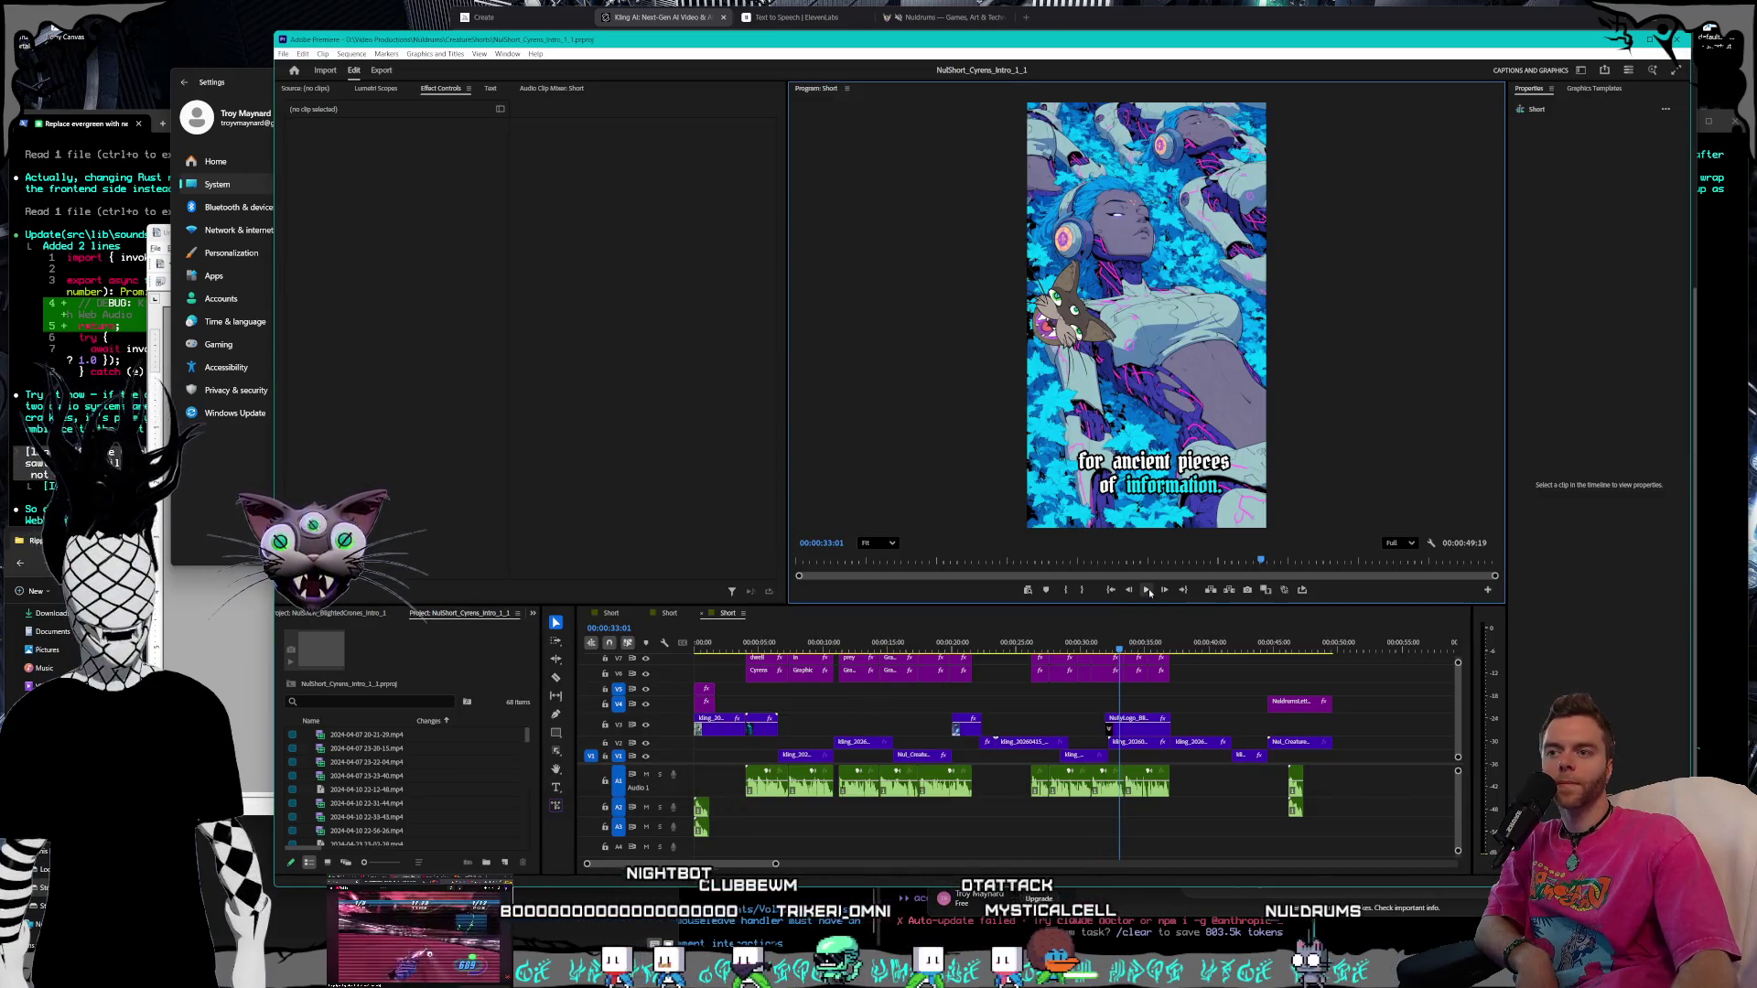
pyautogui.click(1147, 591)
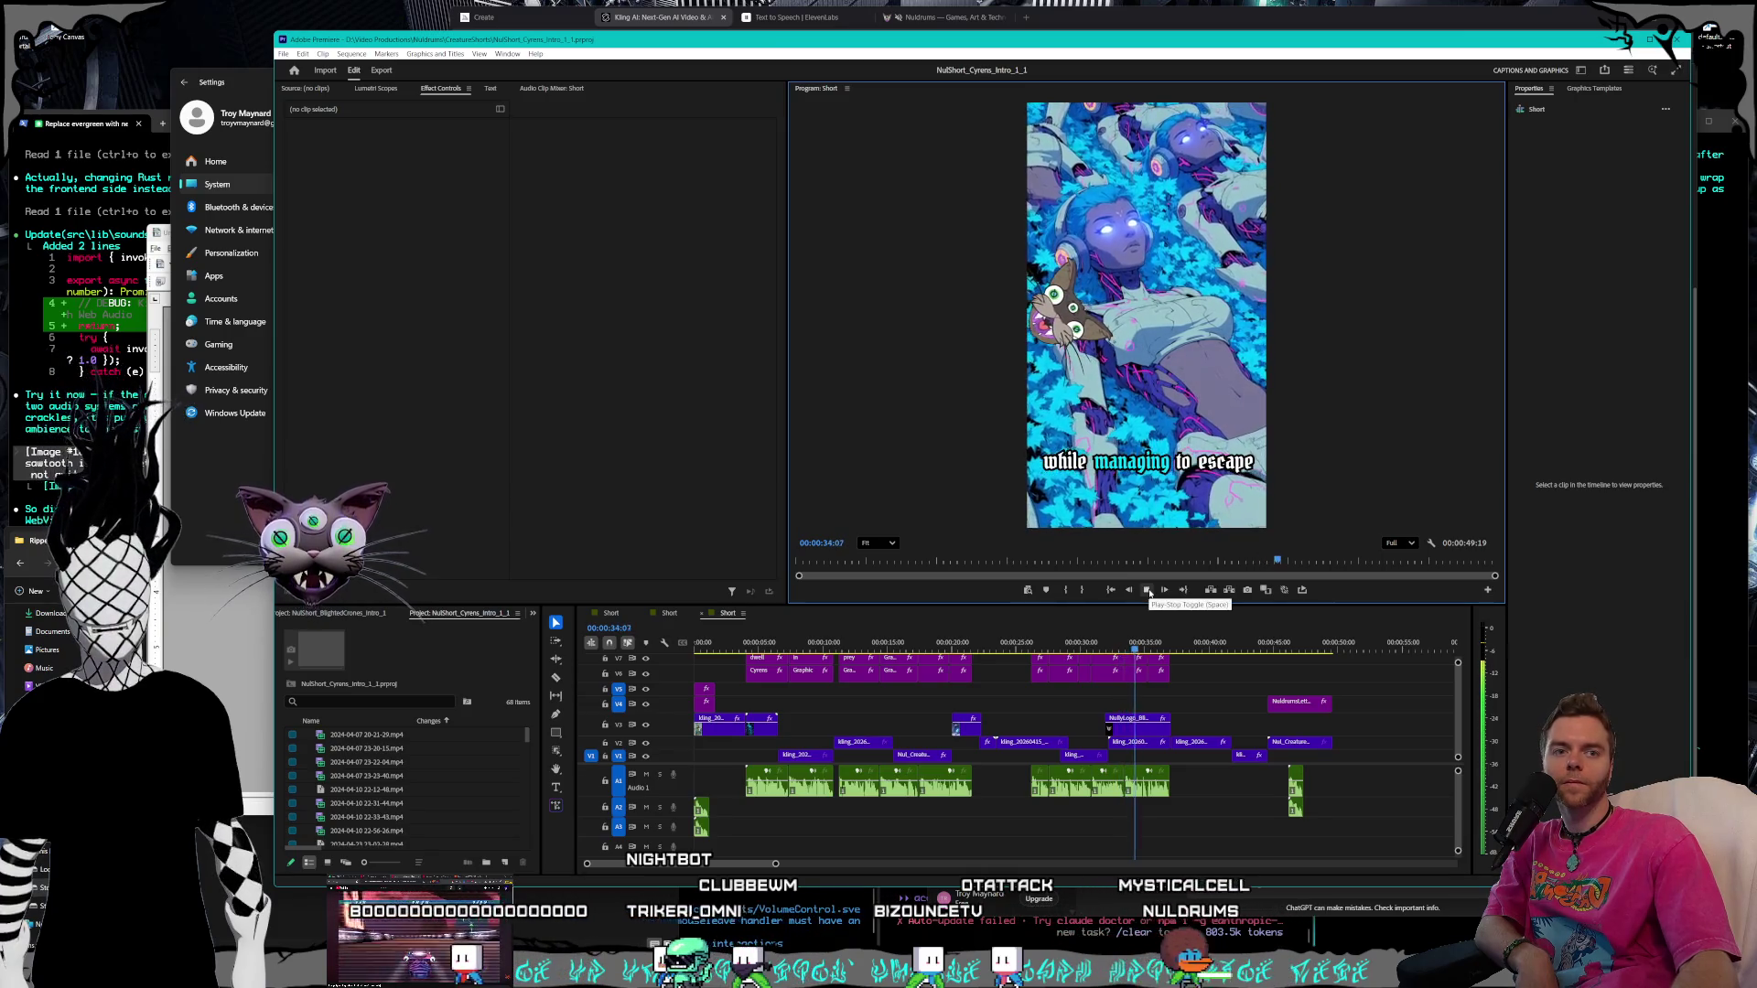
pyautogui.click(1146, 590)
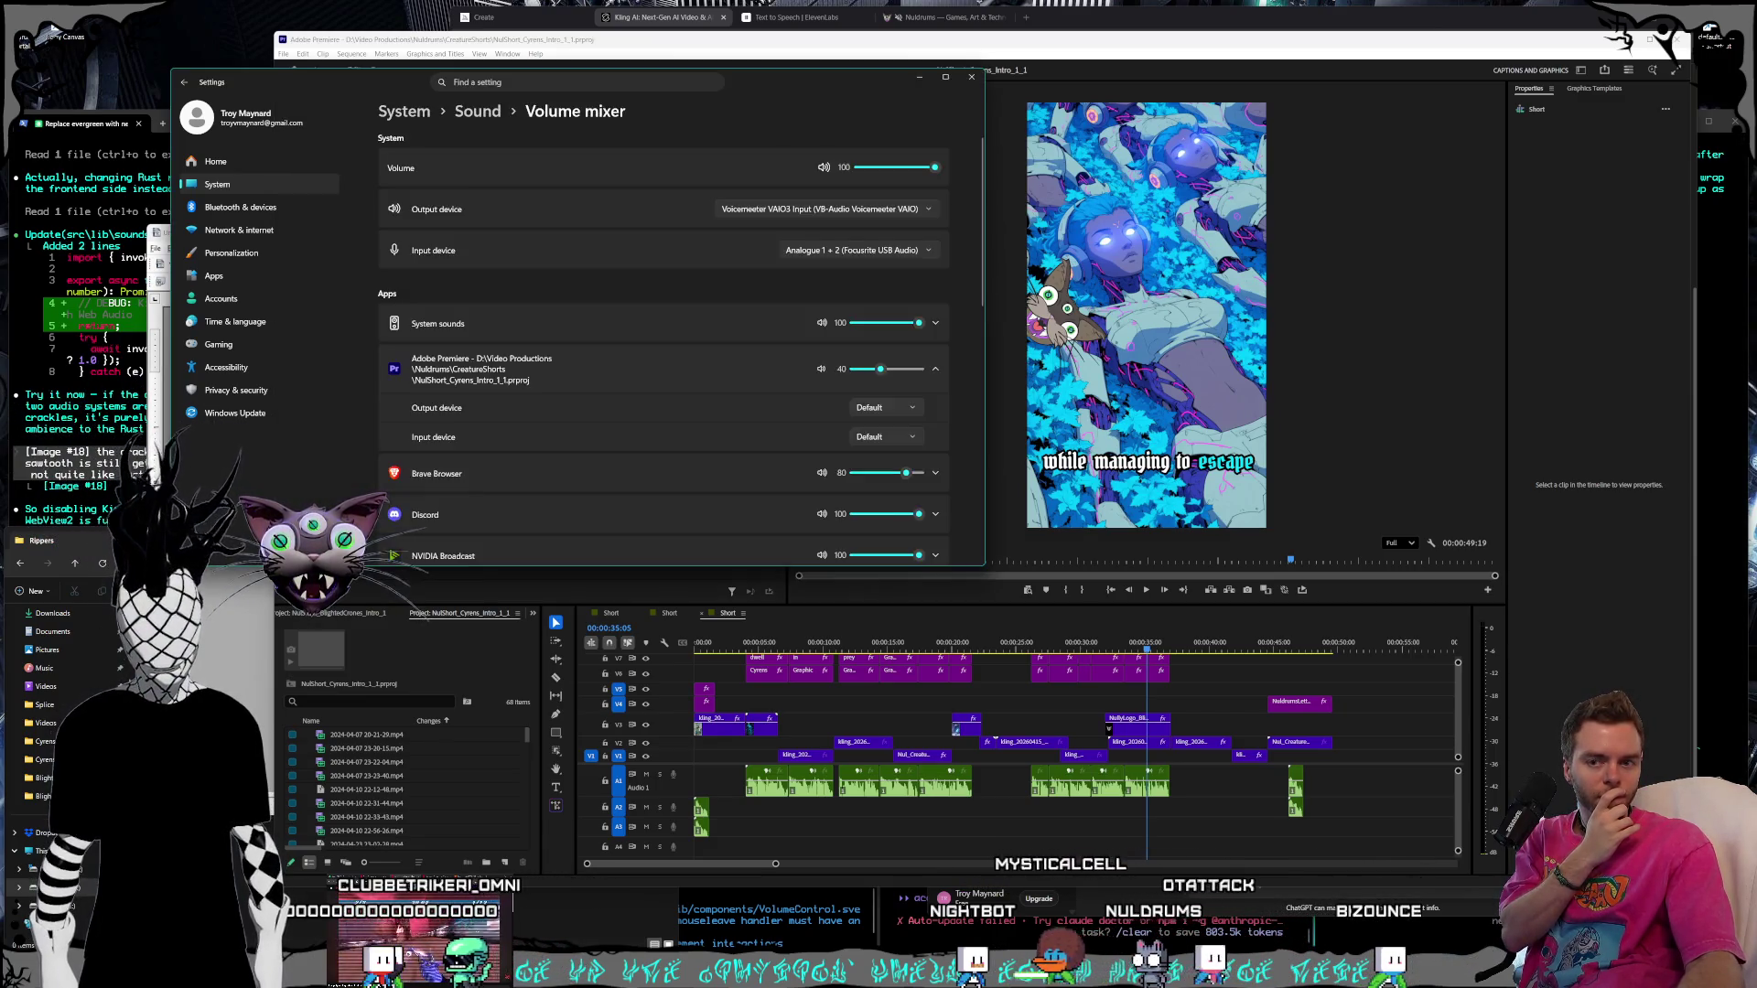
pyautogui.click(934, 369)
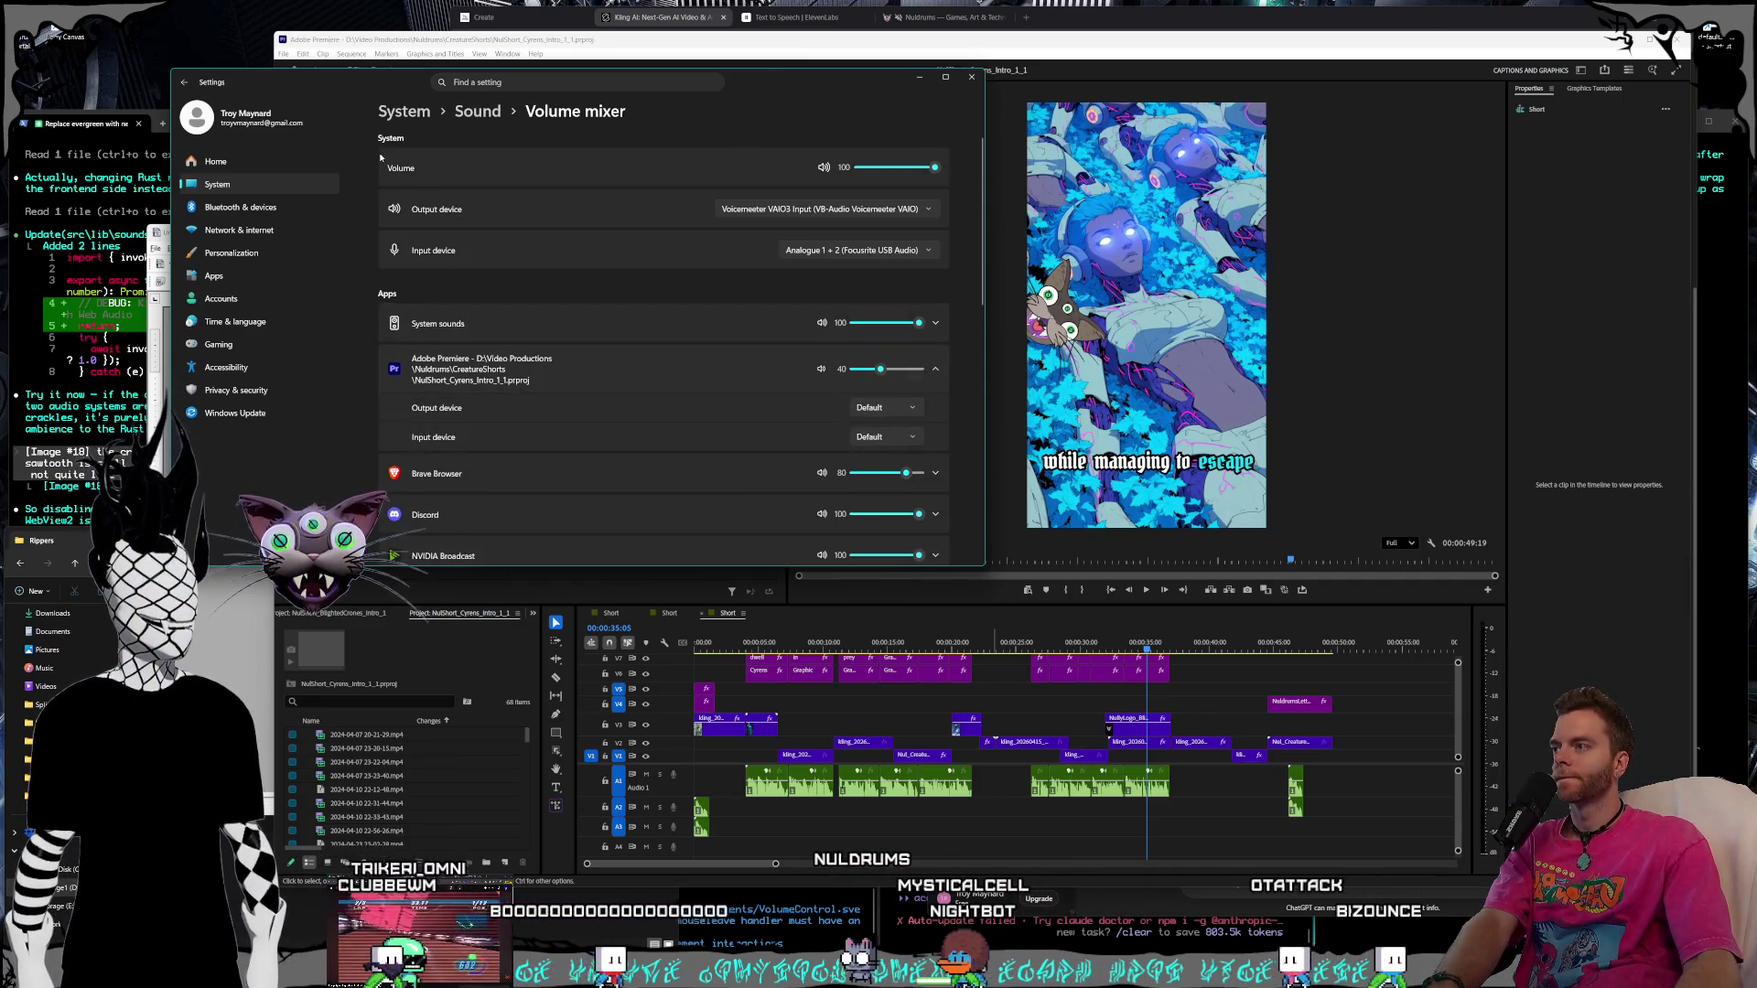
# Capture a region screenshot of the volume mixer and bring Claude forward
pyautogui.press('super+shift+s')
pyautogui.moveTo(366, 113); pyautogui.dragTo(809, 411)
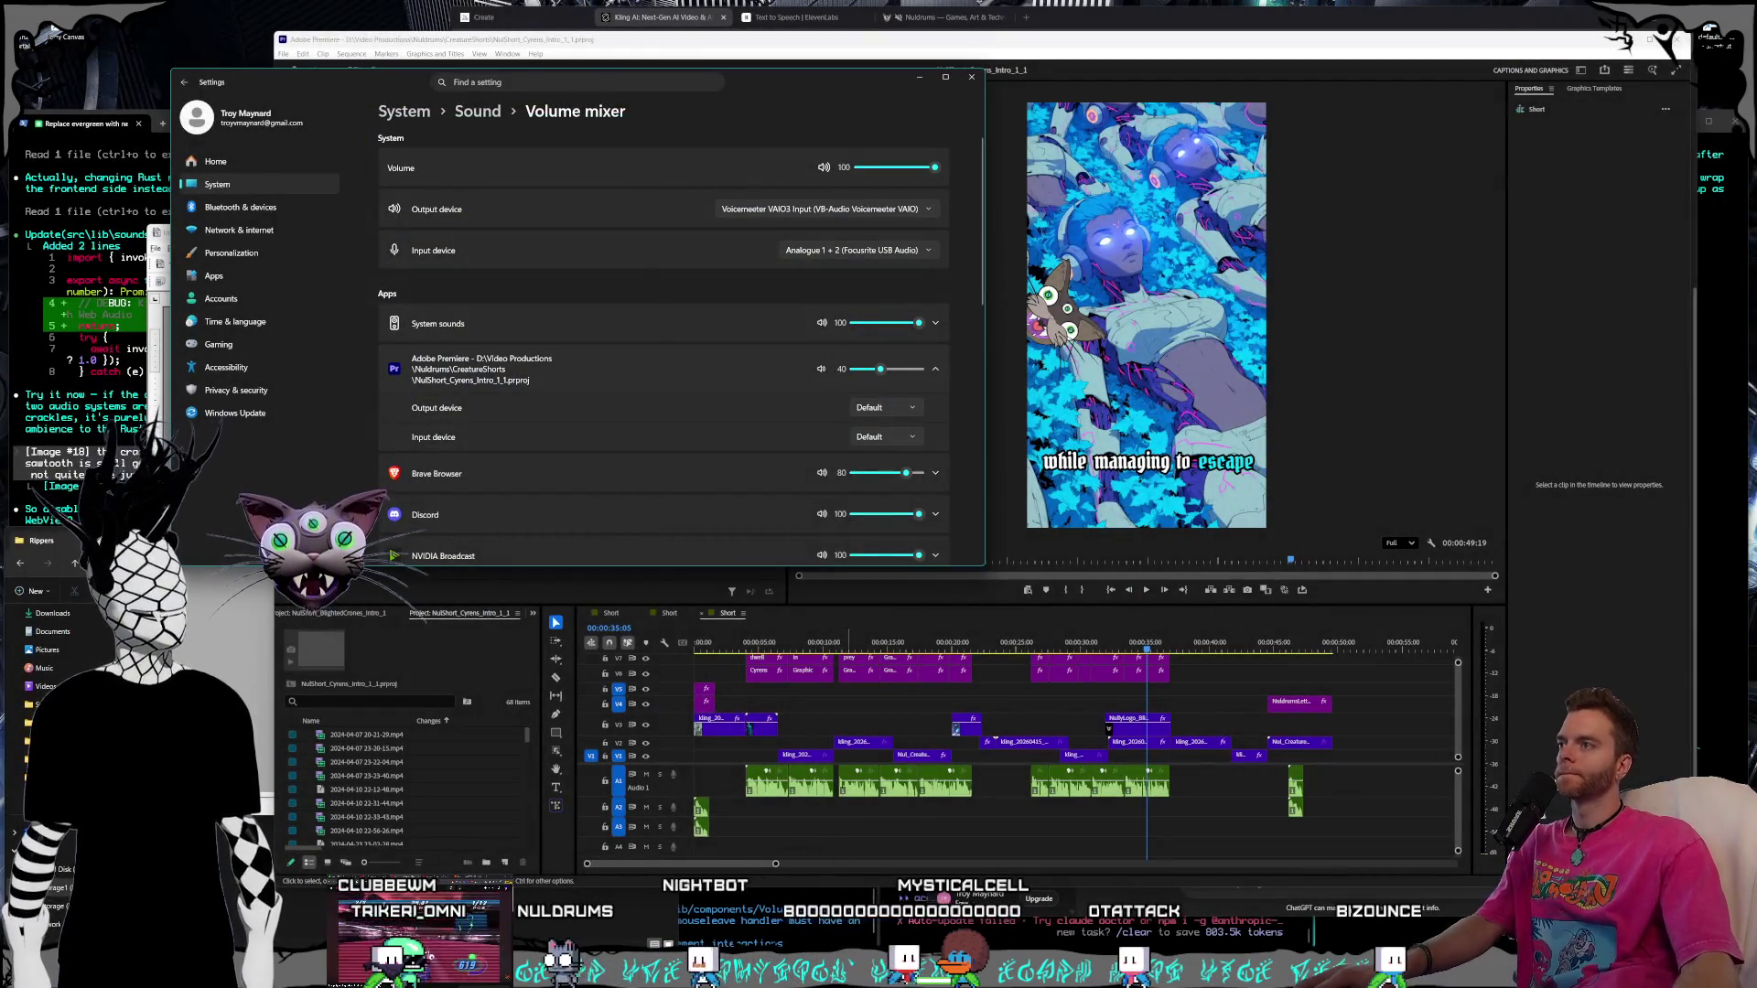
pyautogui.hotkey('alt', 'Tab')
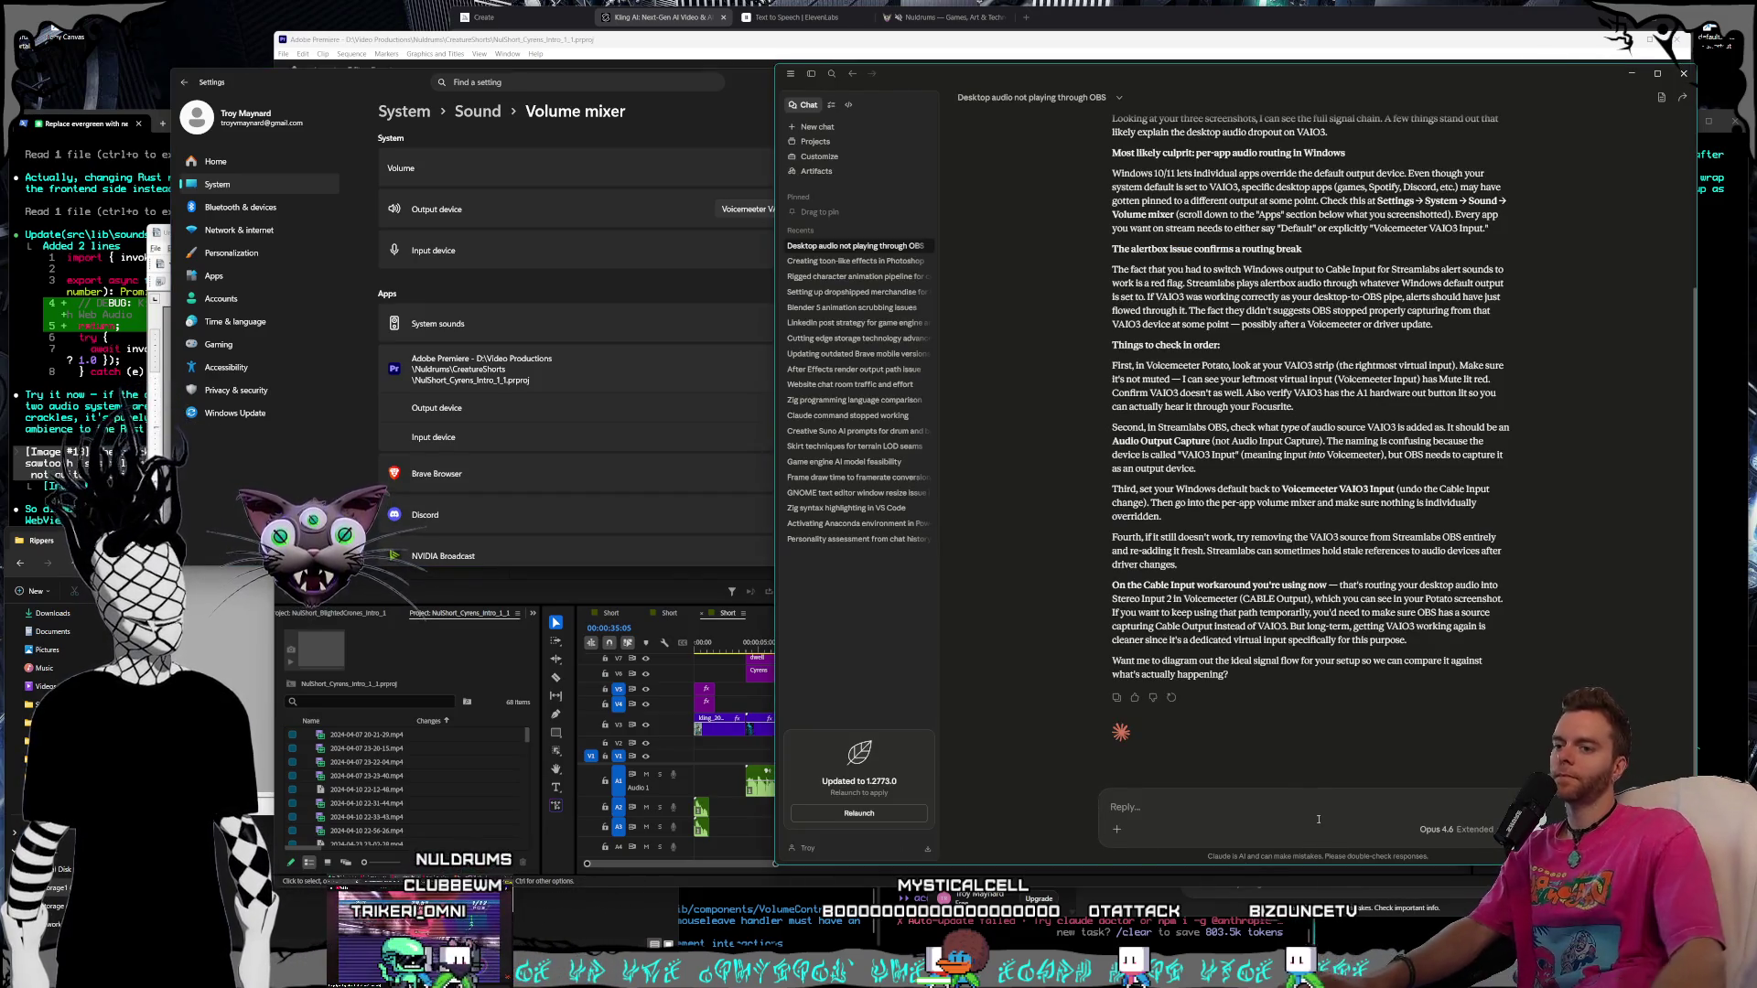
pyautogui.write('premiere')
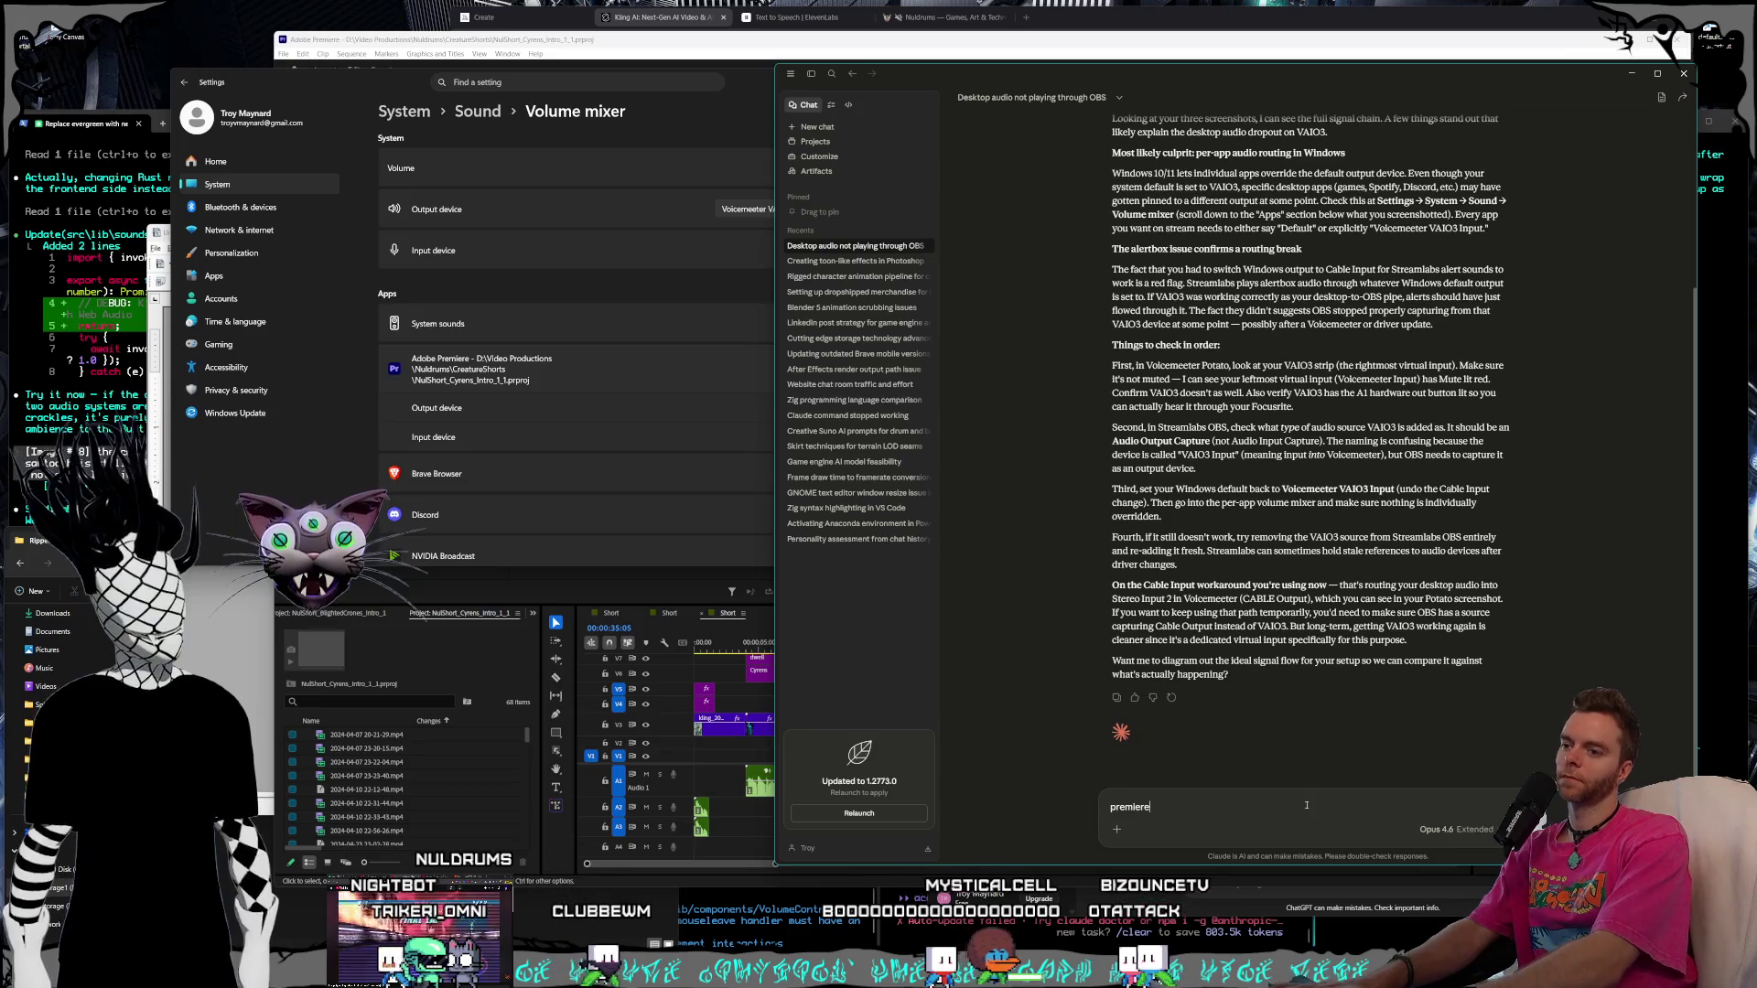
pyautogui.write('ot overriding')
pyautogui.write(' it.')
# Send Claude the mixer screenshot noting Premiere isn't overriding output and VAIO3 is on A1
pyautogui.hotkey('ctrl', 'v')
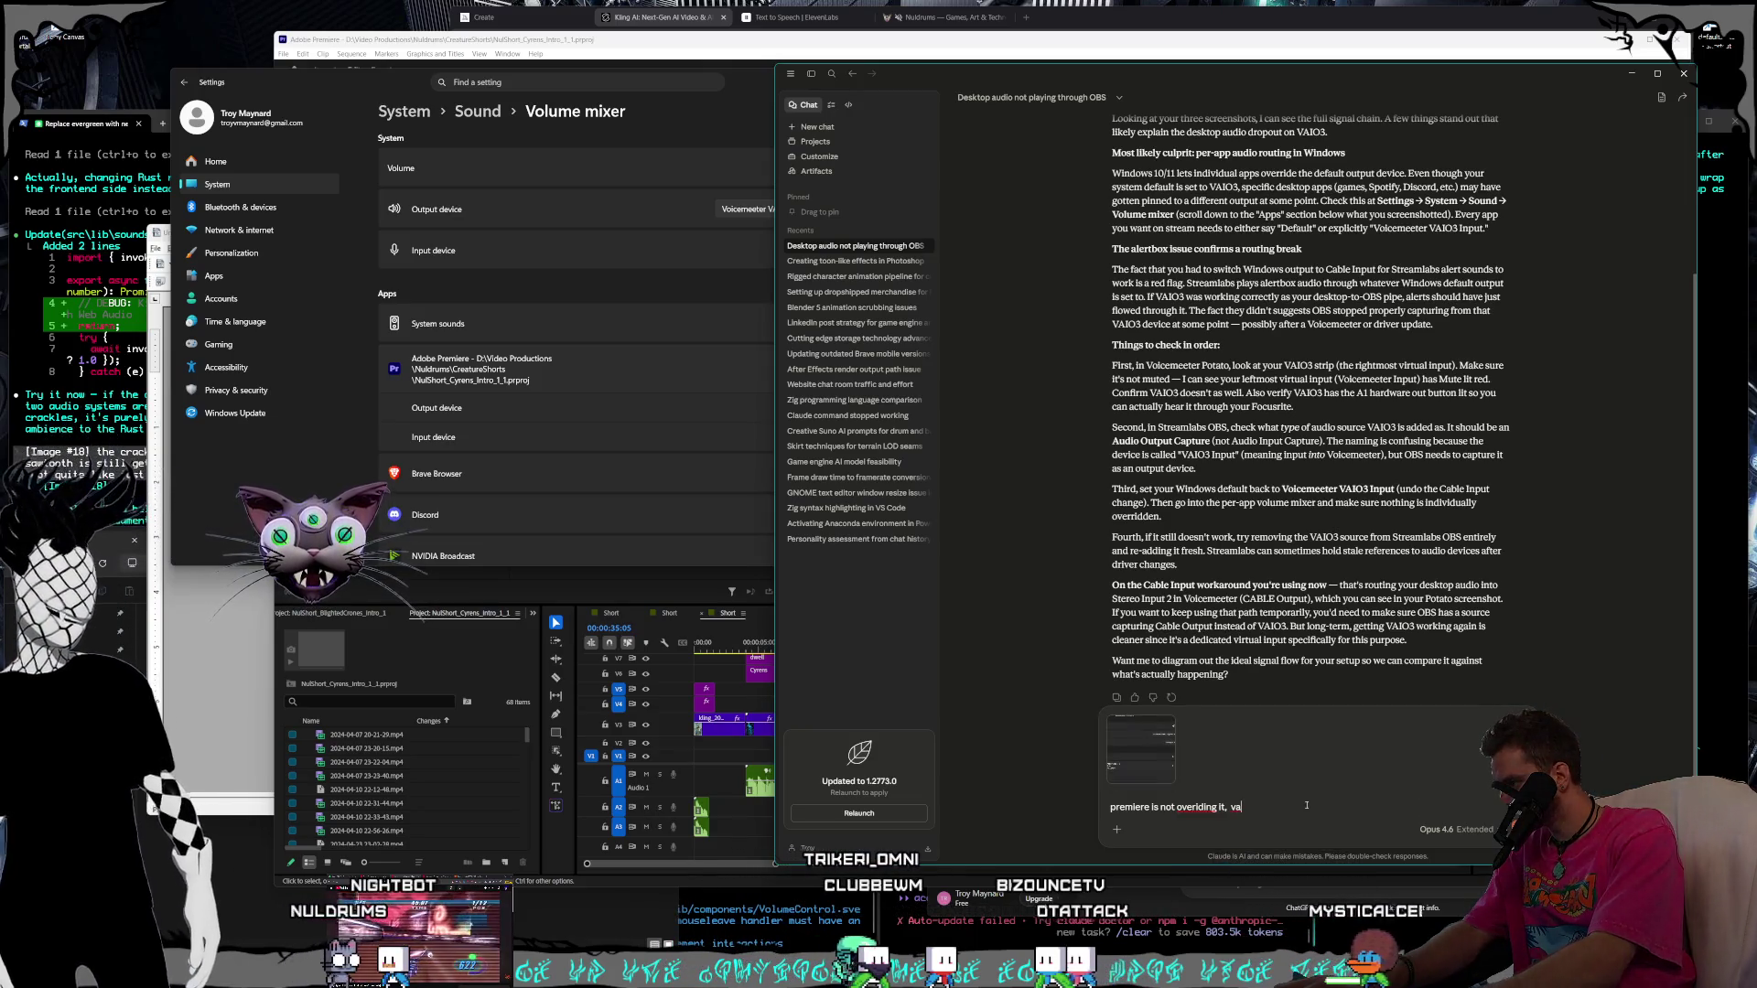
pyautogui.write('va')
pyautogui.write('l')
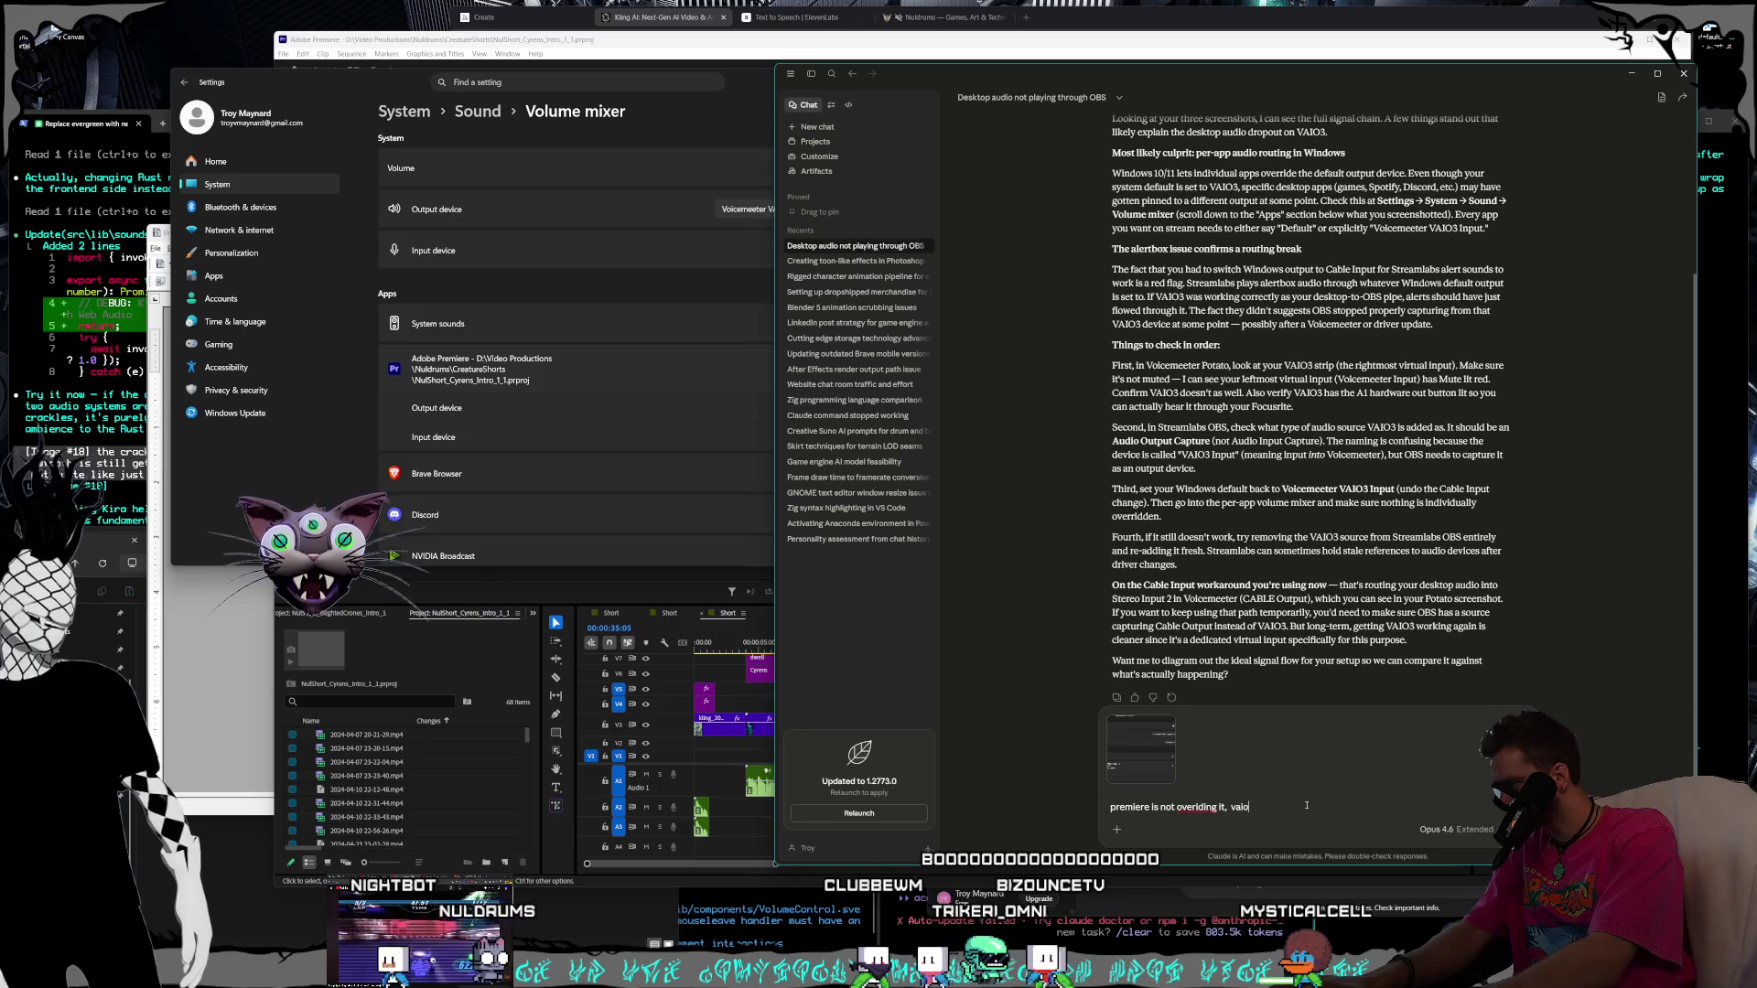
pyautogui.write(' 3 is de')
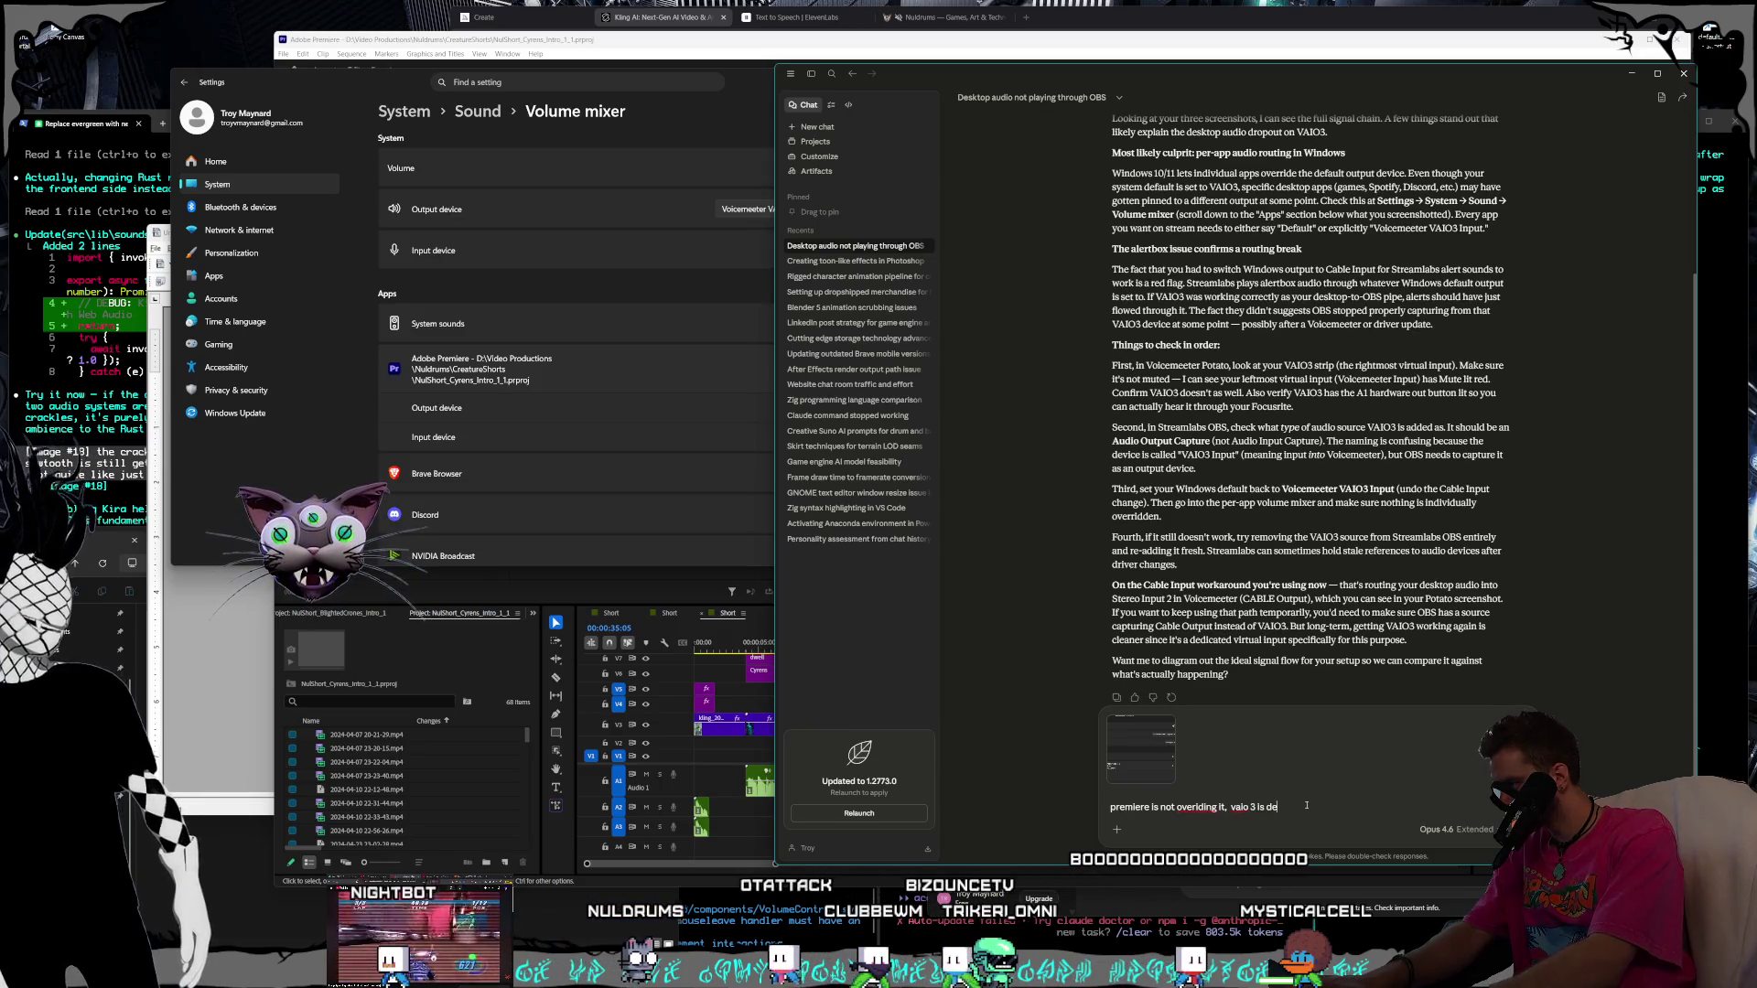
pyautogui.write('finitely a')
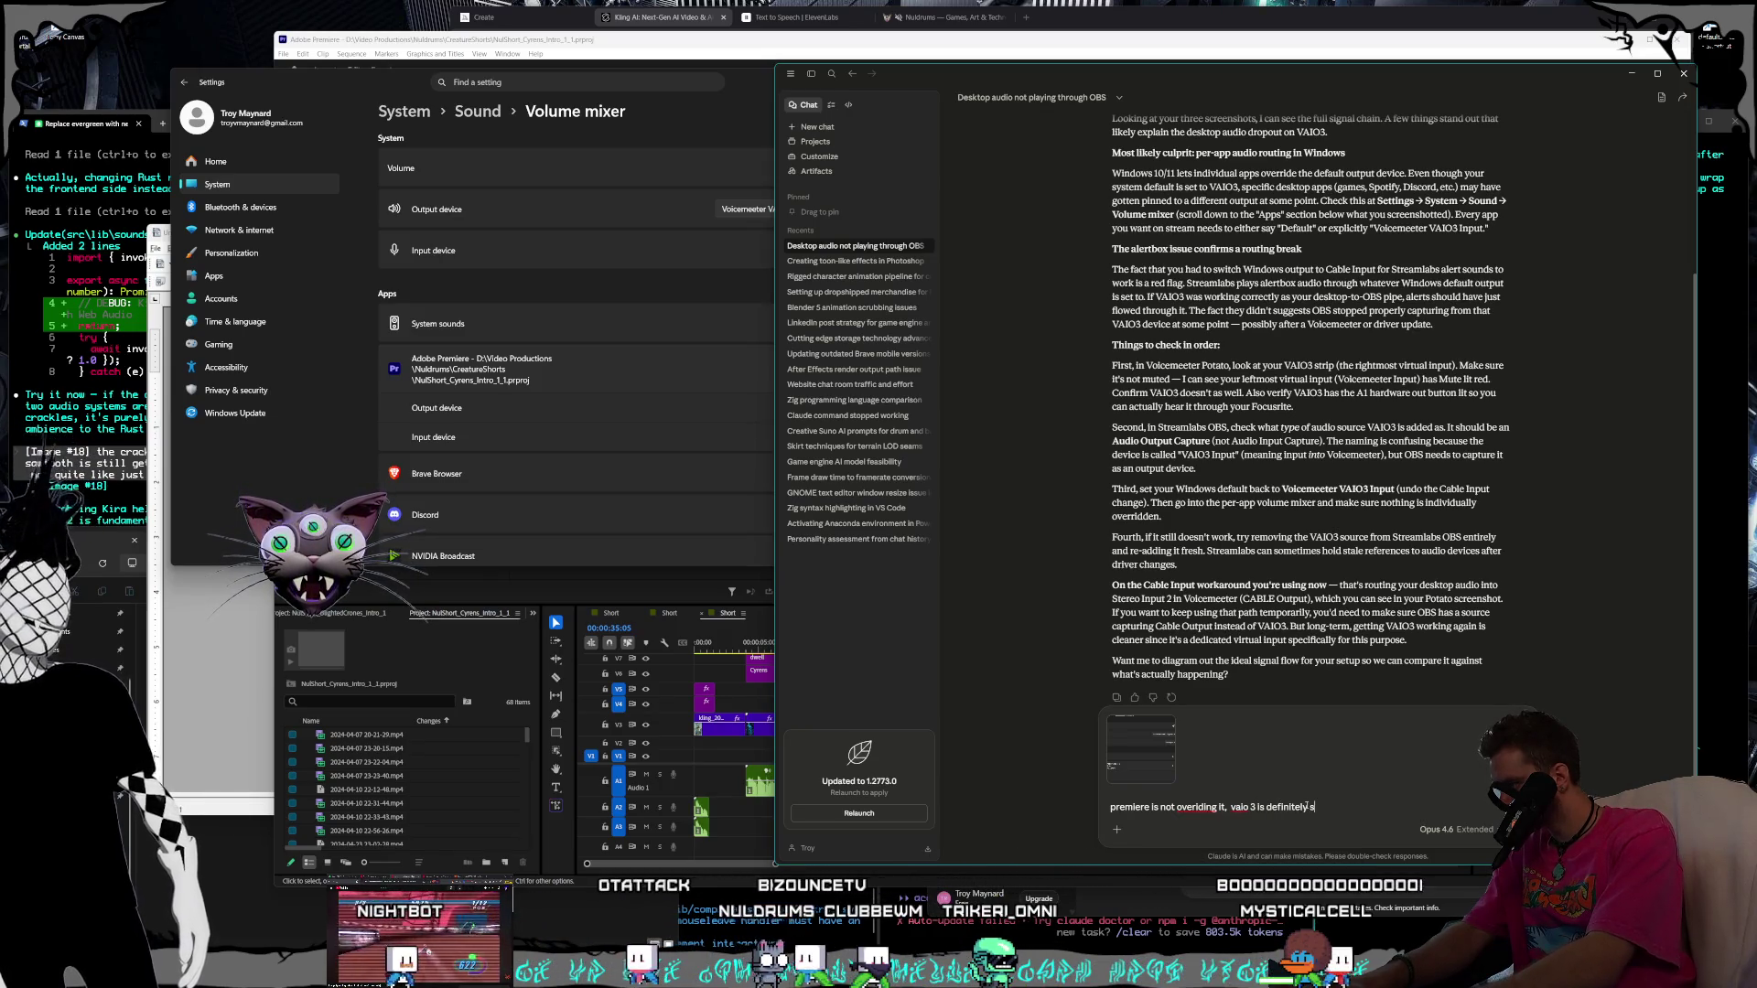
pyautogui.write('et to A1')
pyautogui.press('Return')
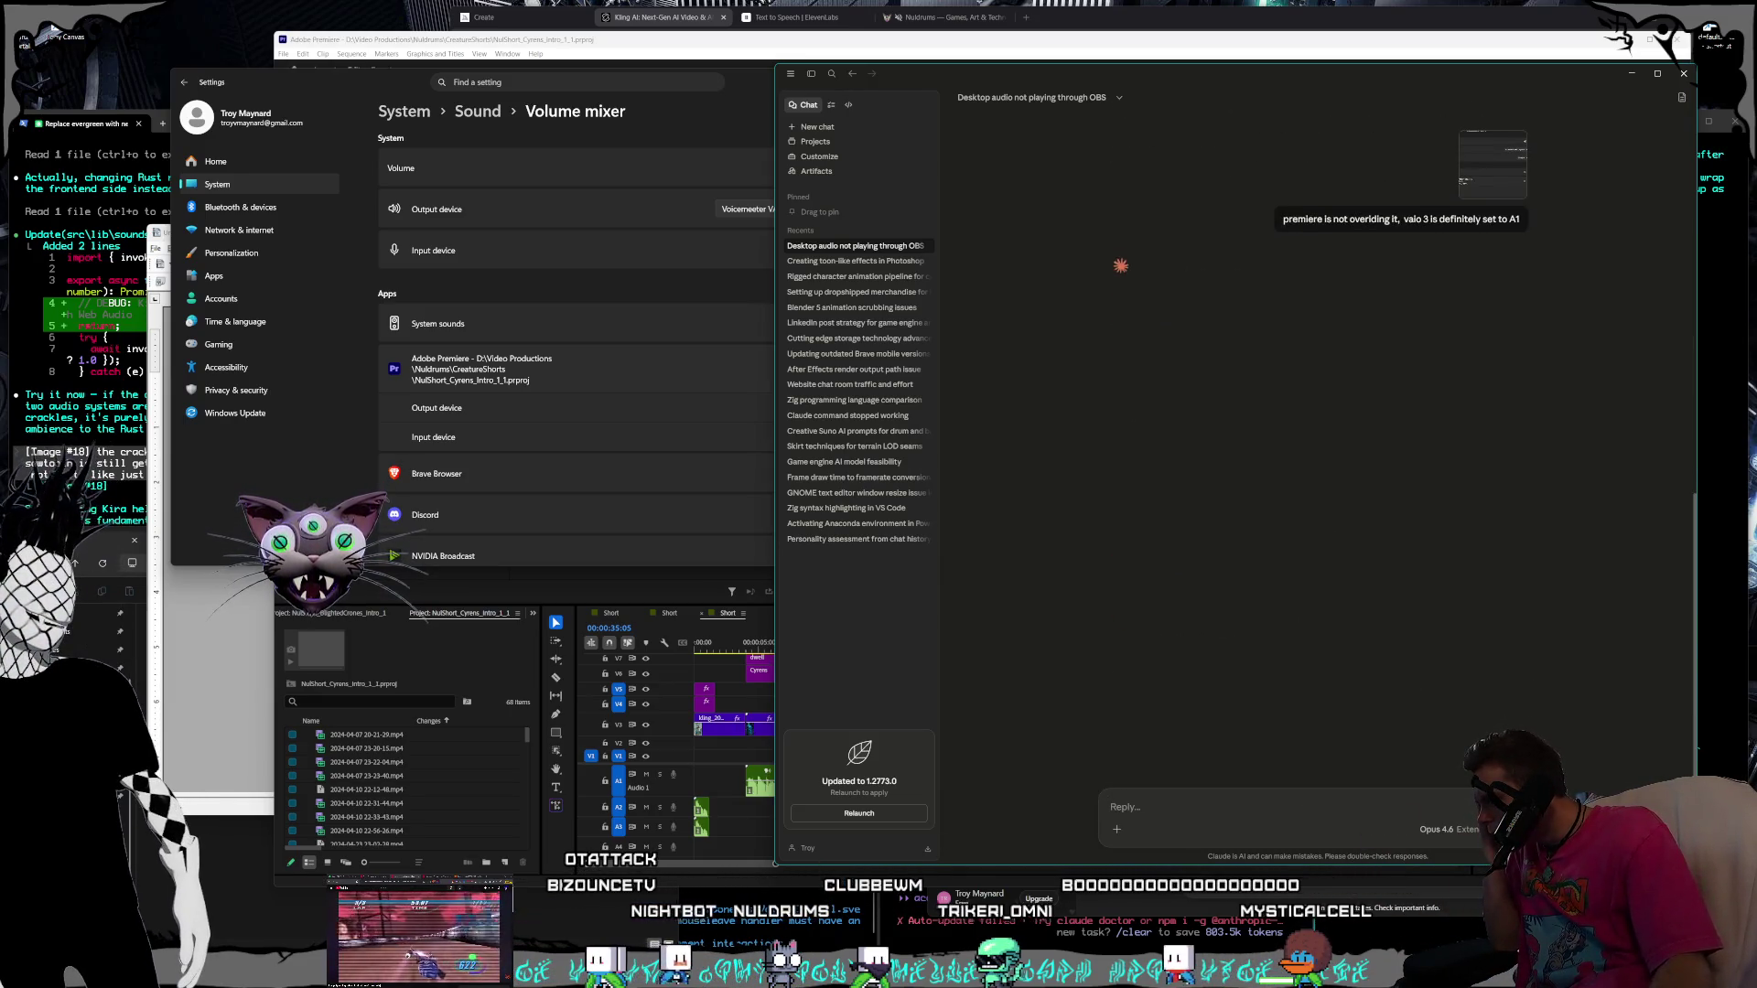
pyautogui.hotkey('alt', 'Tab')
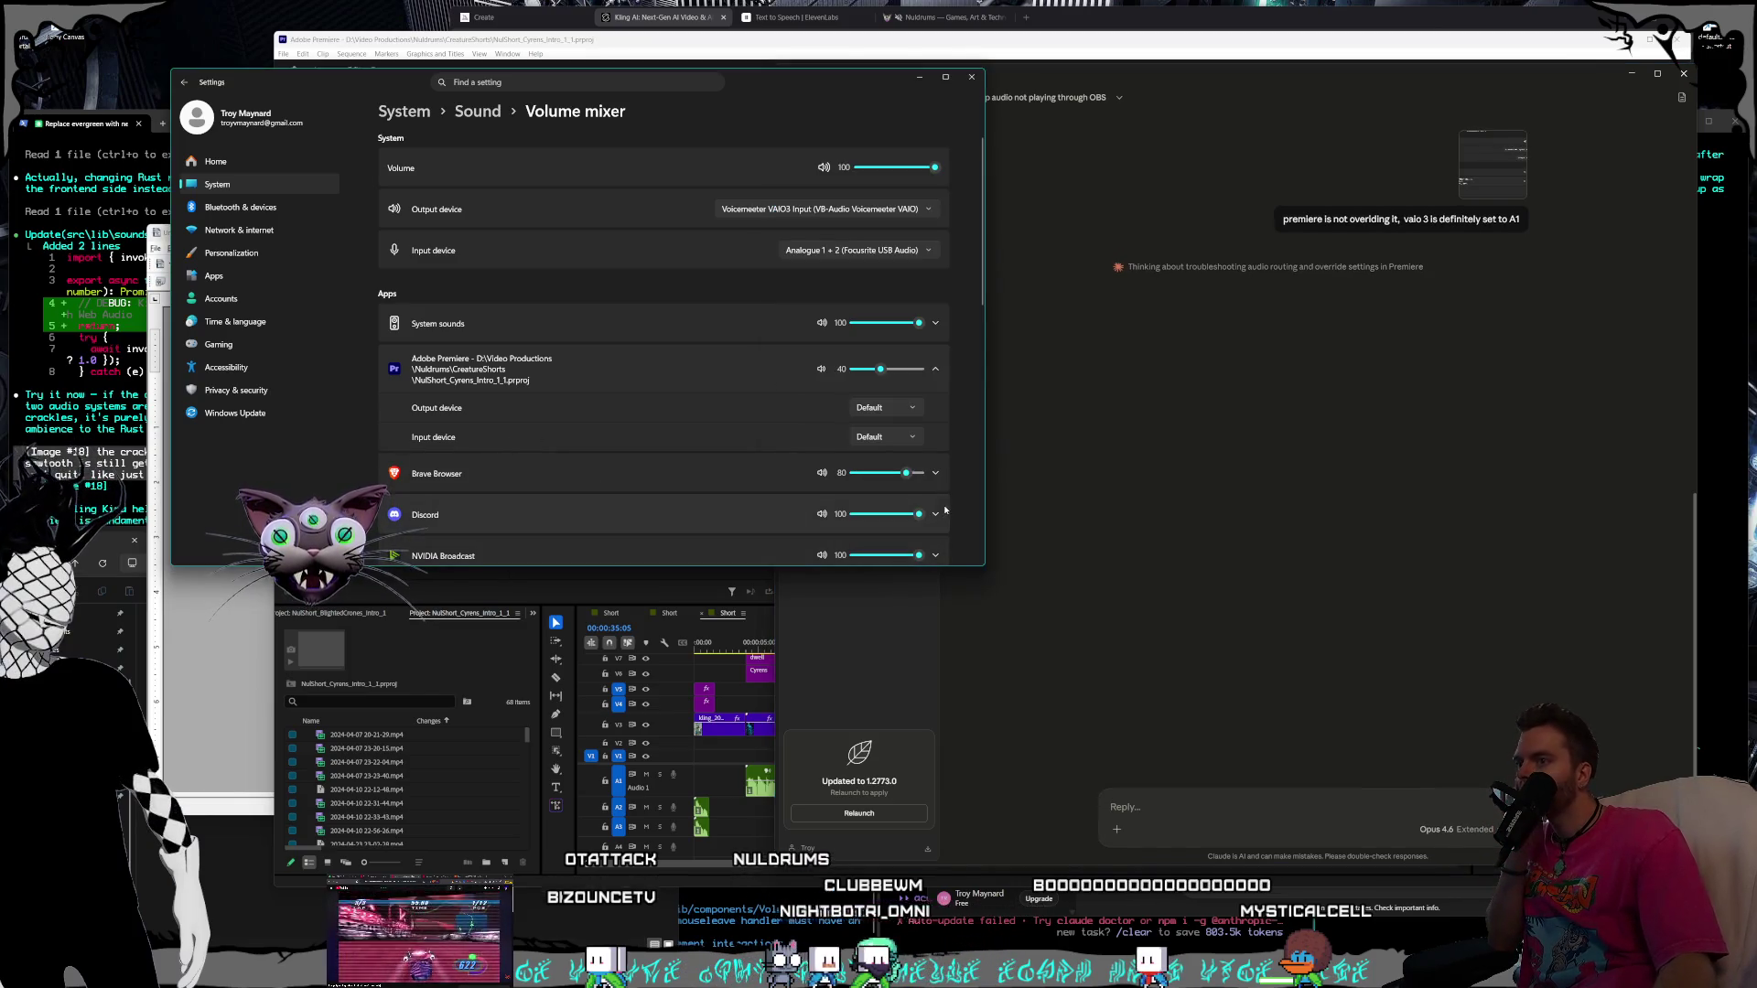
# Expand Discord's mixer entry showing Default output, then return to Claude
pyautogui.click(945, 511)
pyautogui.scroll(-2, 947, 506)
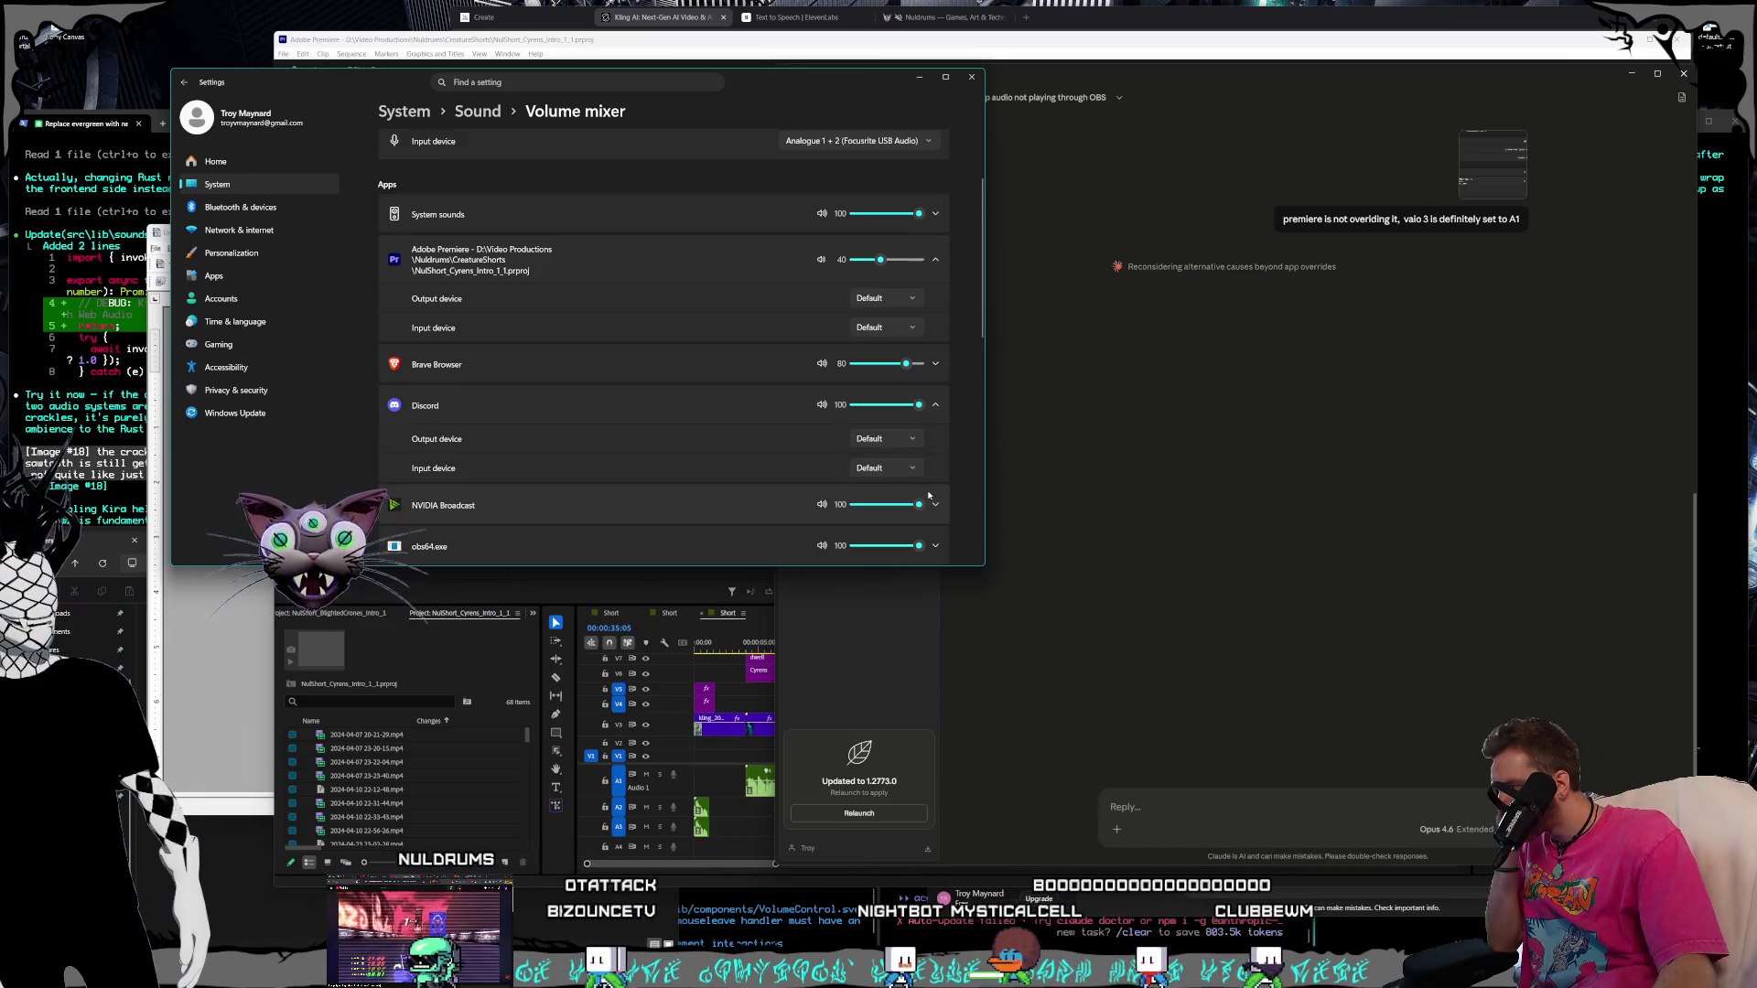
pyautogui.scroll(2, 929, 495)
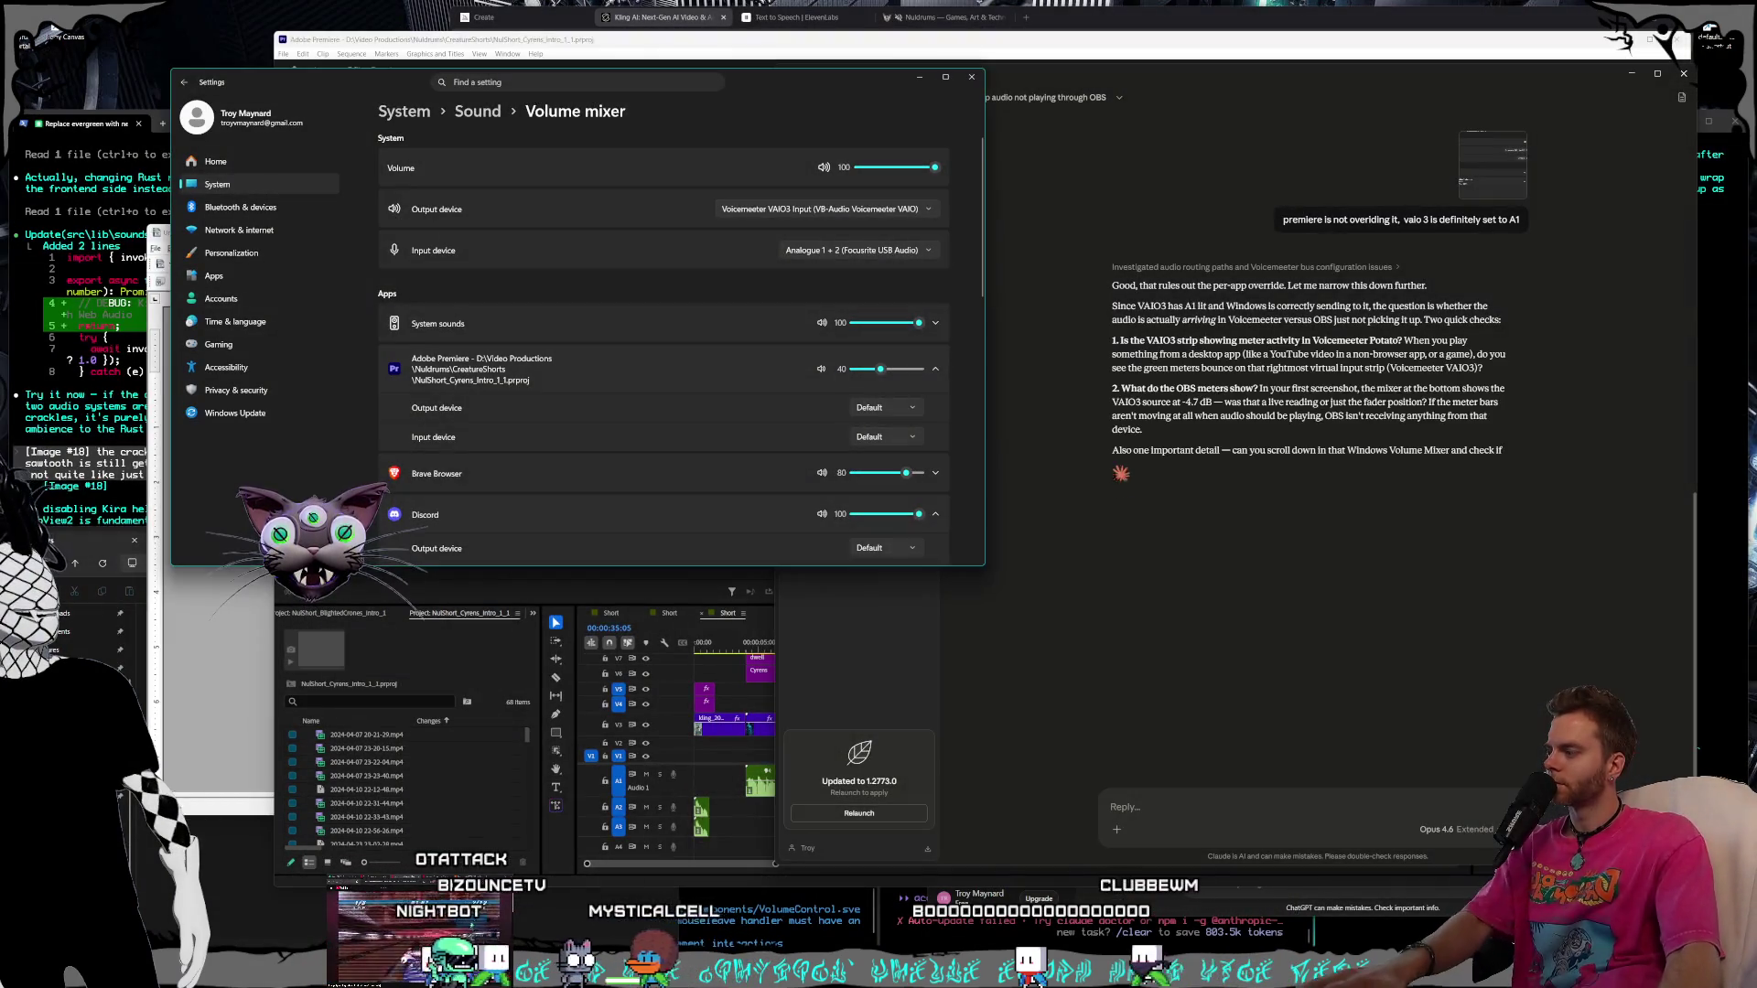
pyautogui.click(1175, 806)
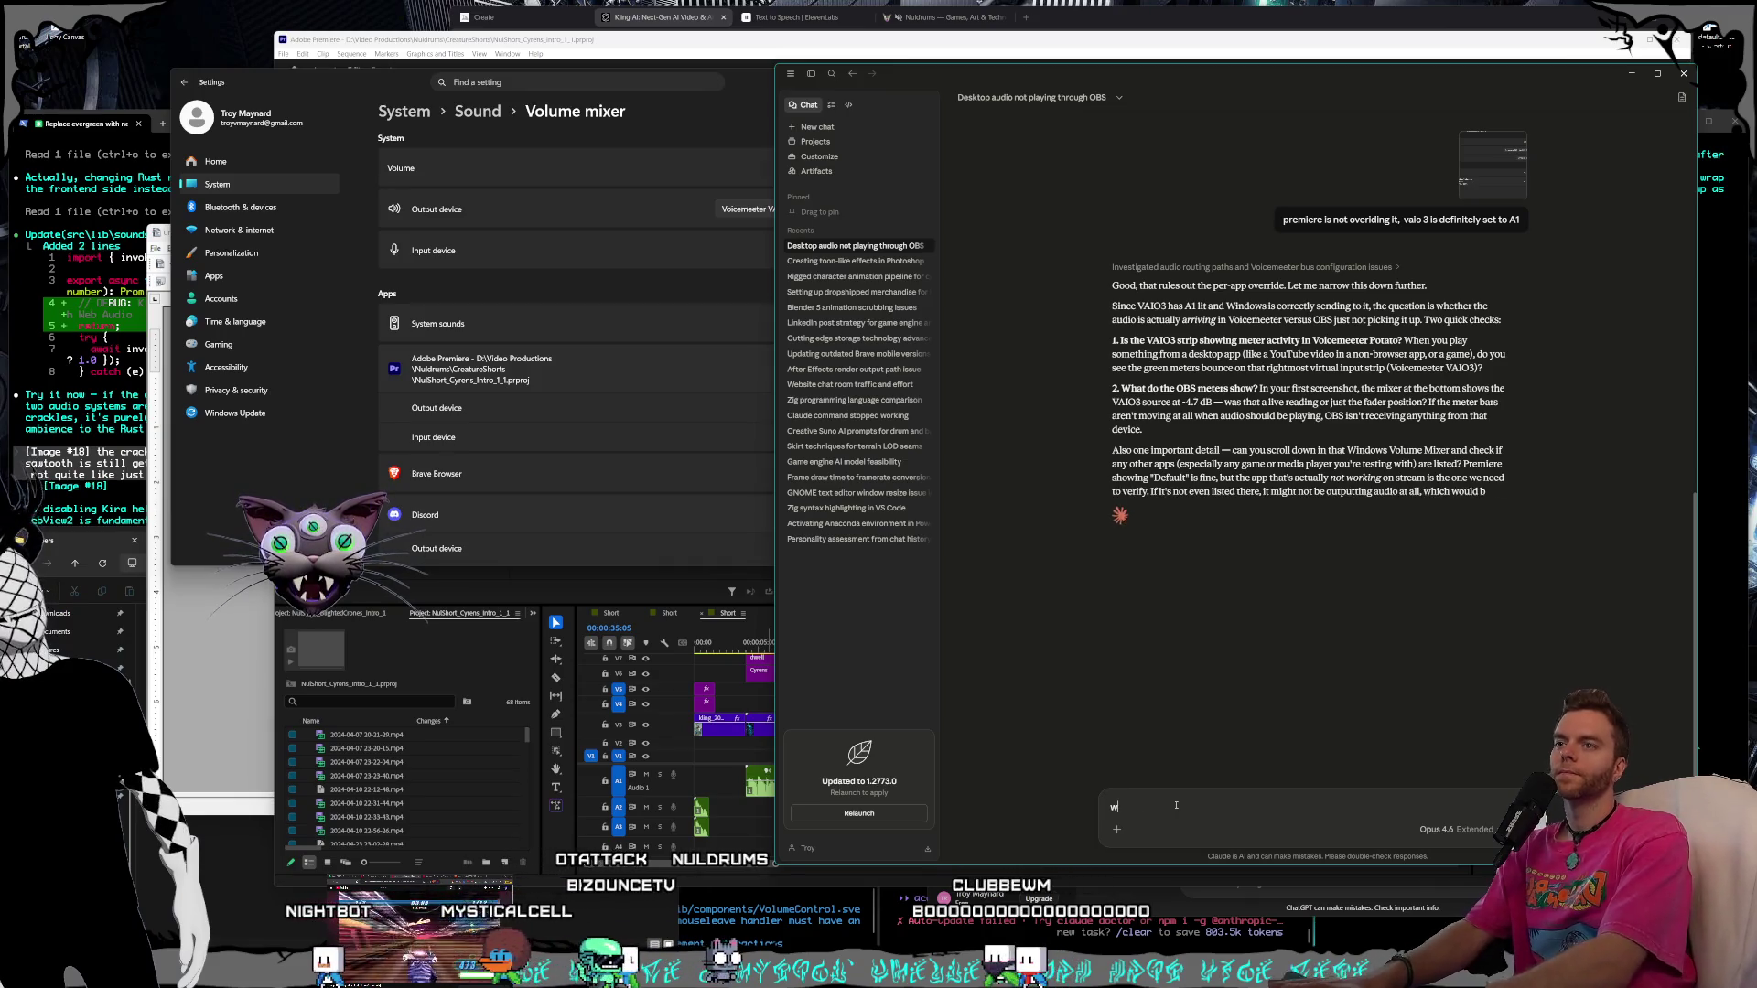
pyautogui.write('why is prem')
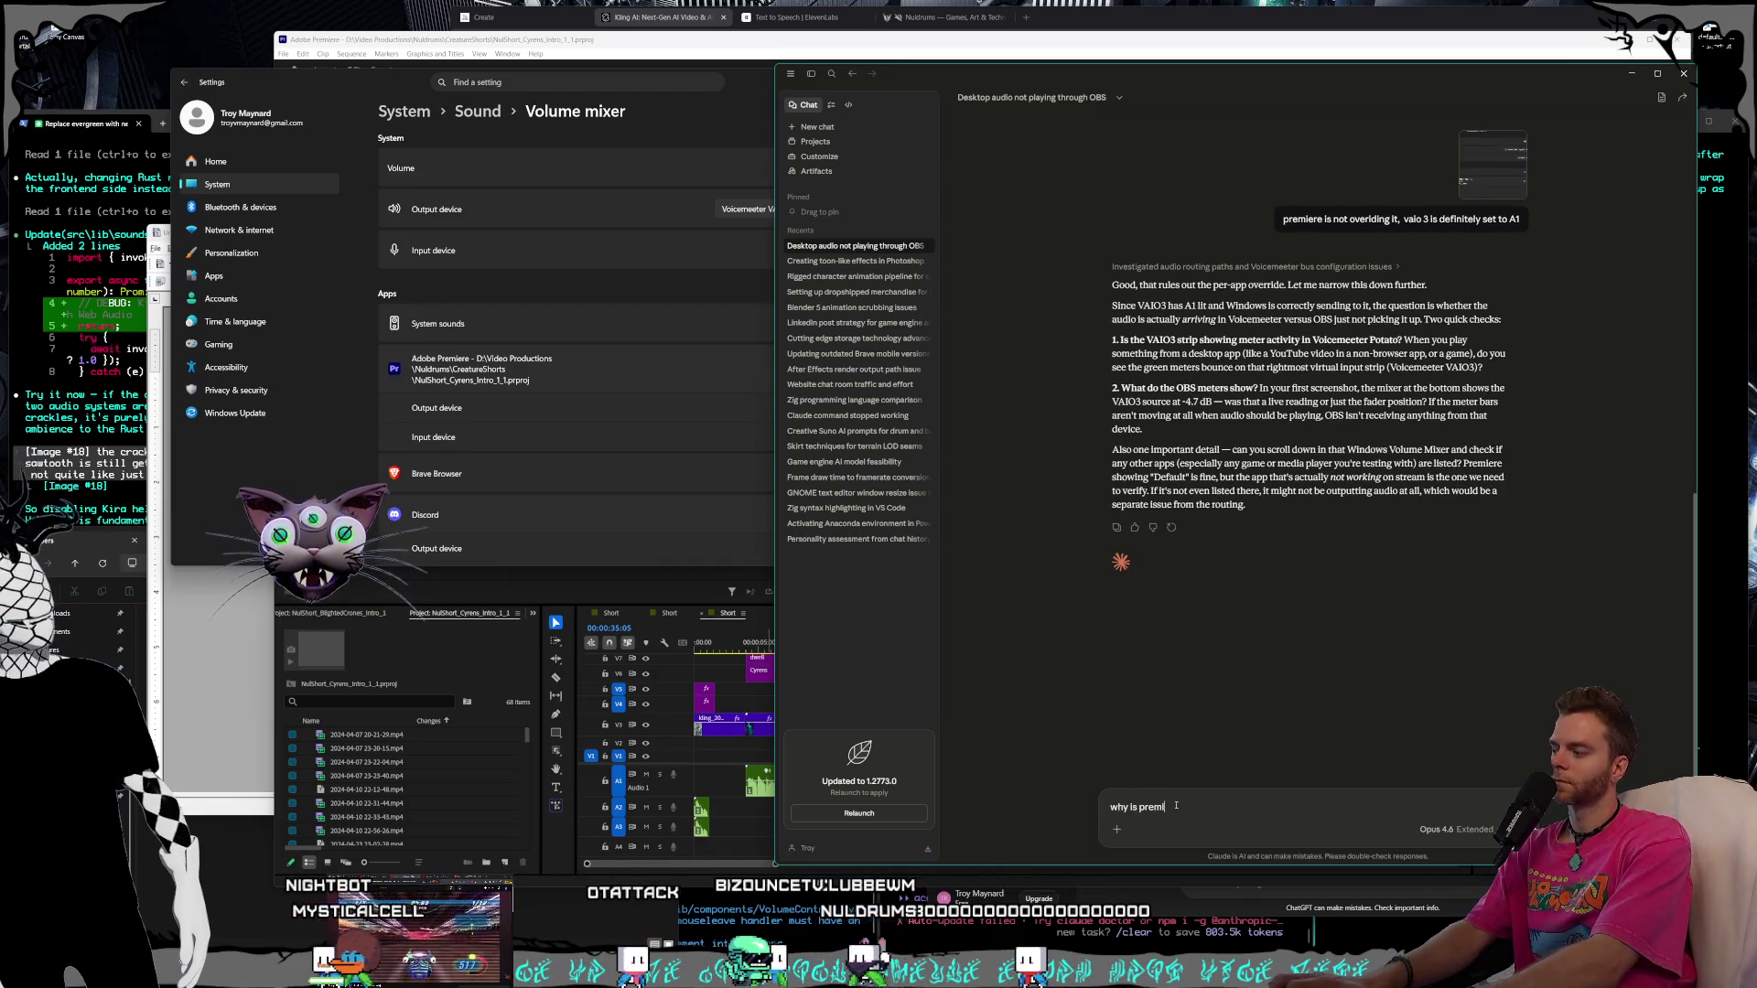
pyautogui.write('iere under aux 1 on here?')
# Send Claude a screenshot asking why Premiere is listed under Aux 1
pyautogui.hotkey('ctrl', 'v')
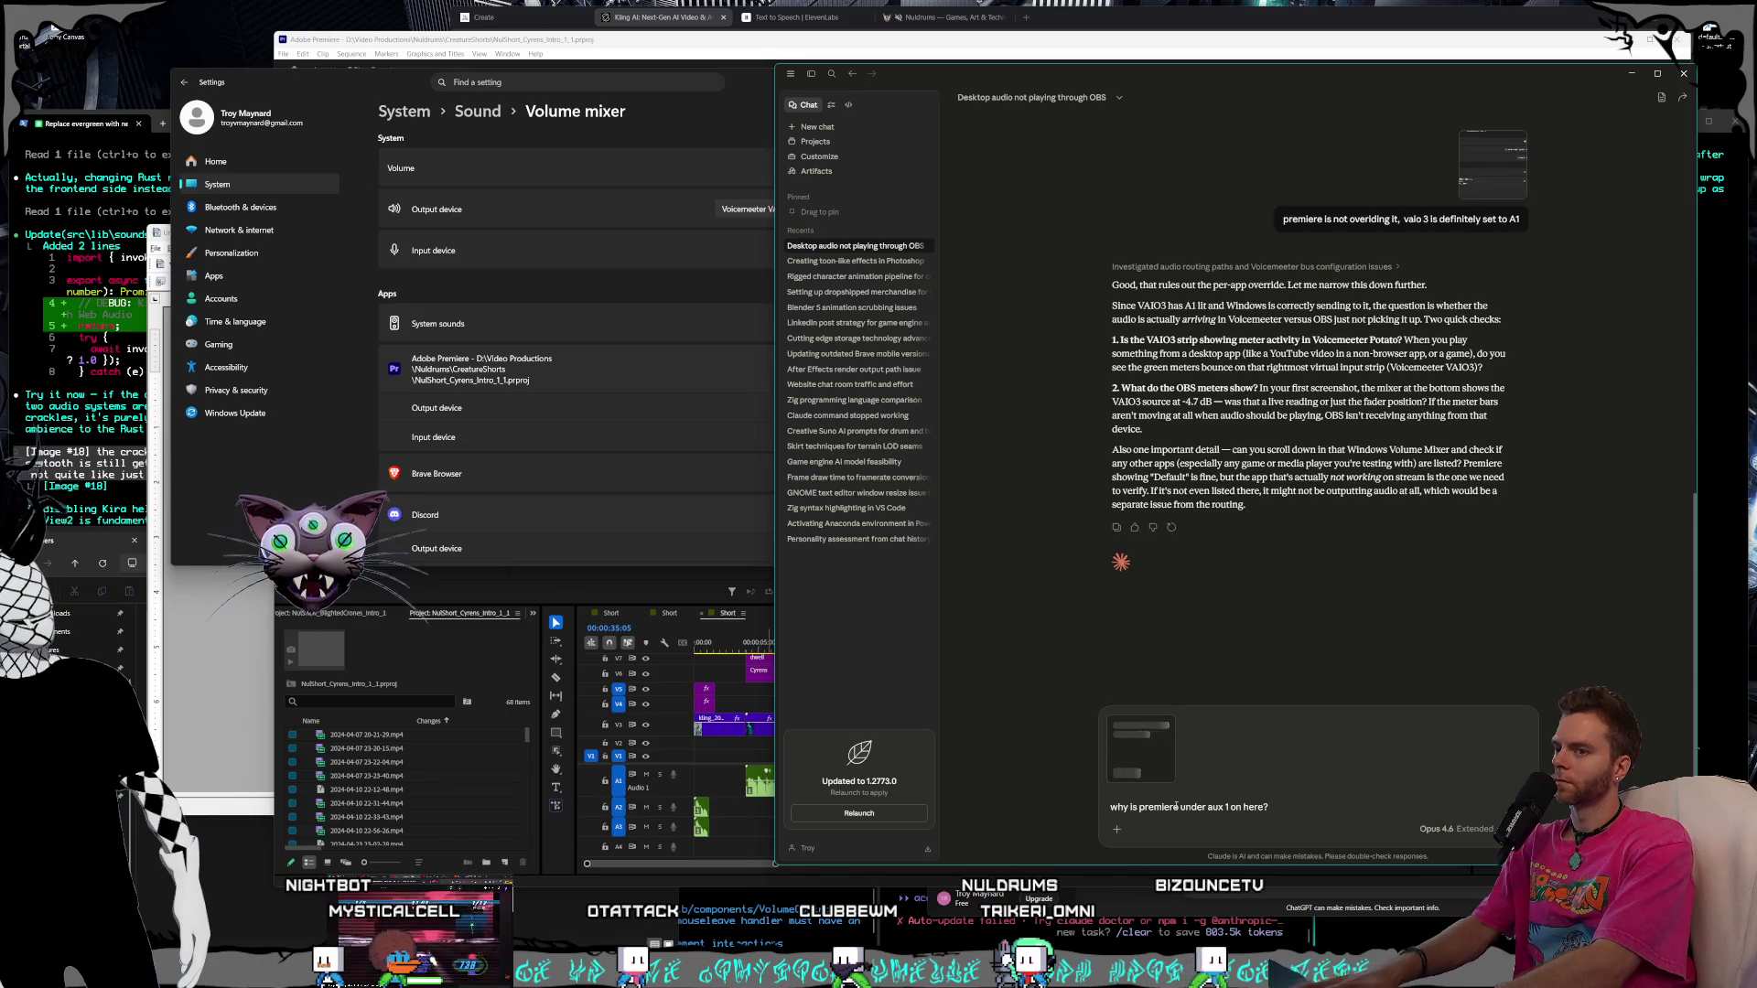
pyautogui.press('Return')
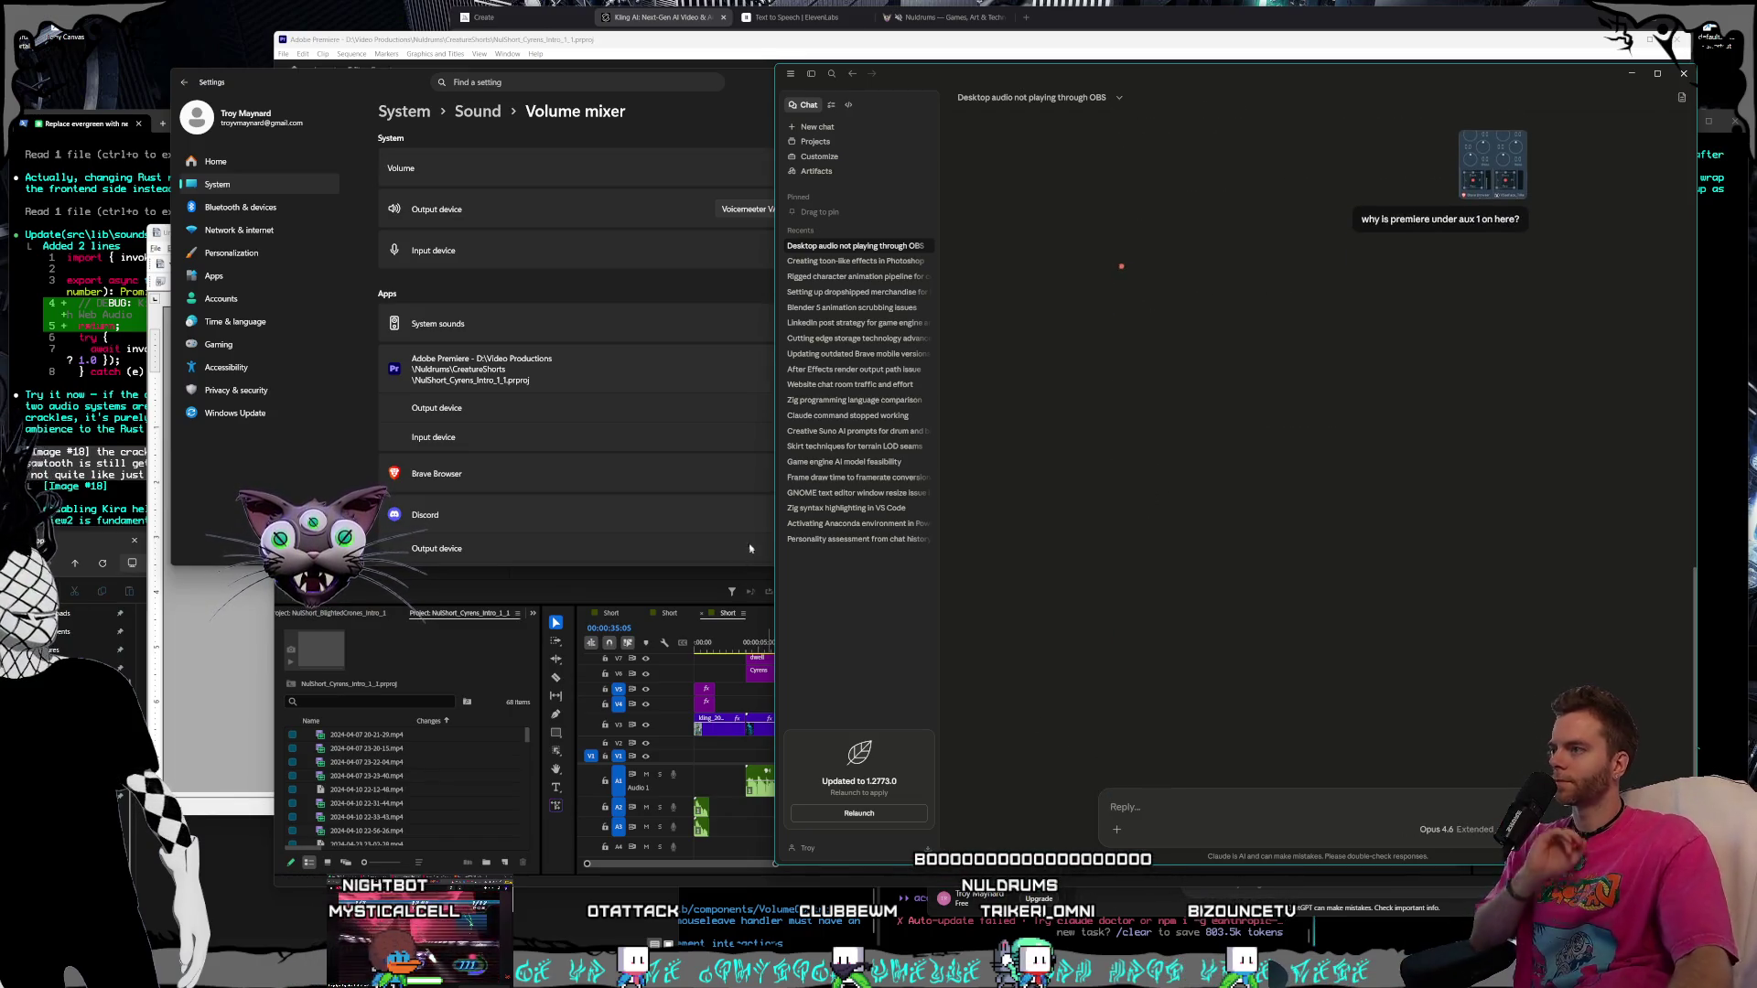
pyautogui.click(749, 553)
# Route Premiere's mixer output to Voicemeeter VAIO3 Input and close the volume mixer
pyautogui.click(878, 407)
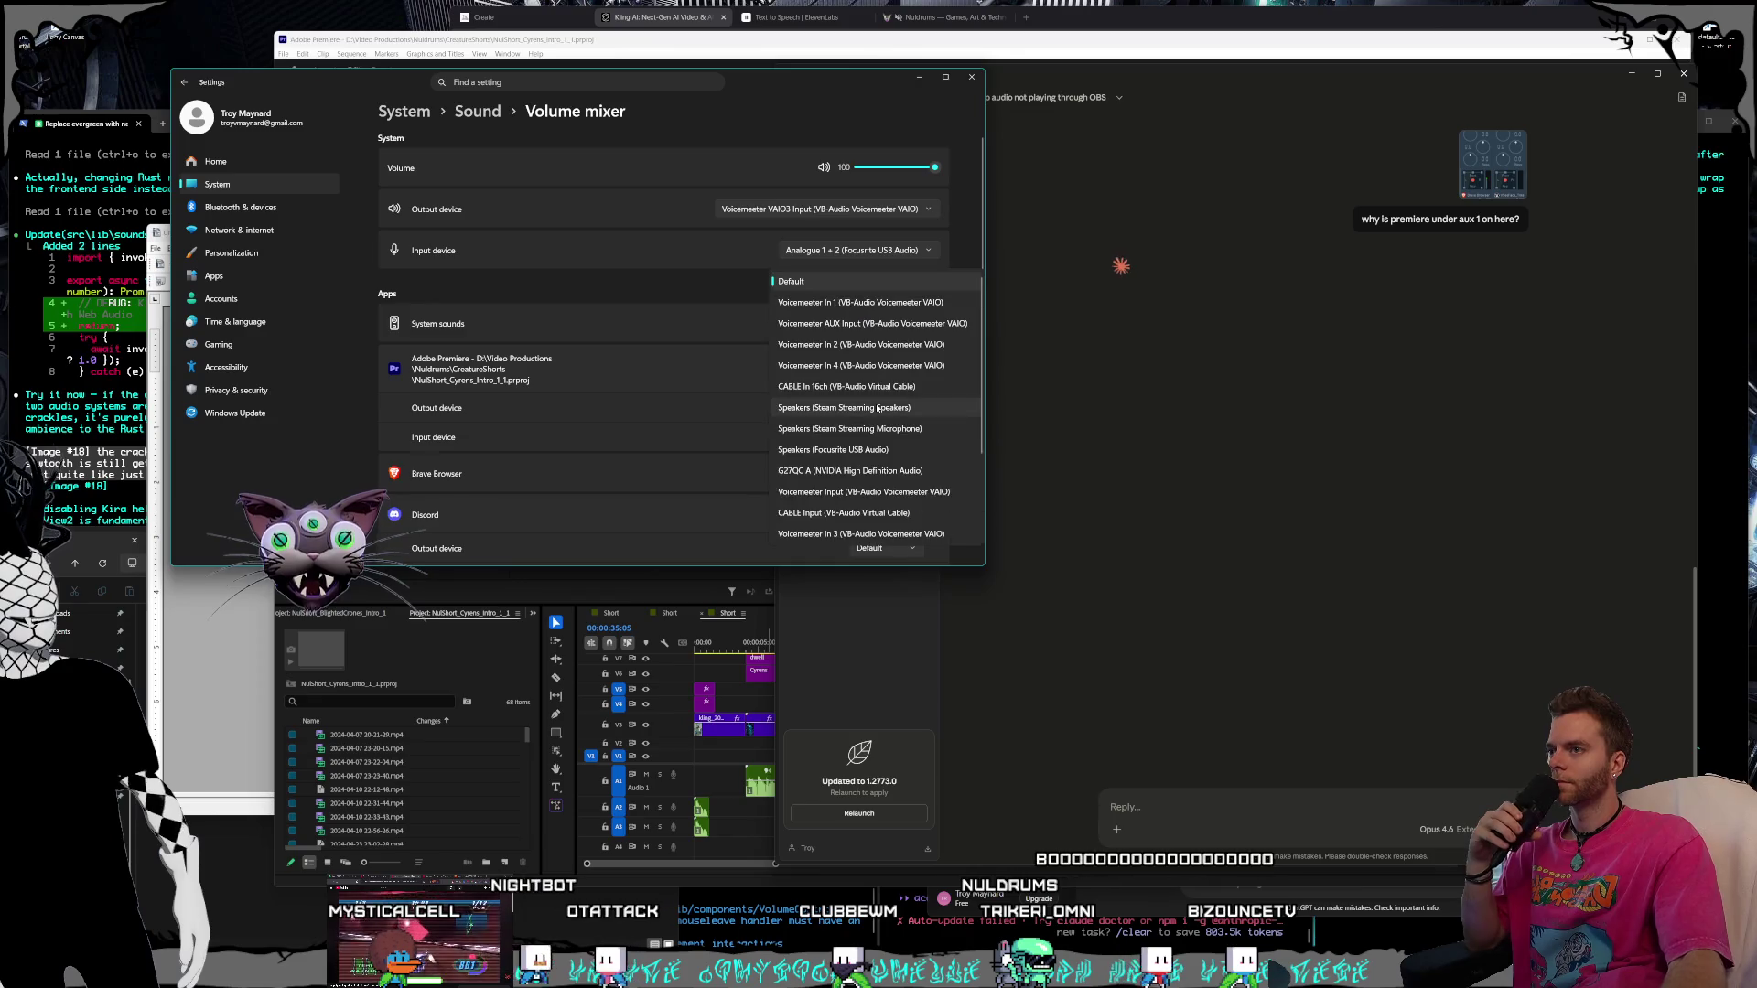
pyautogui.scroll(-2, 886, 398)
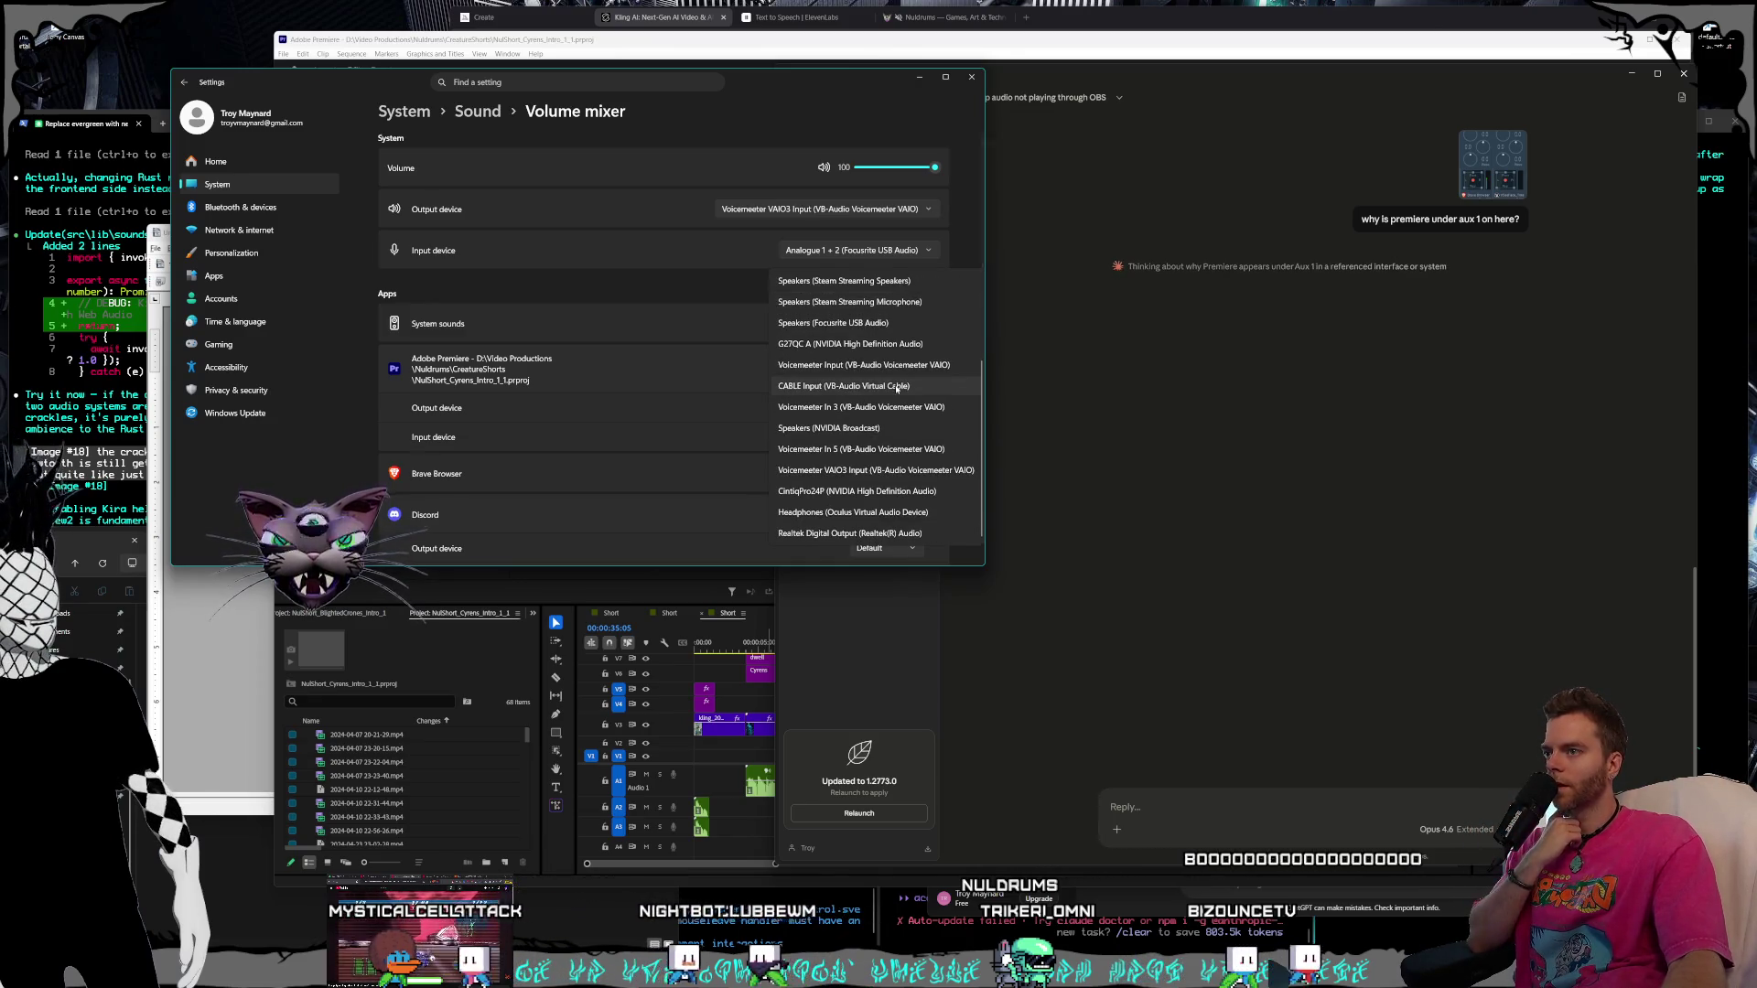
pyautogui.click(904, 471)
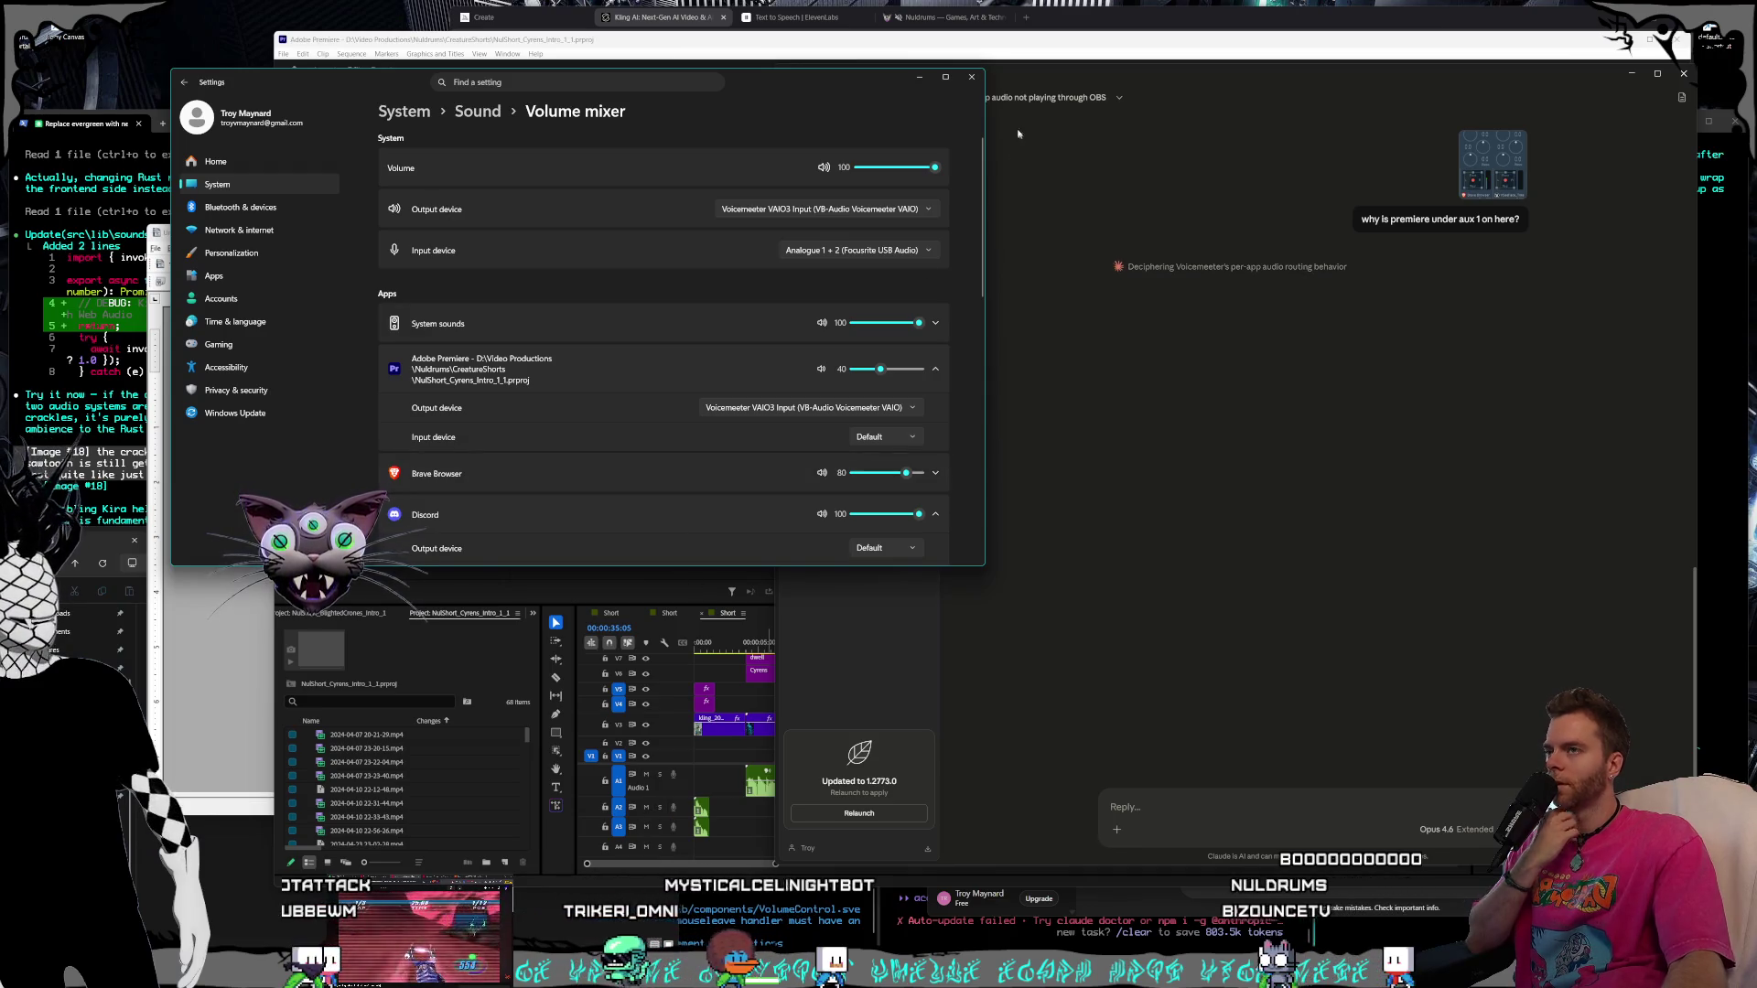
pyautogui.click(971, 76)
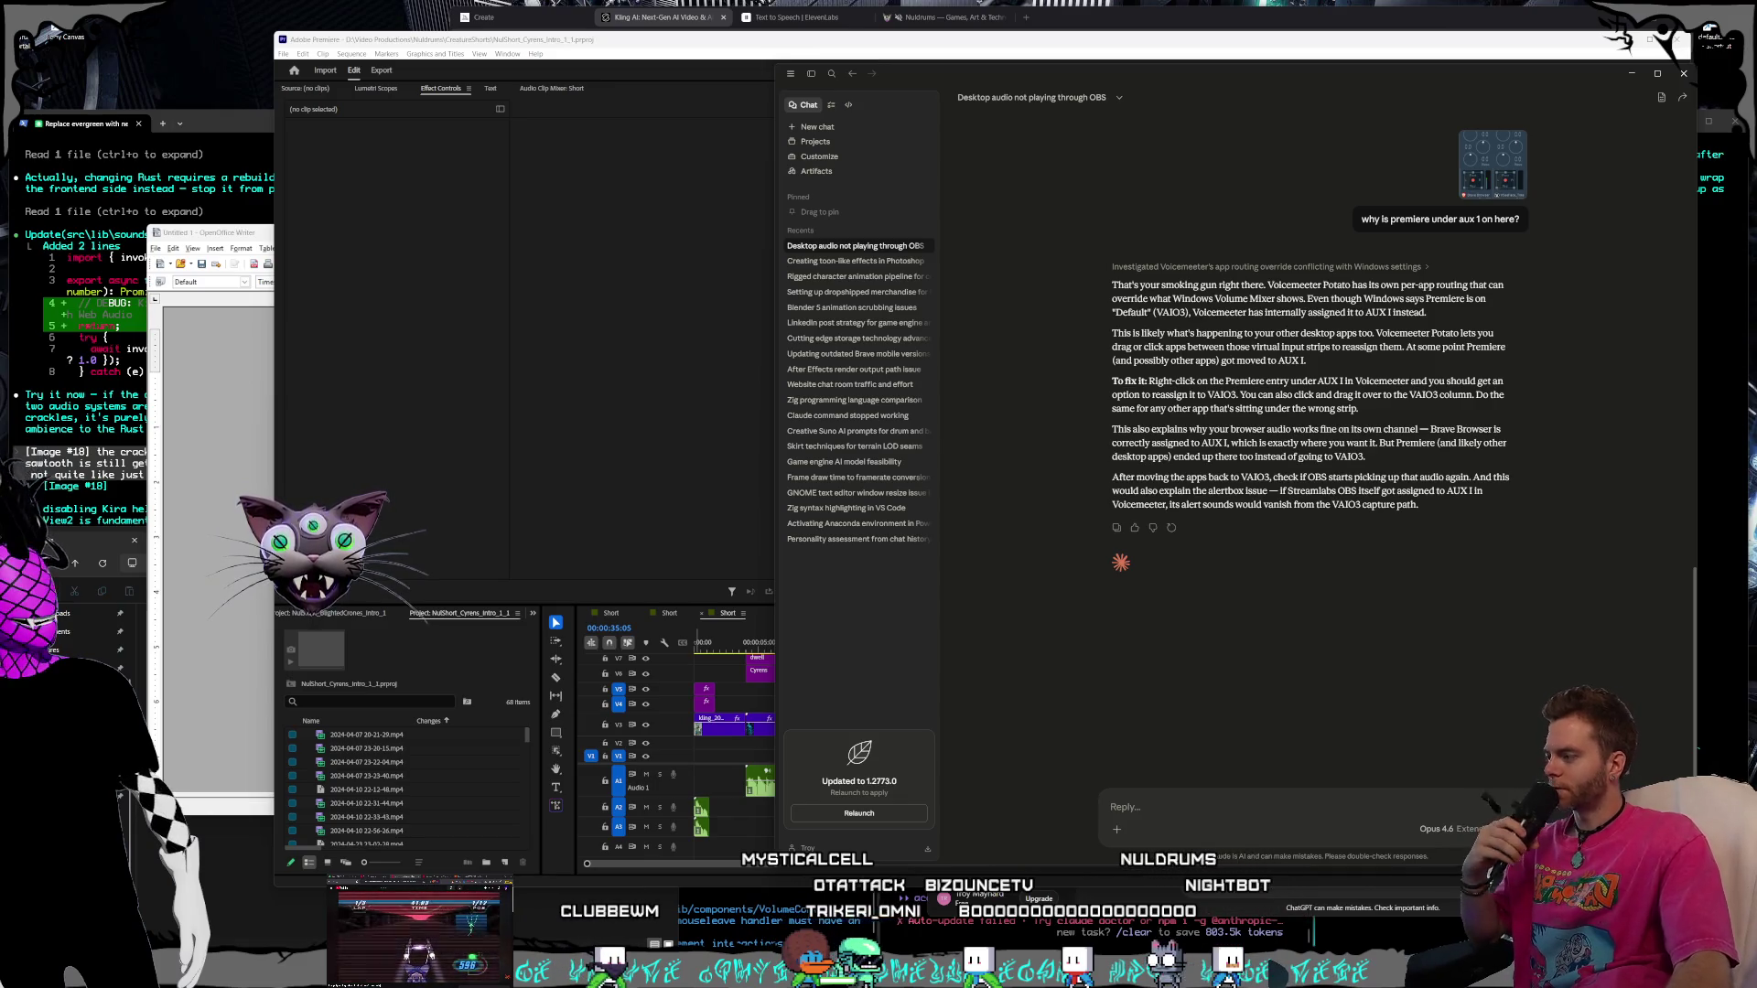
# Focus the Claude chat to read the Voicemeeter routing explanation
pyautogui.click(1214, 443)
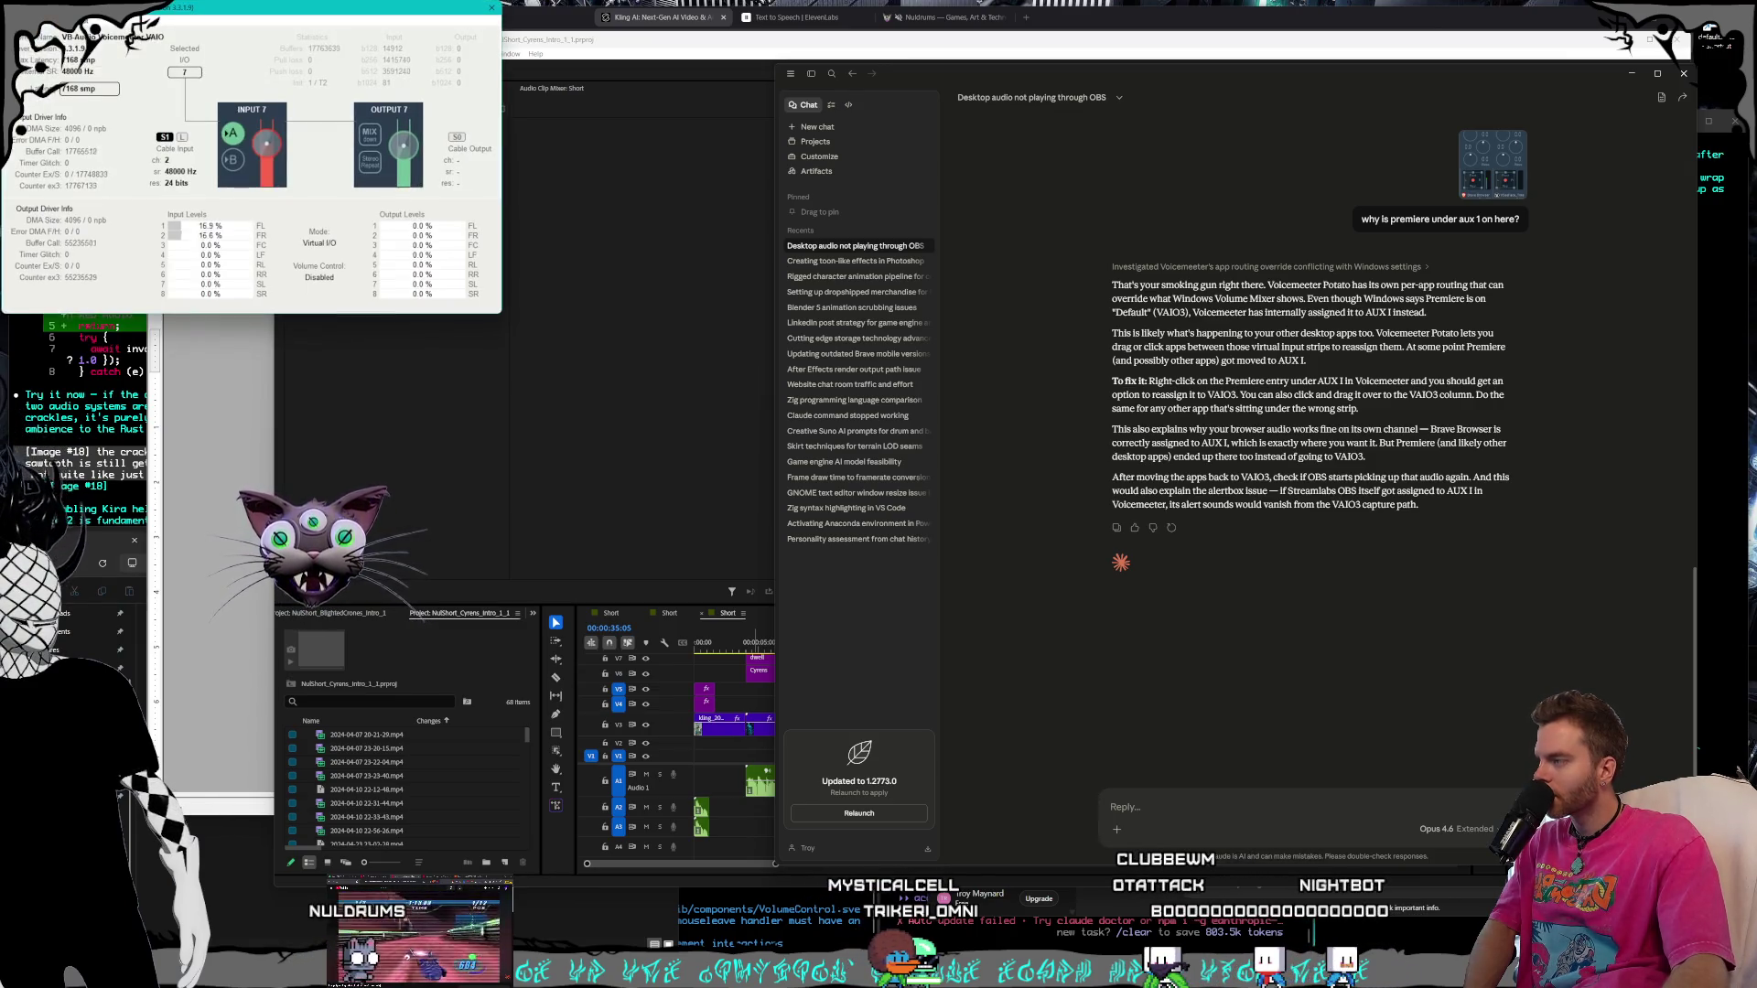
# Move the Voicemeeter VAIO control panel aside and close it
pyautogui.moveTo(232, 23); pyautogui.dragTo(420, 217)
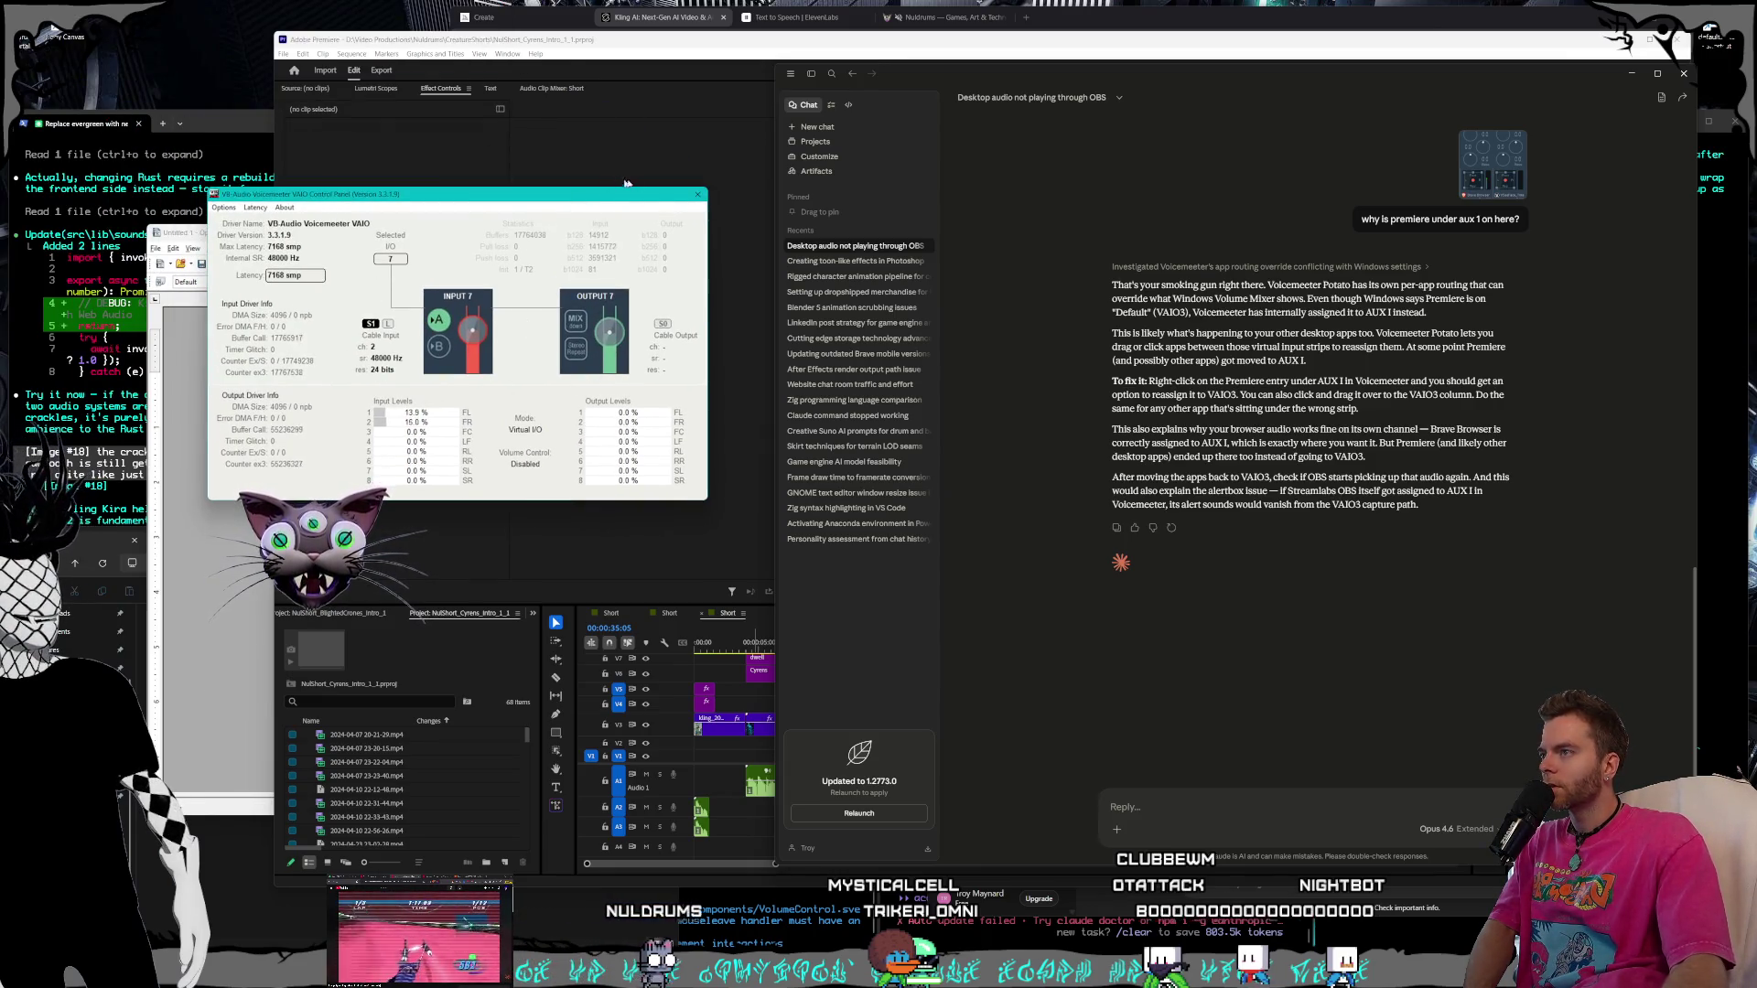
pyautogui.click(697, 196)
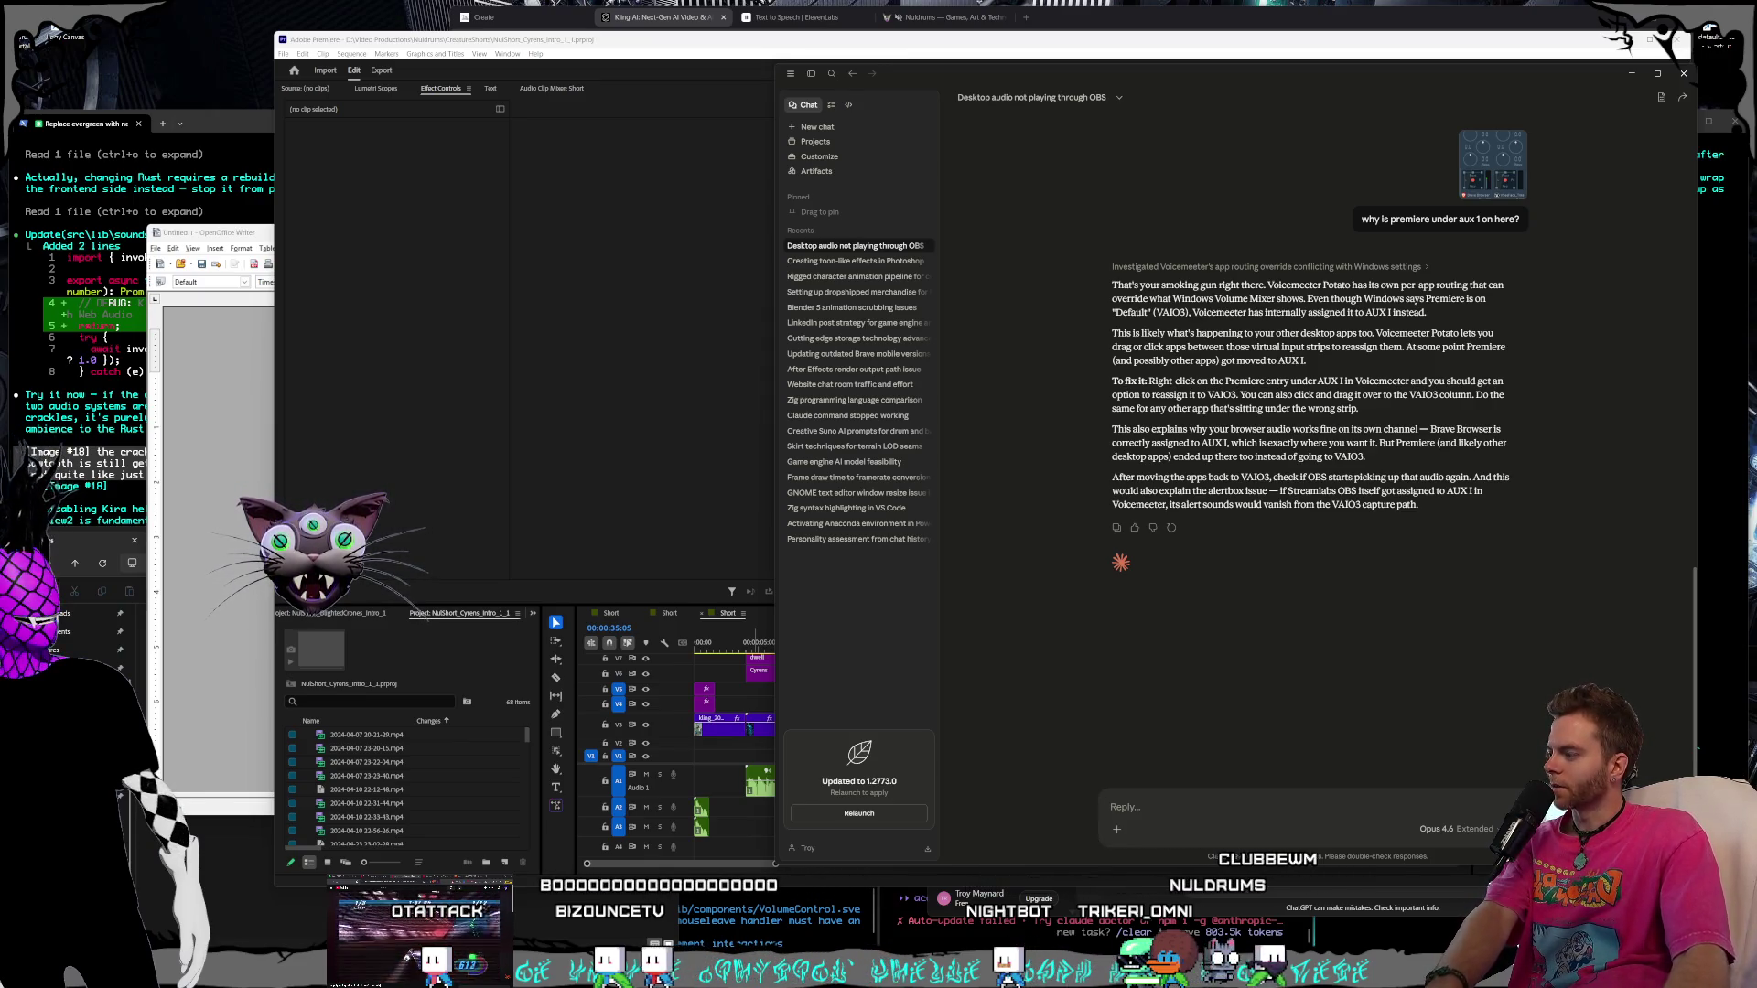
# Send Claude a screenshot asking about the right-click toggle, then head to Premiere's Edit menu
pyautogui.press('super+shift+s')
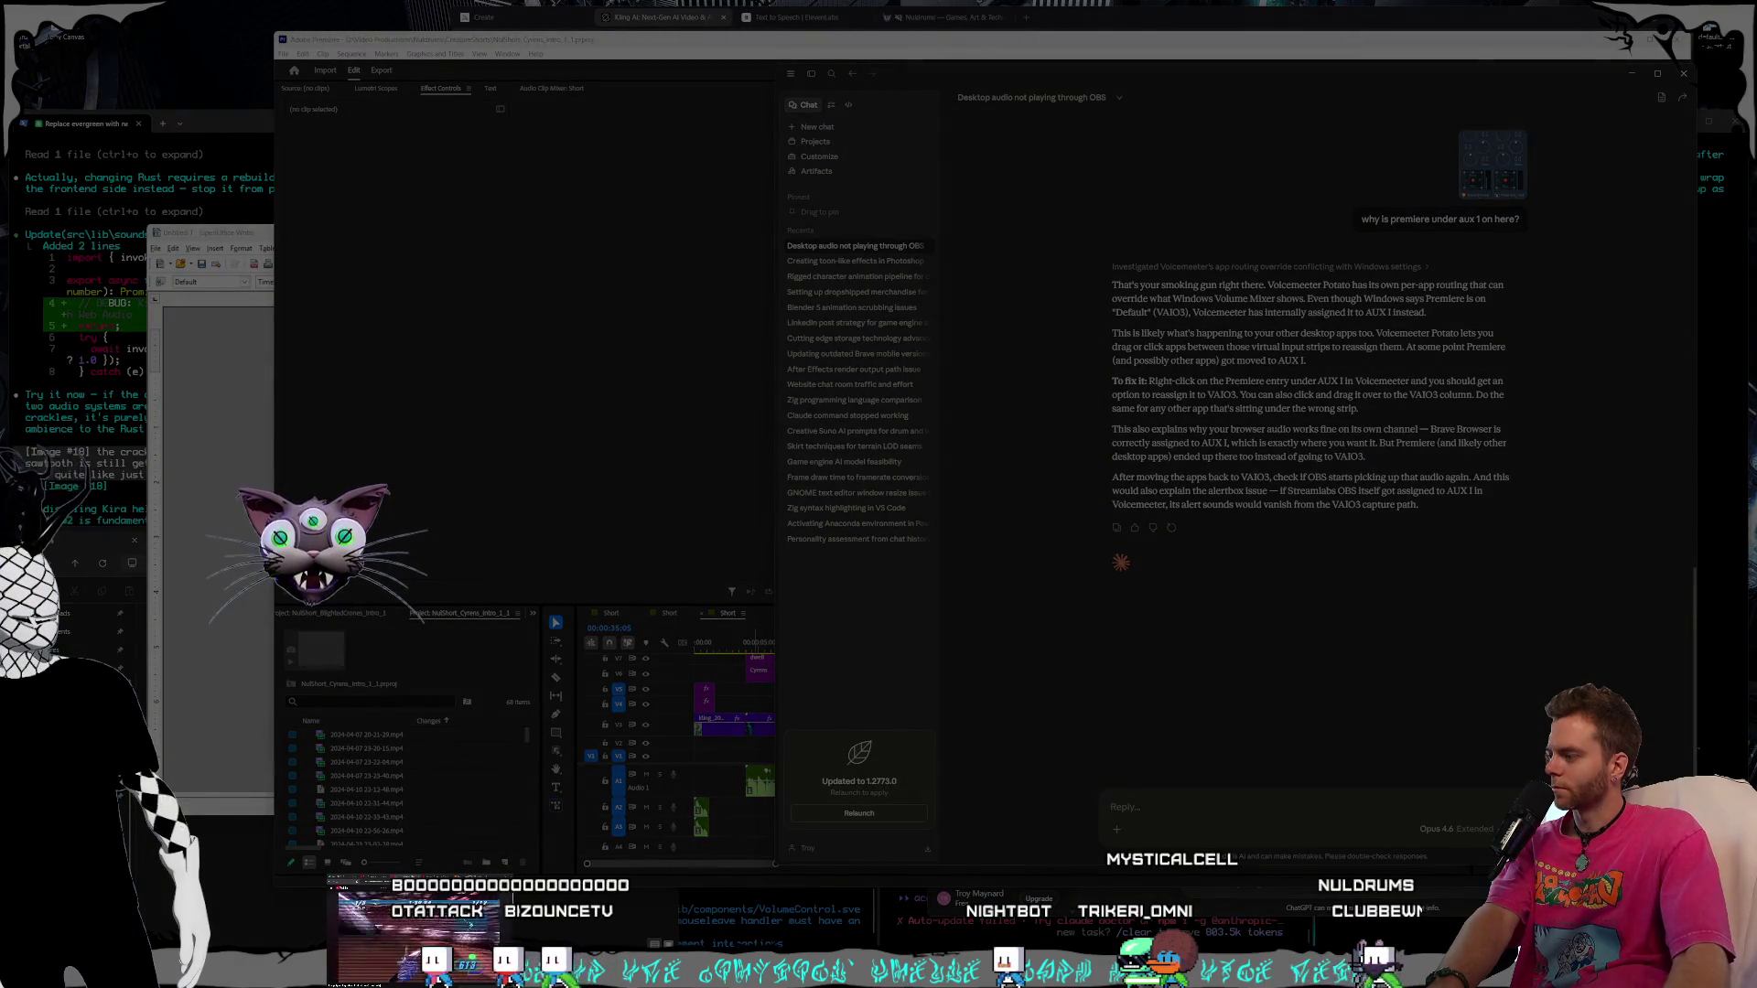
pyautogui.press('Escape')
pyautogui.click(1169, 805)
pyautogui.write('when i right click it just tog')
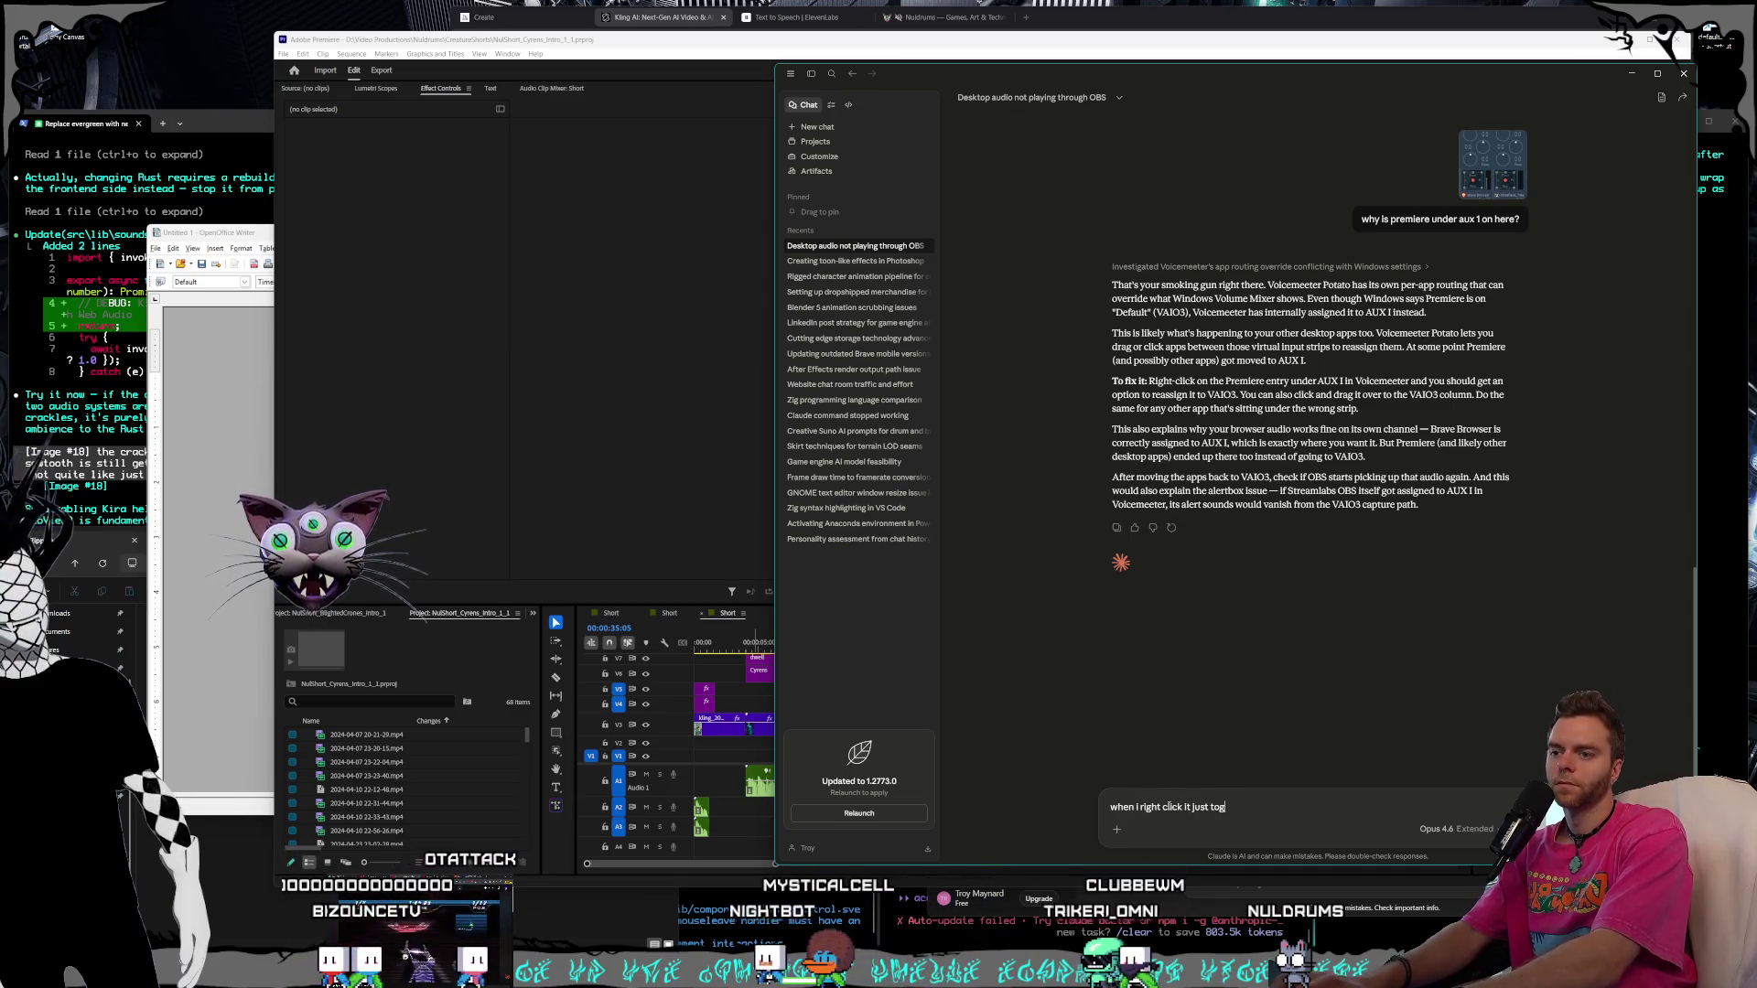
pyautogui.write('gles back and forth')
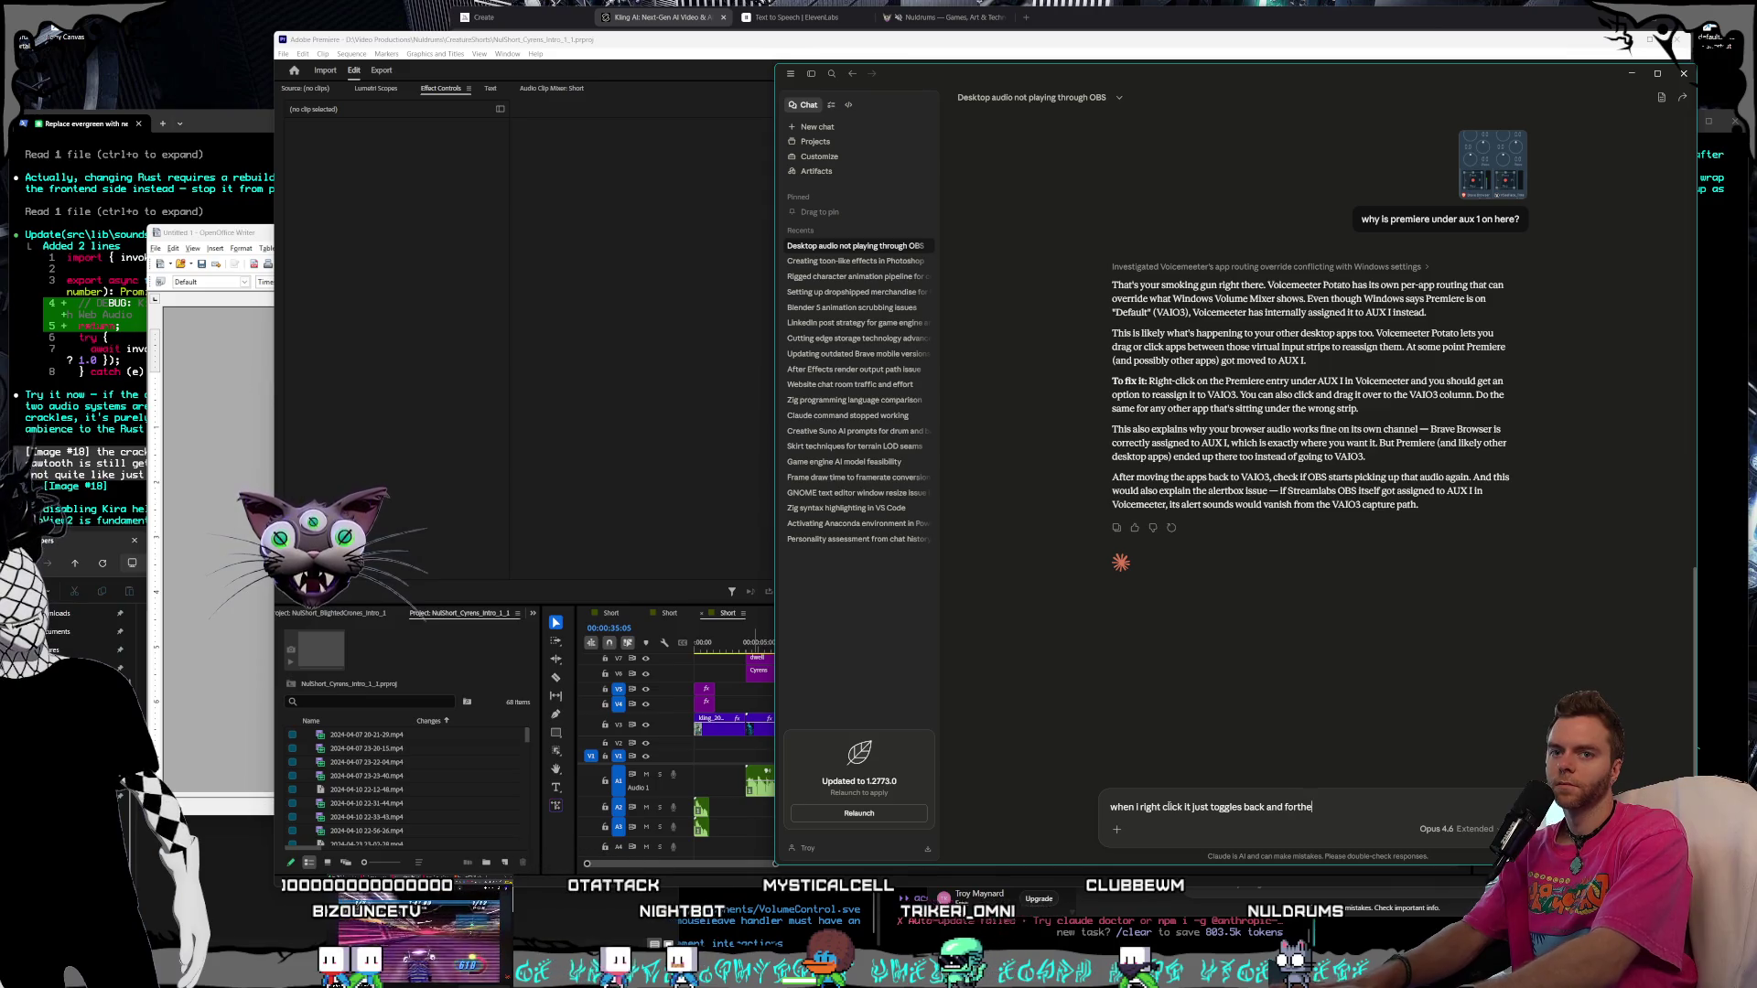
pyautogui.write(' between this view,')
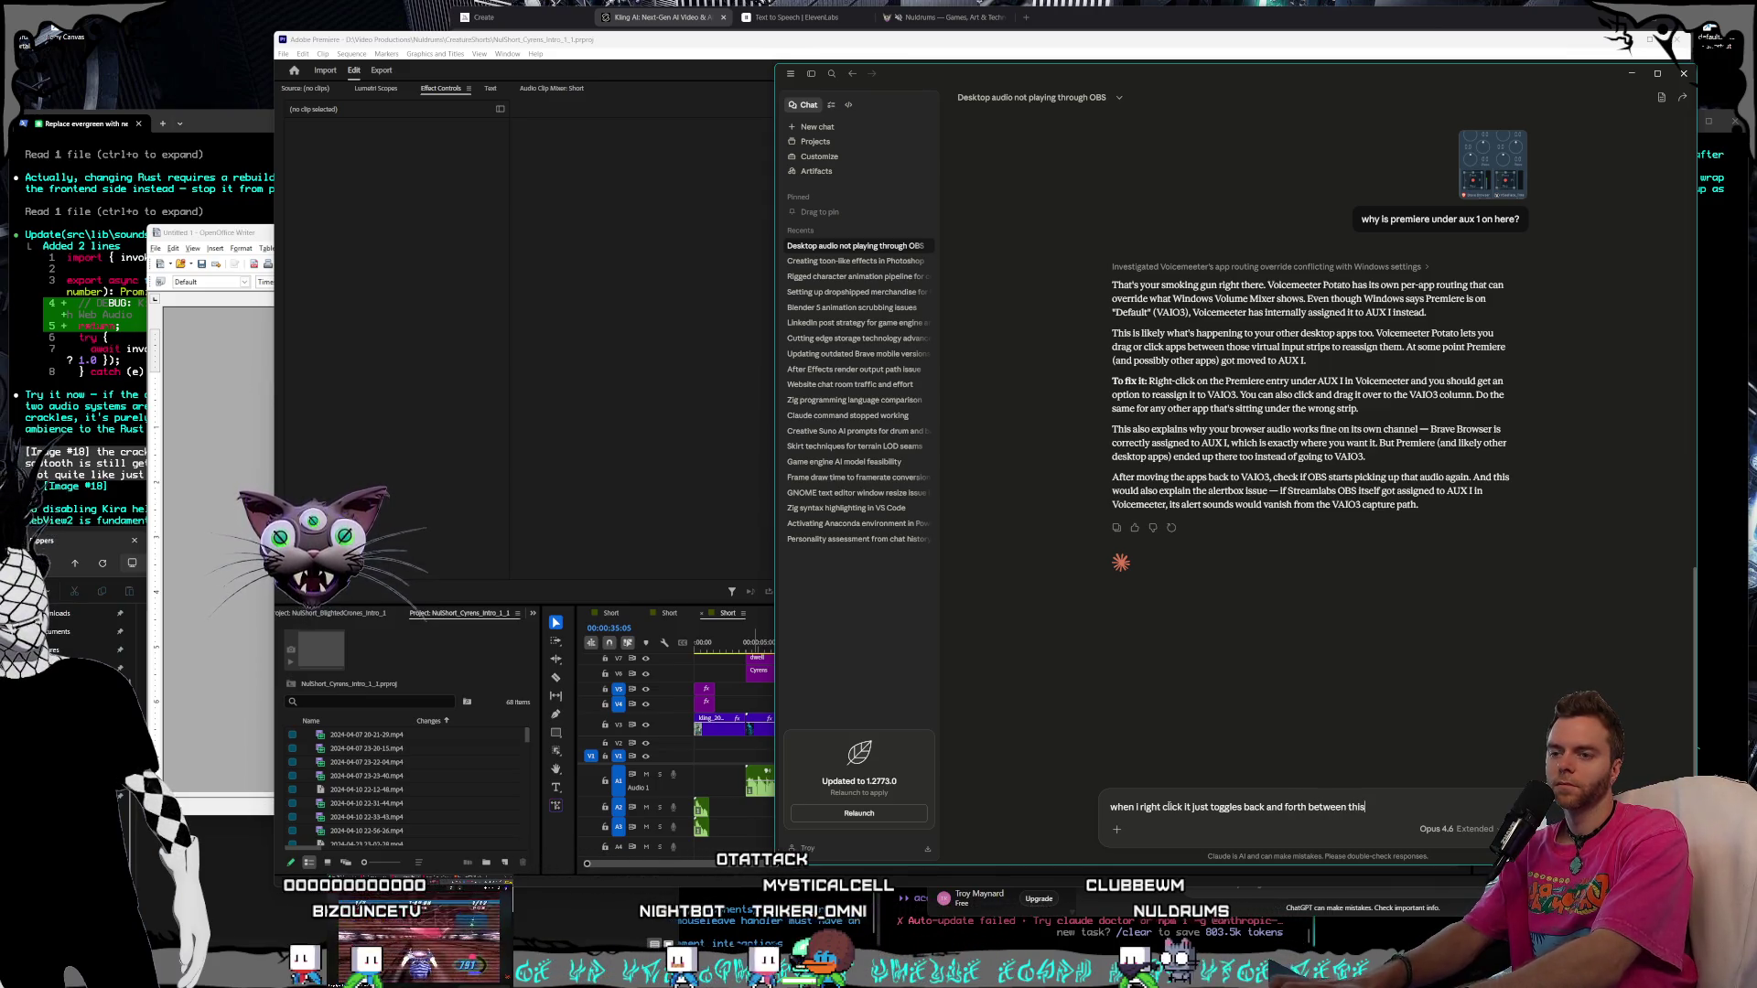
pyautogui.hotkey('ctrl', 'v')
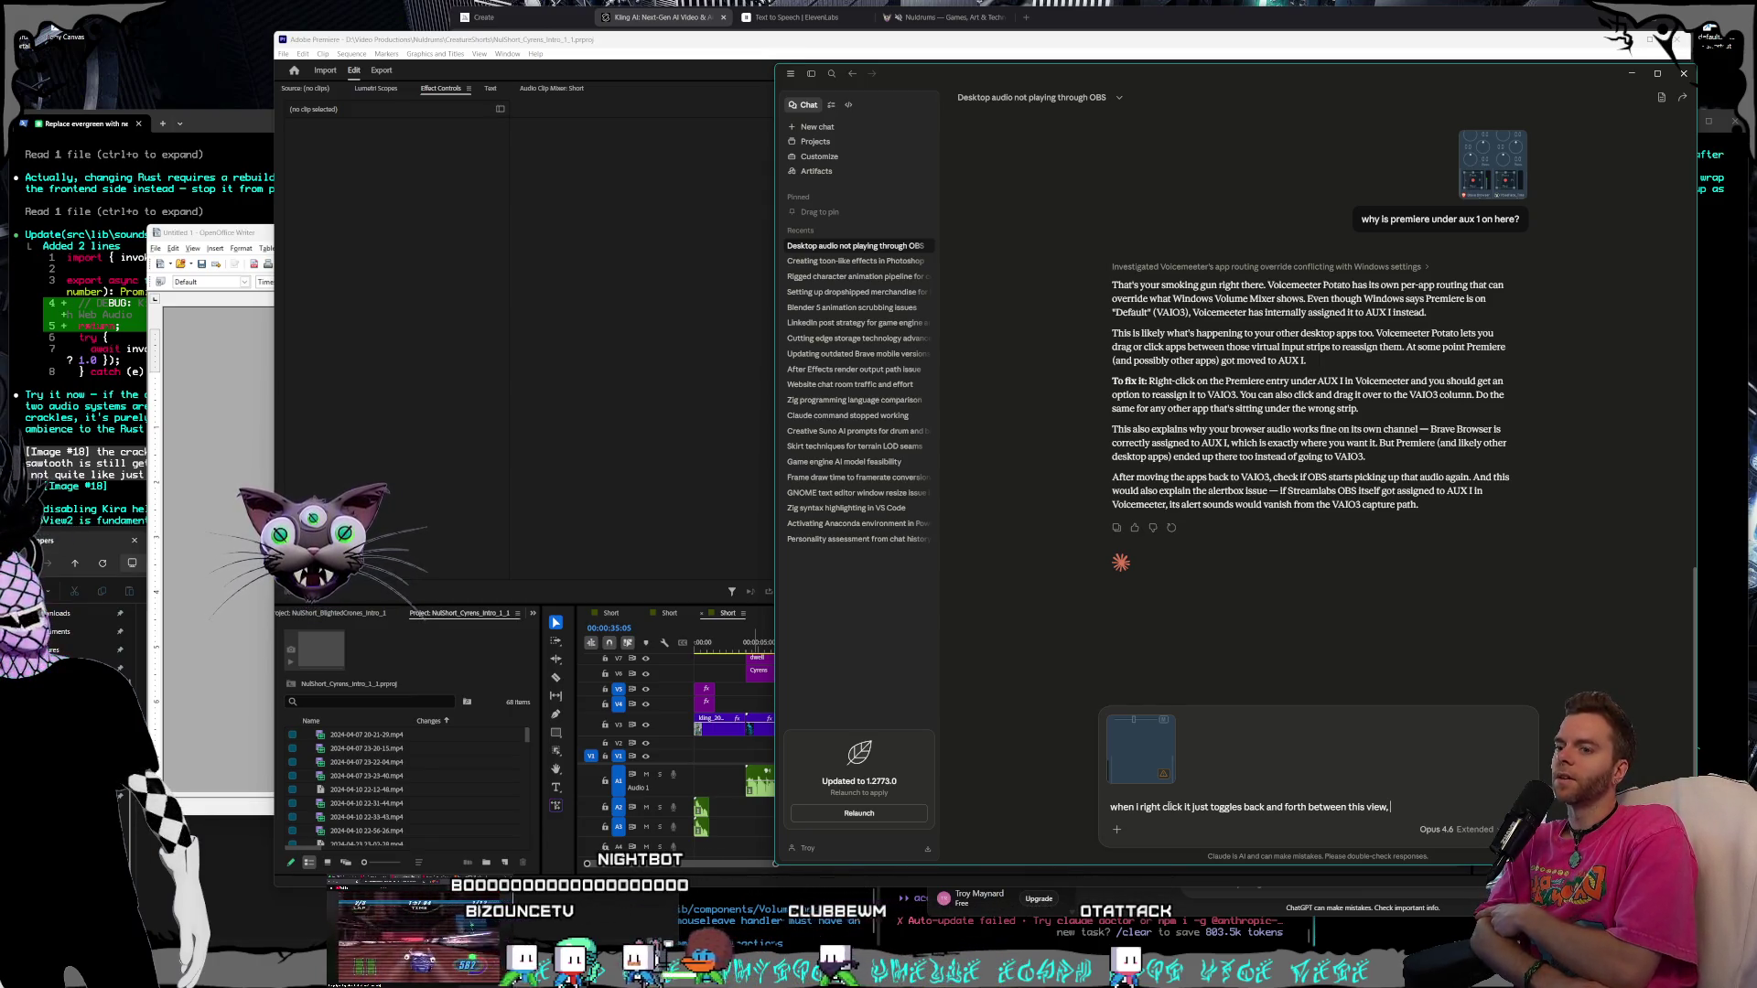
pyautogui.press('Return')
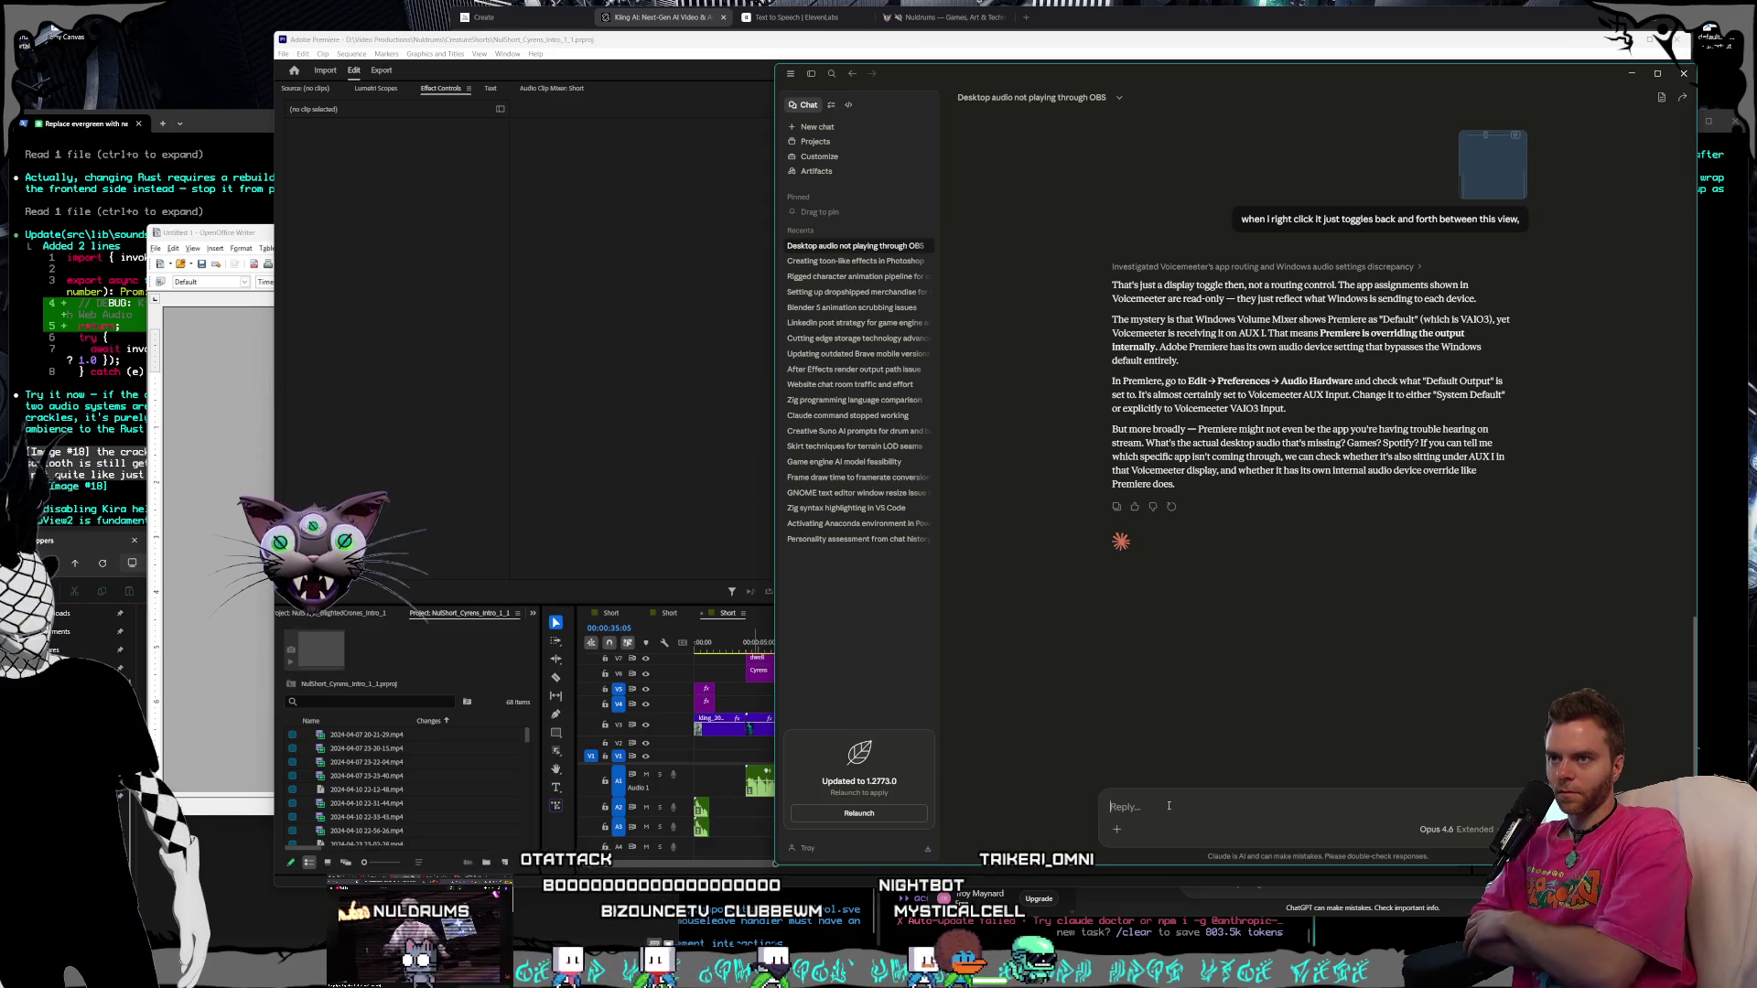
pyautogui.click(302, 52)
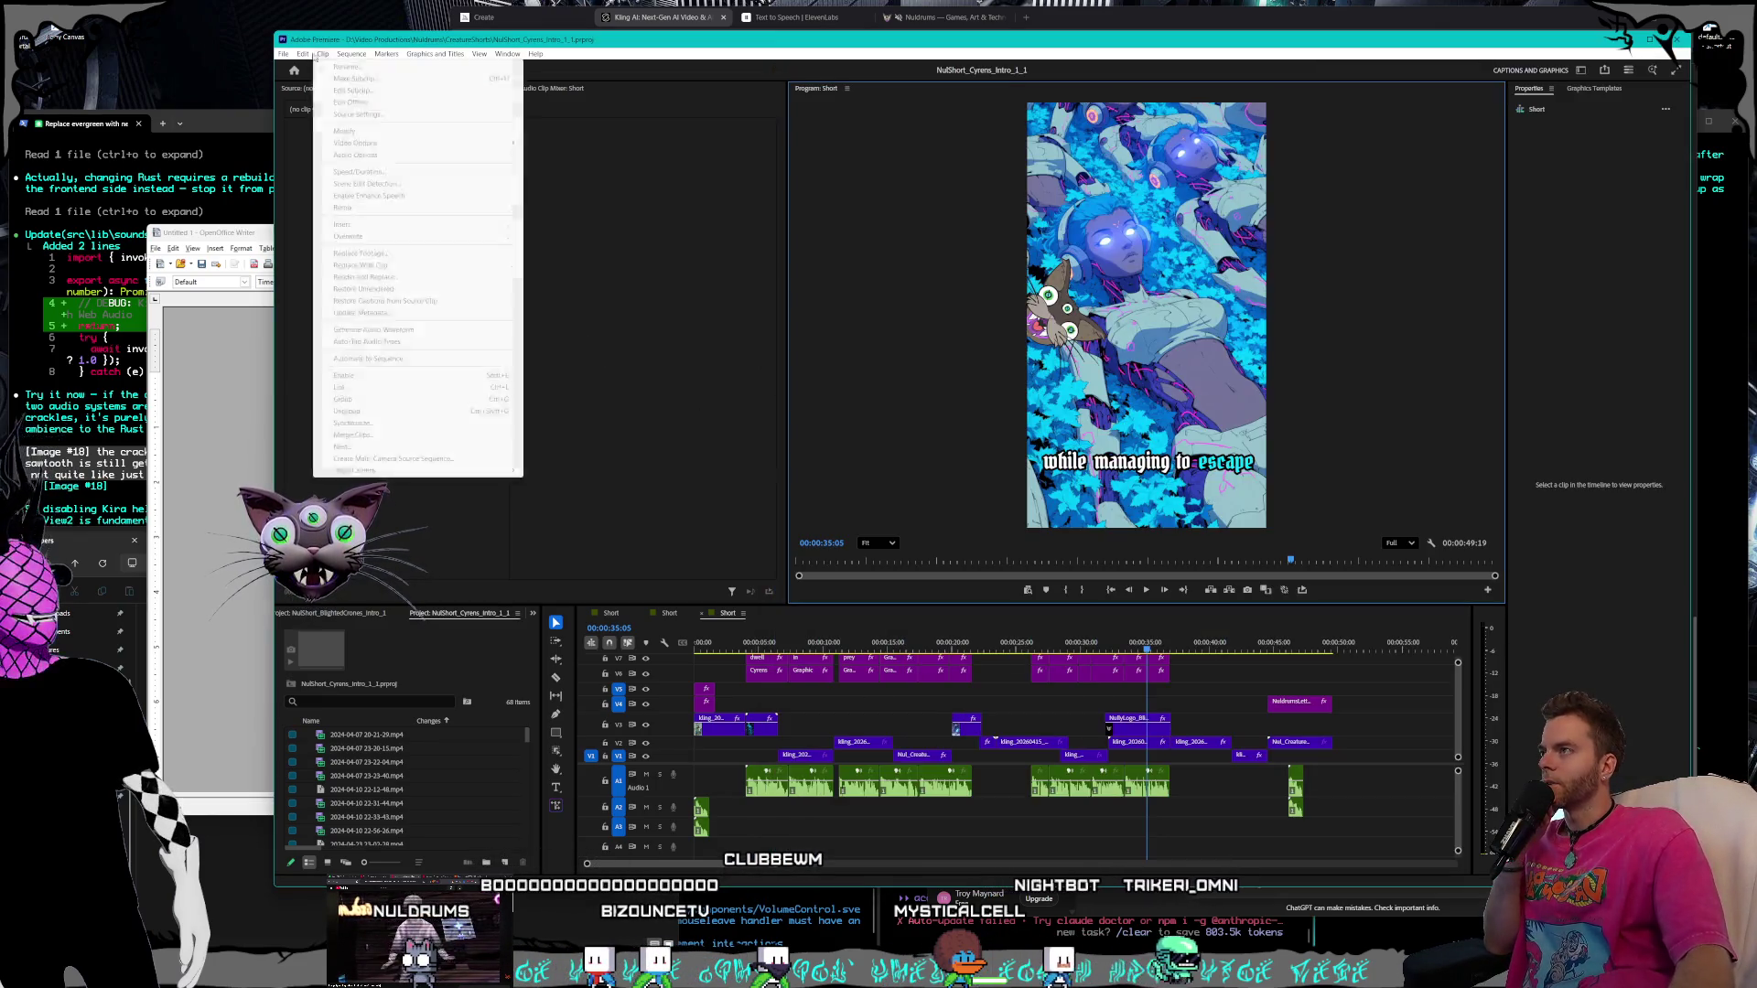
# Set Premiere's Audio Hardware default output to Voicemeeter VAIO3 Input and confirm
pyautogui.moveTo(332, 427)
pyautogui.click(677, 487)
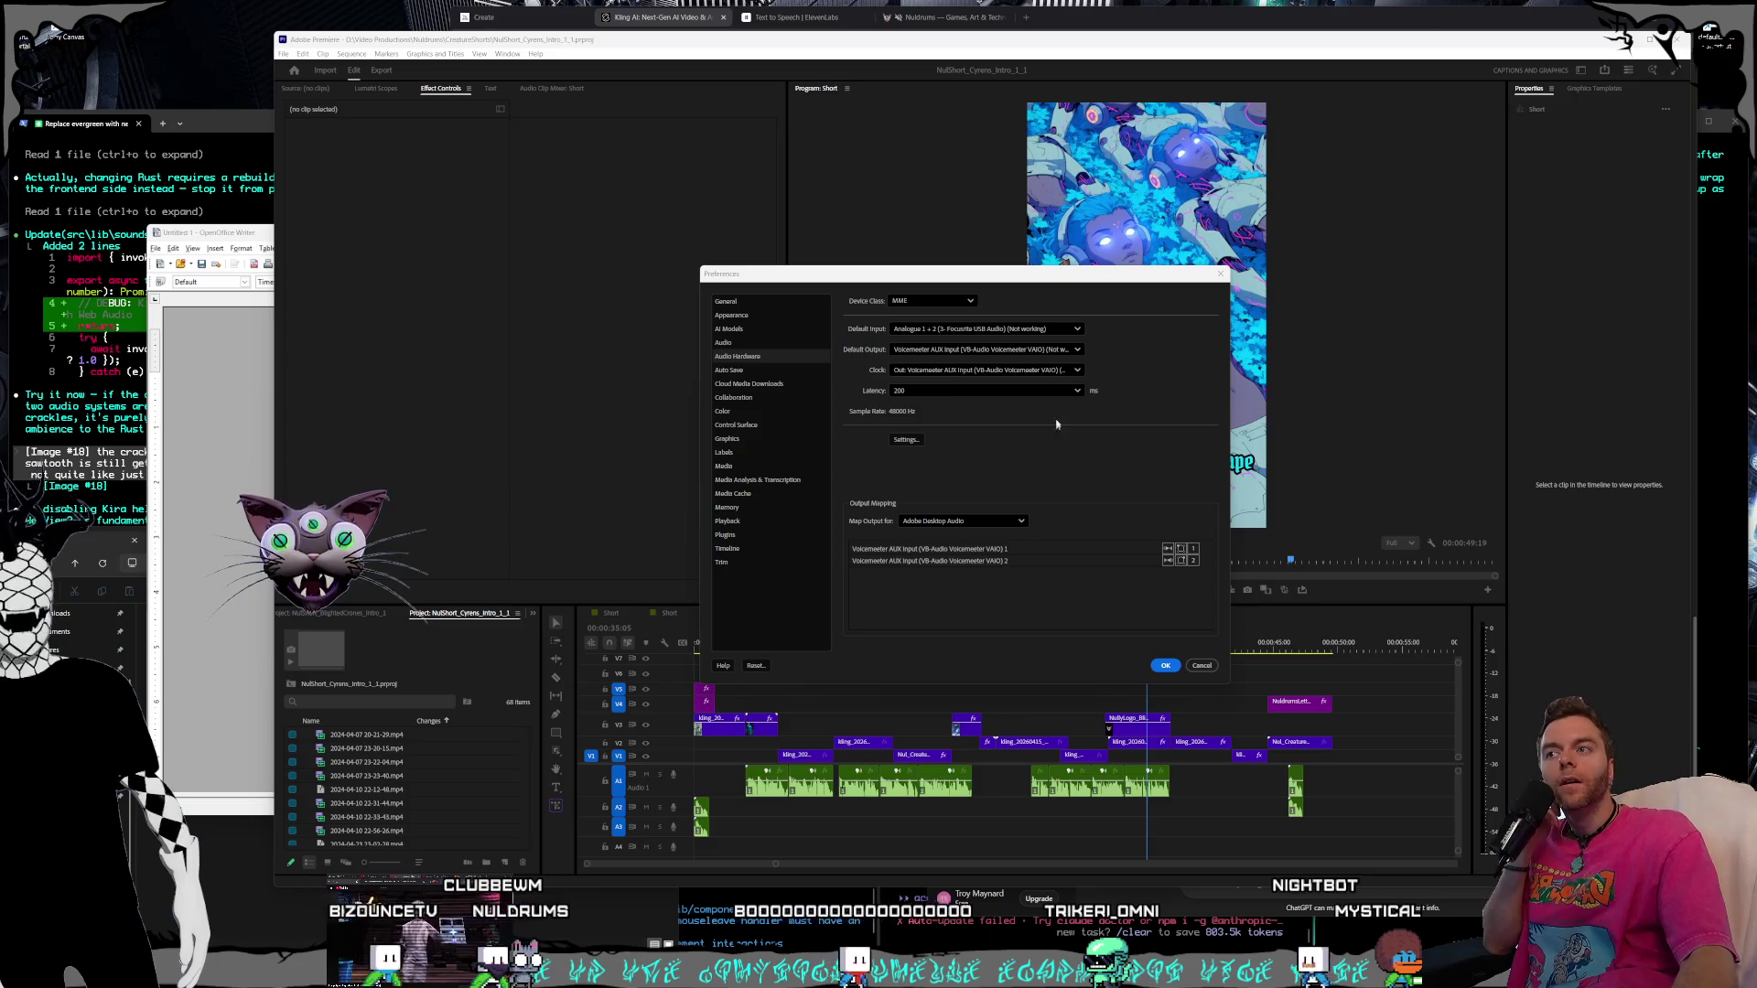
pyautogui.click(1034, 354)
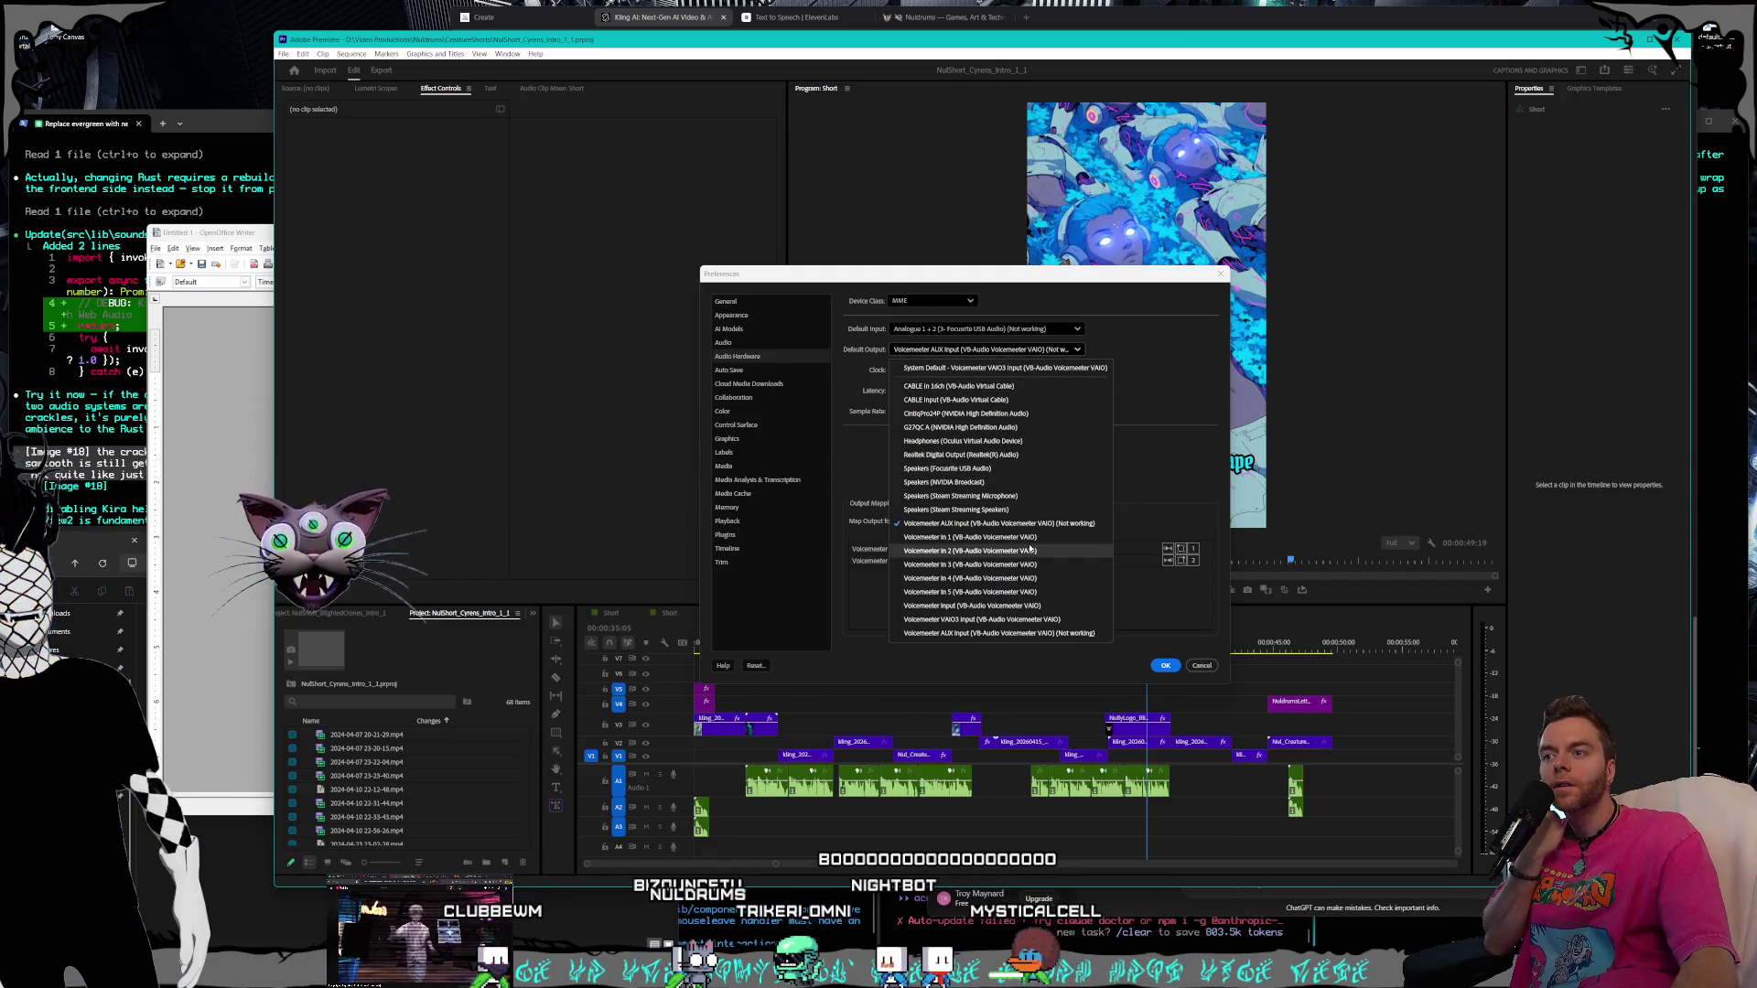
pyautogui.click(1011, 620)
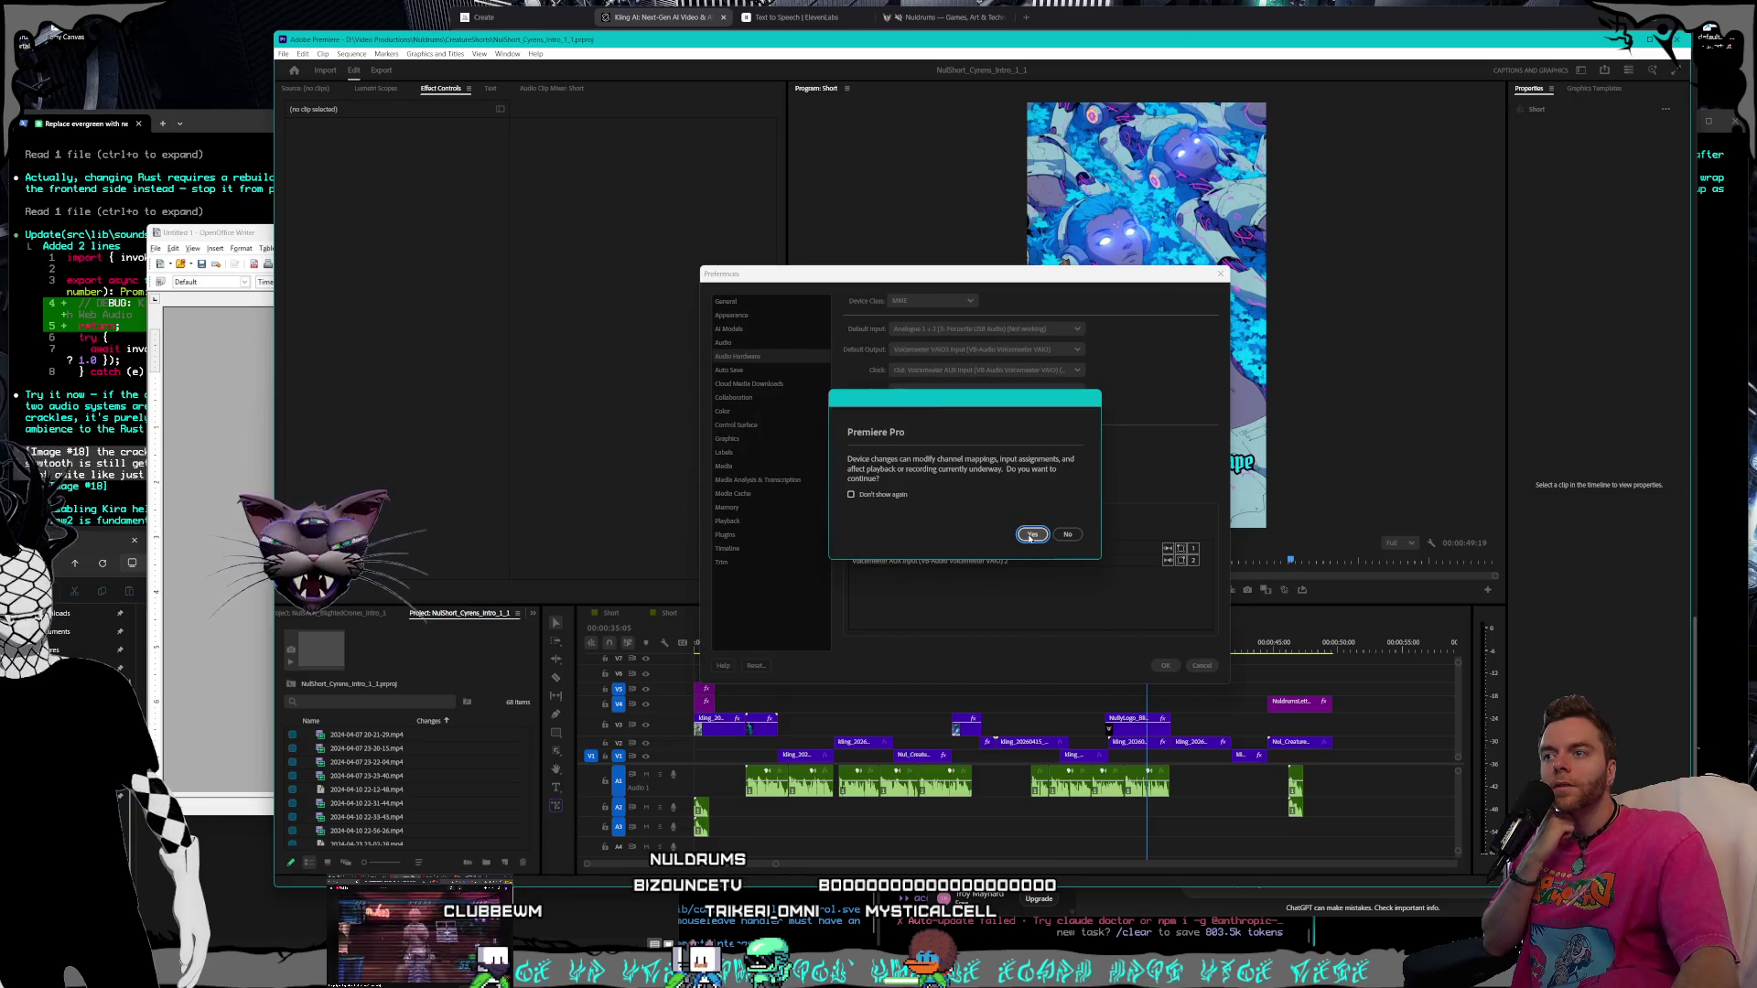
pyautogui.click(1032, 535)
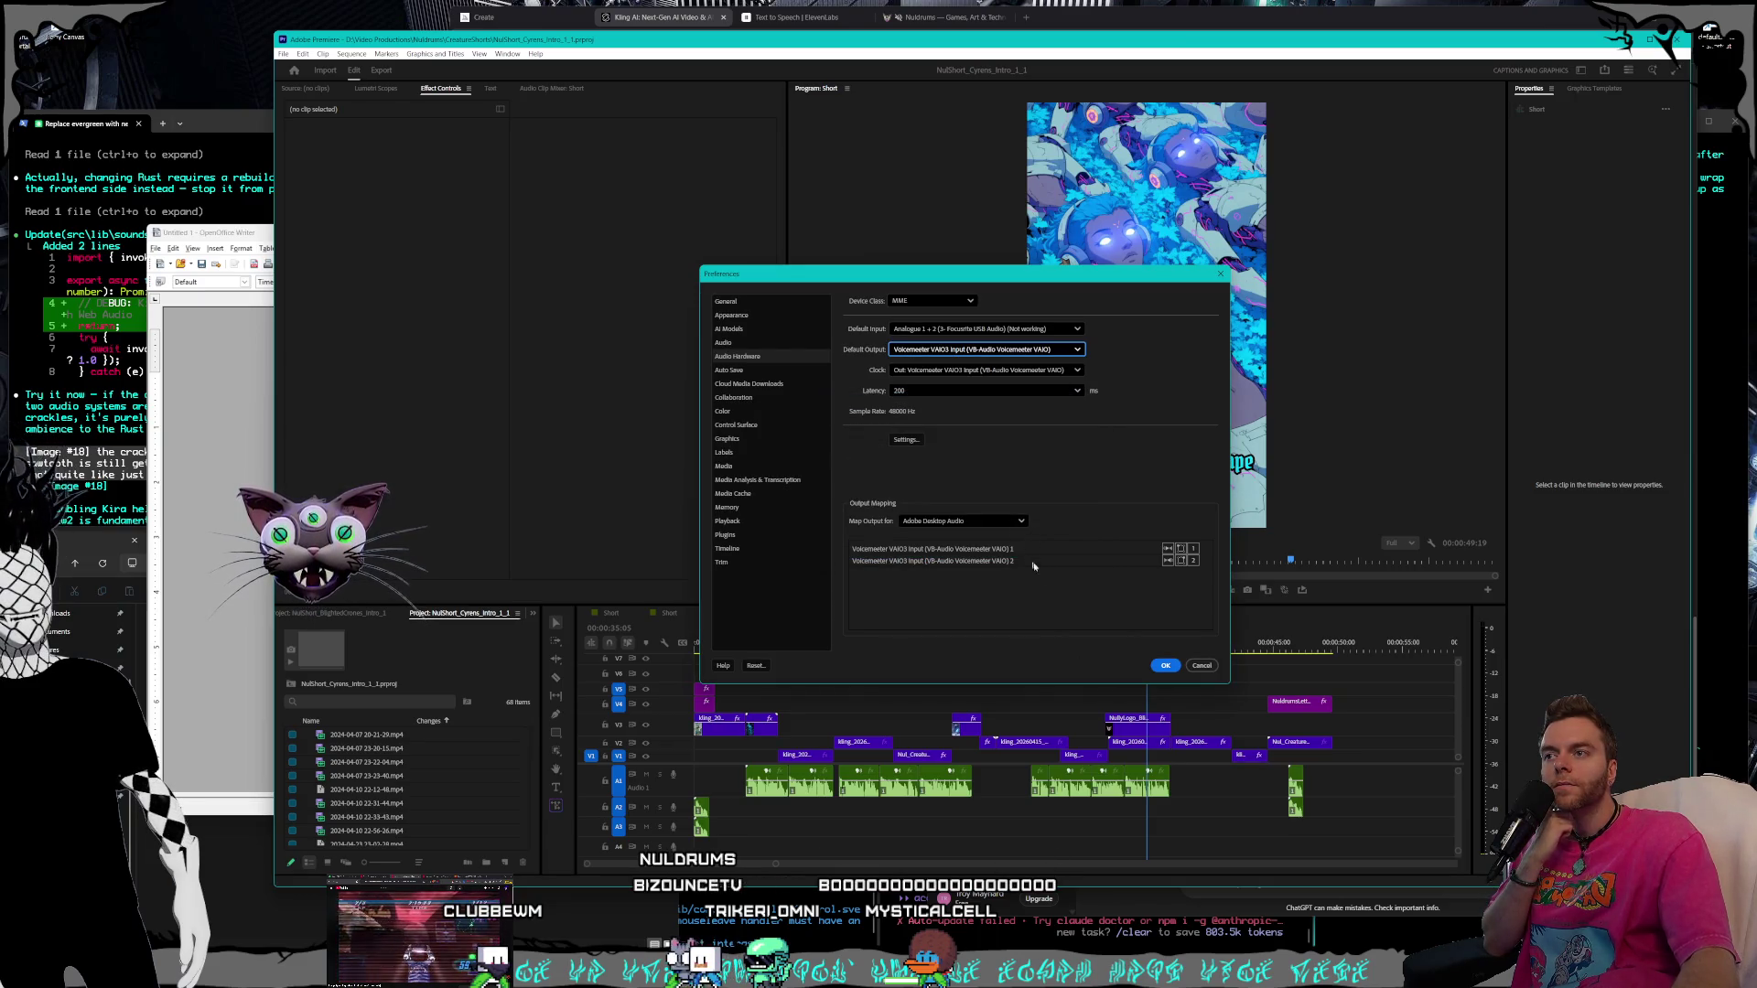
pyautogui.click(1163, 666)
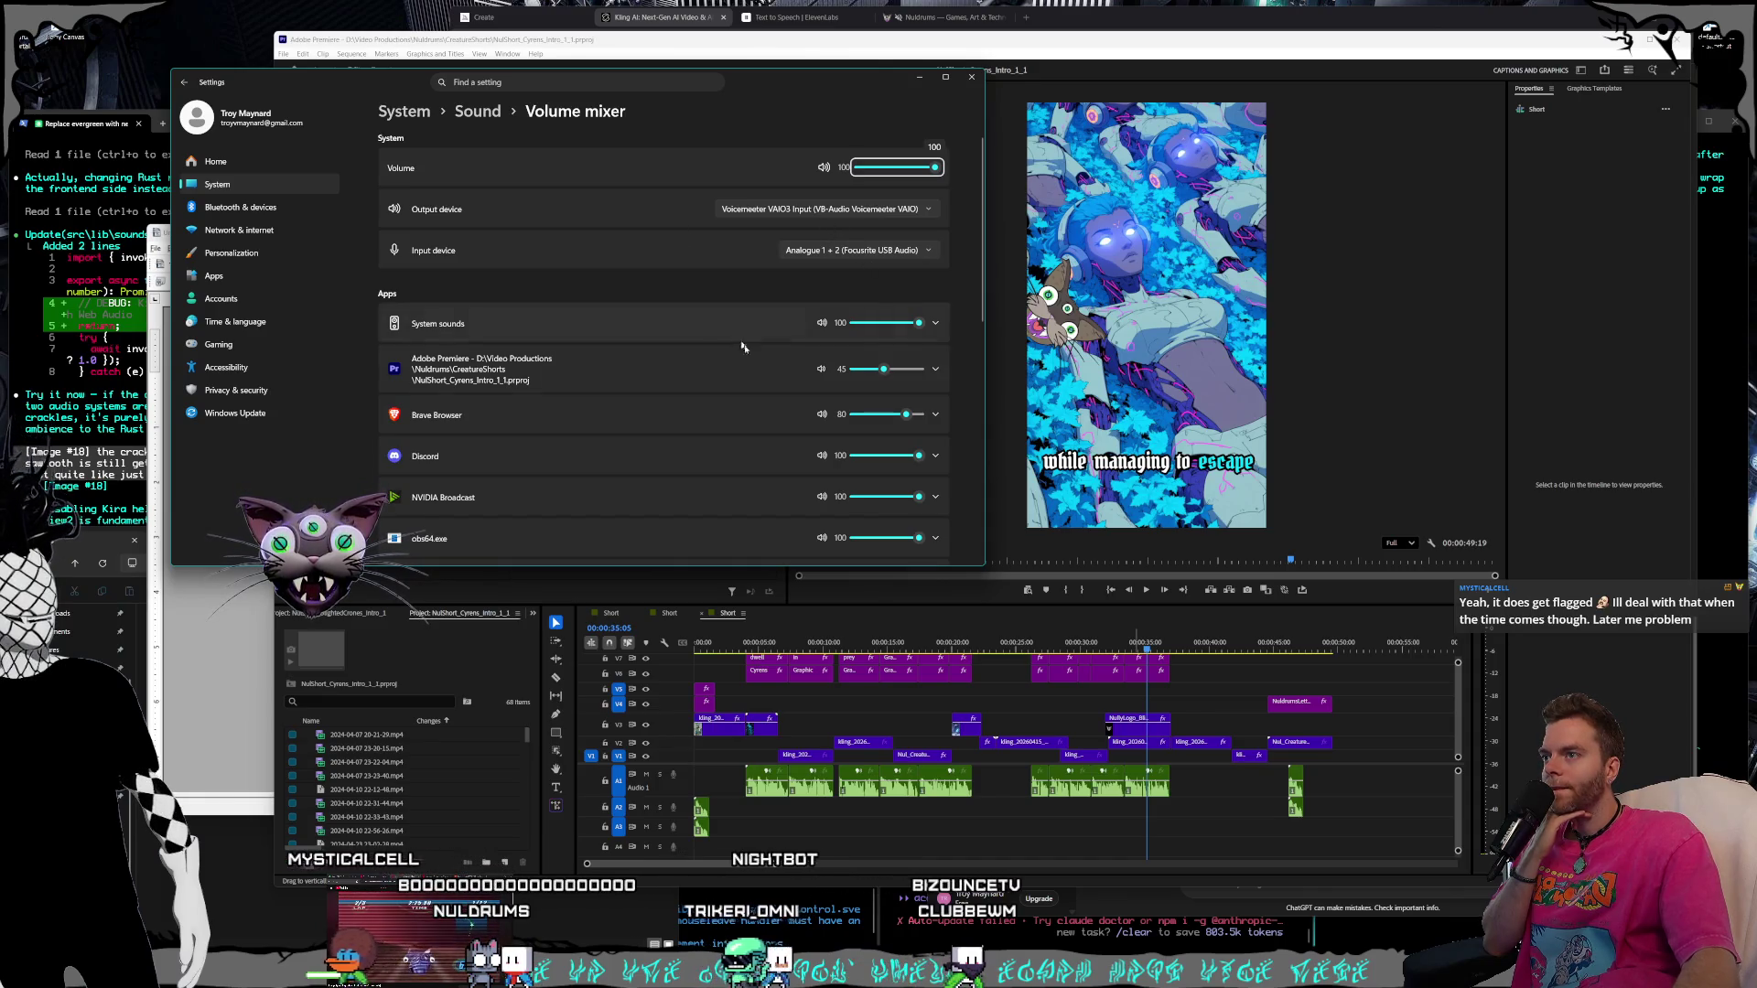
pyautogui.click(900, 371)
pyautogui.click(901, 415)
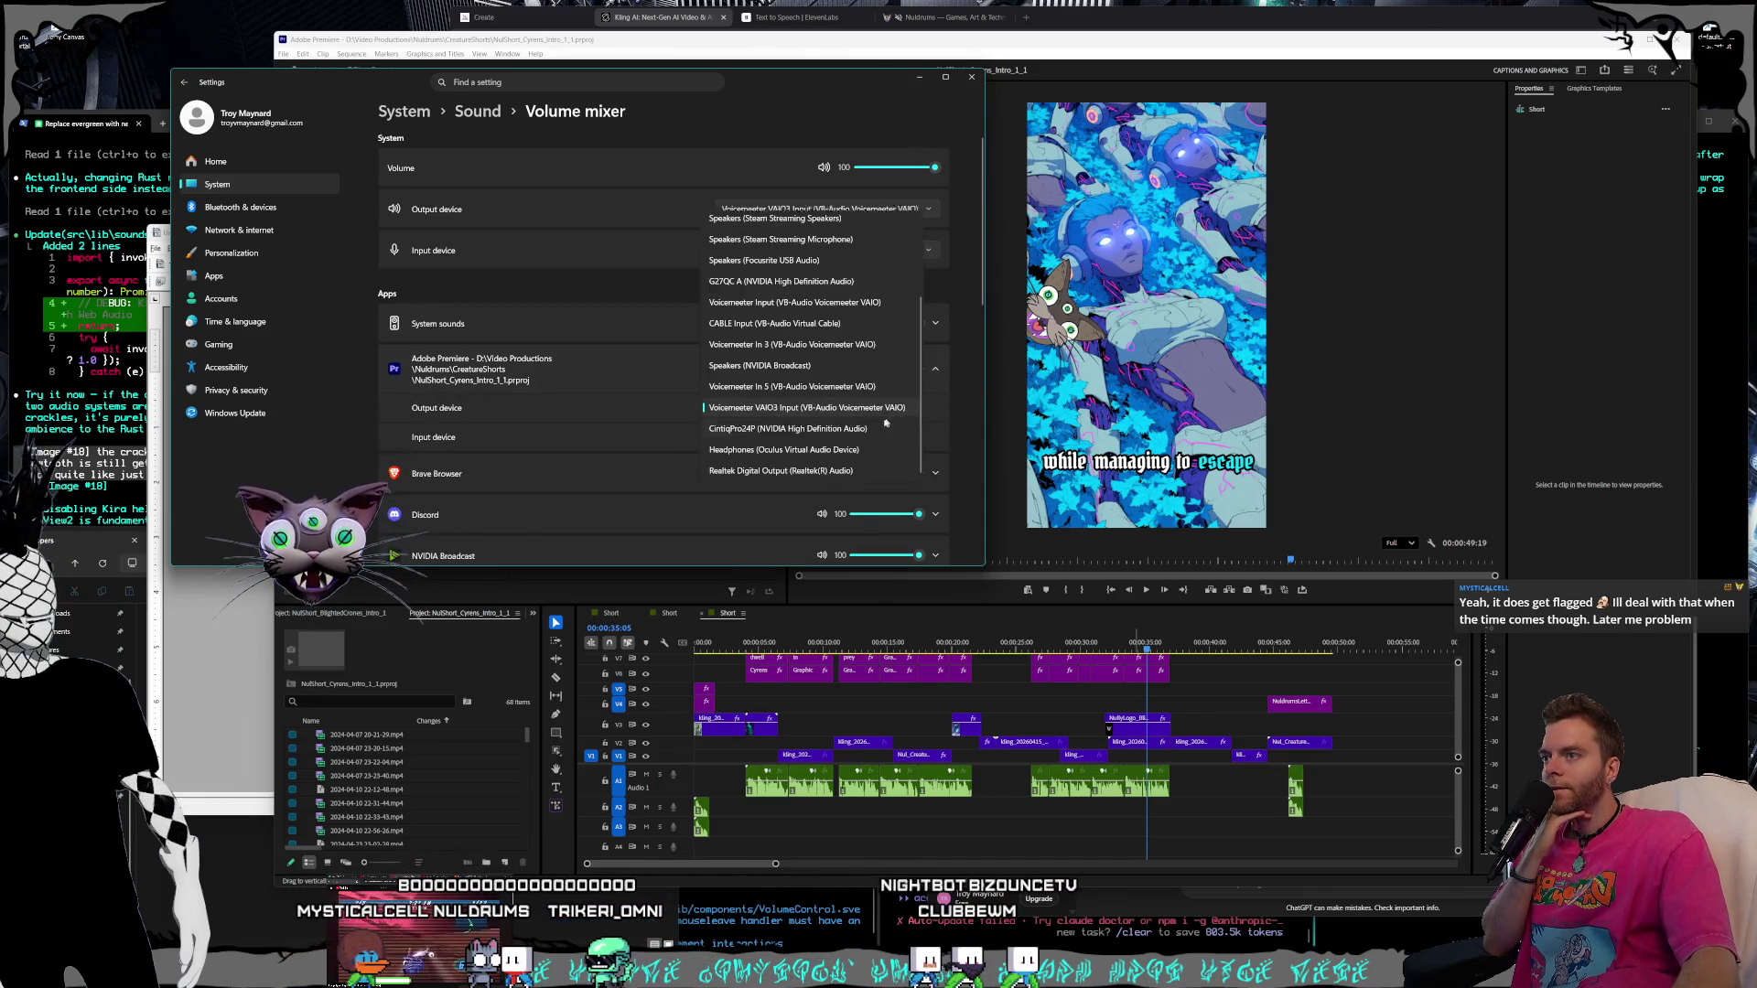
pyautogui.click(756, 240)
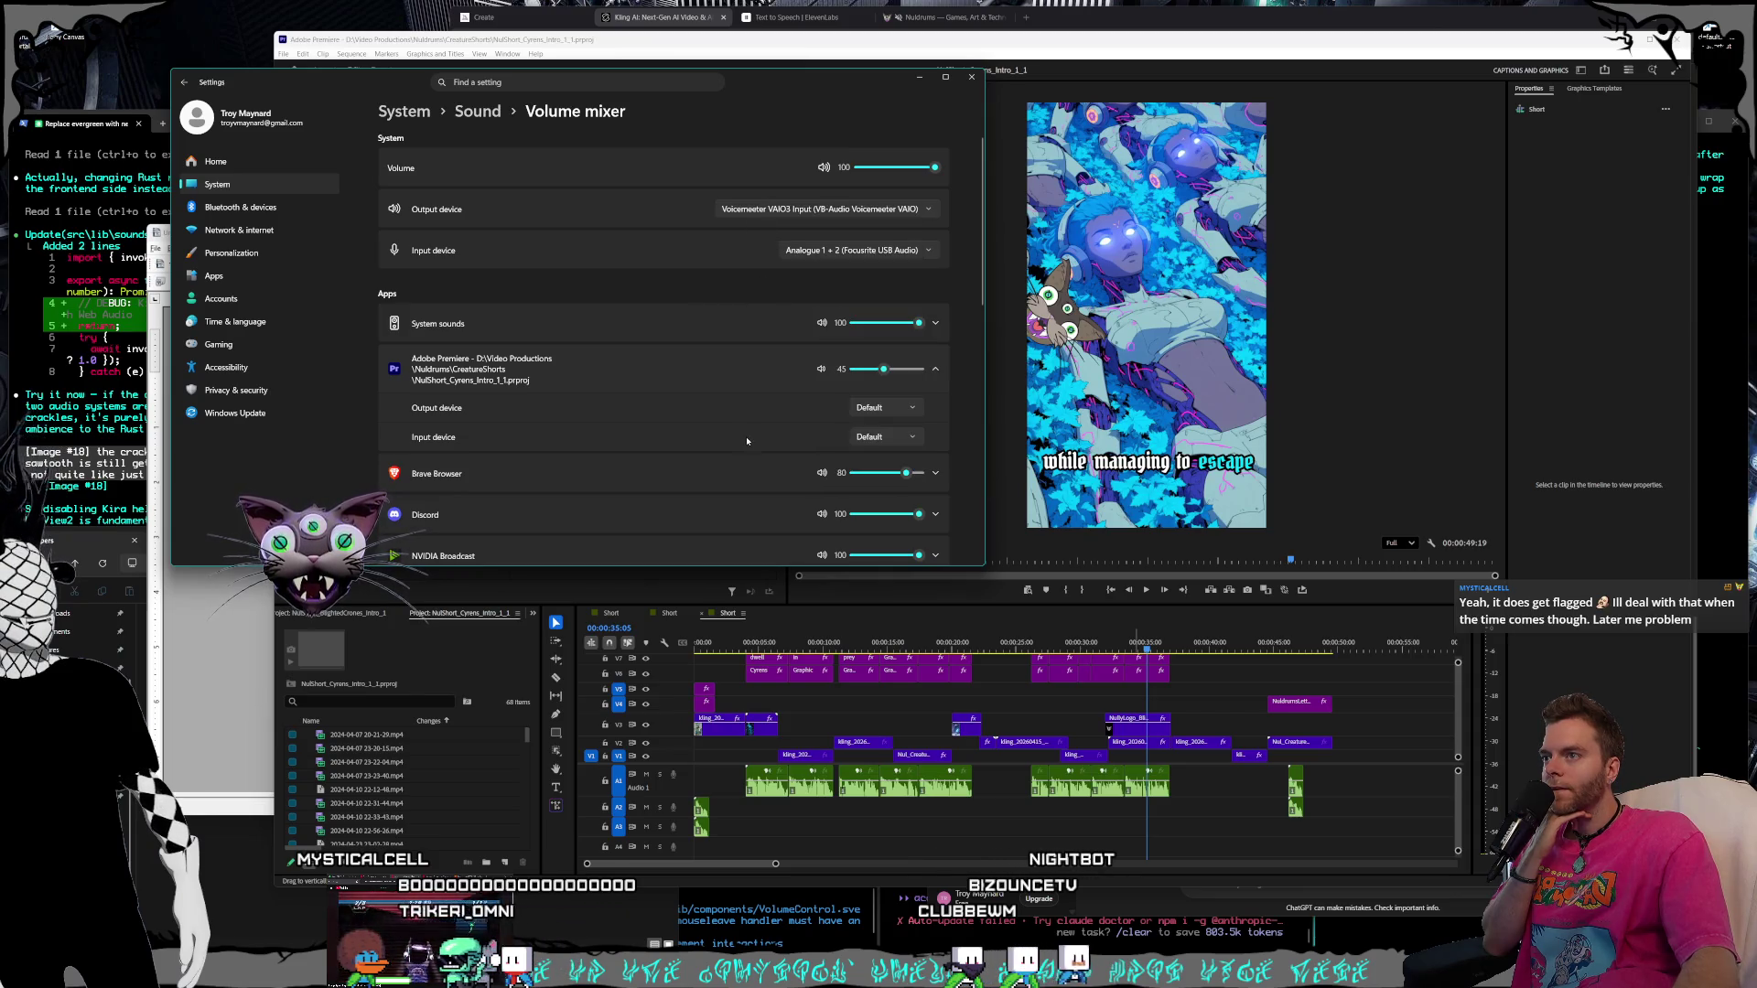
pyautogui.click(971, 78)
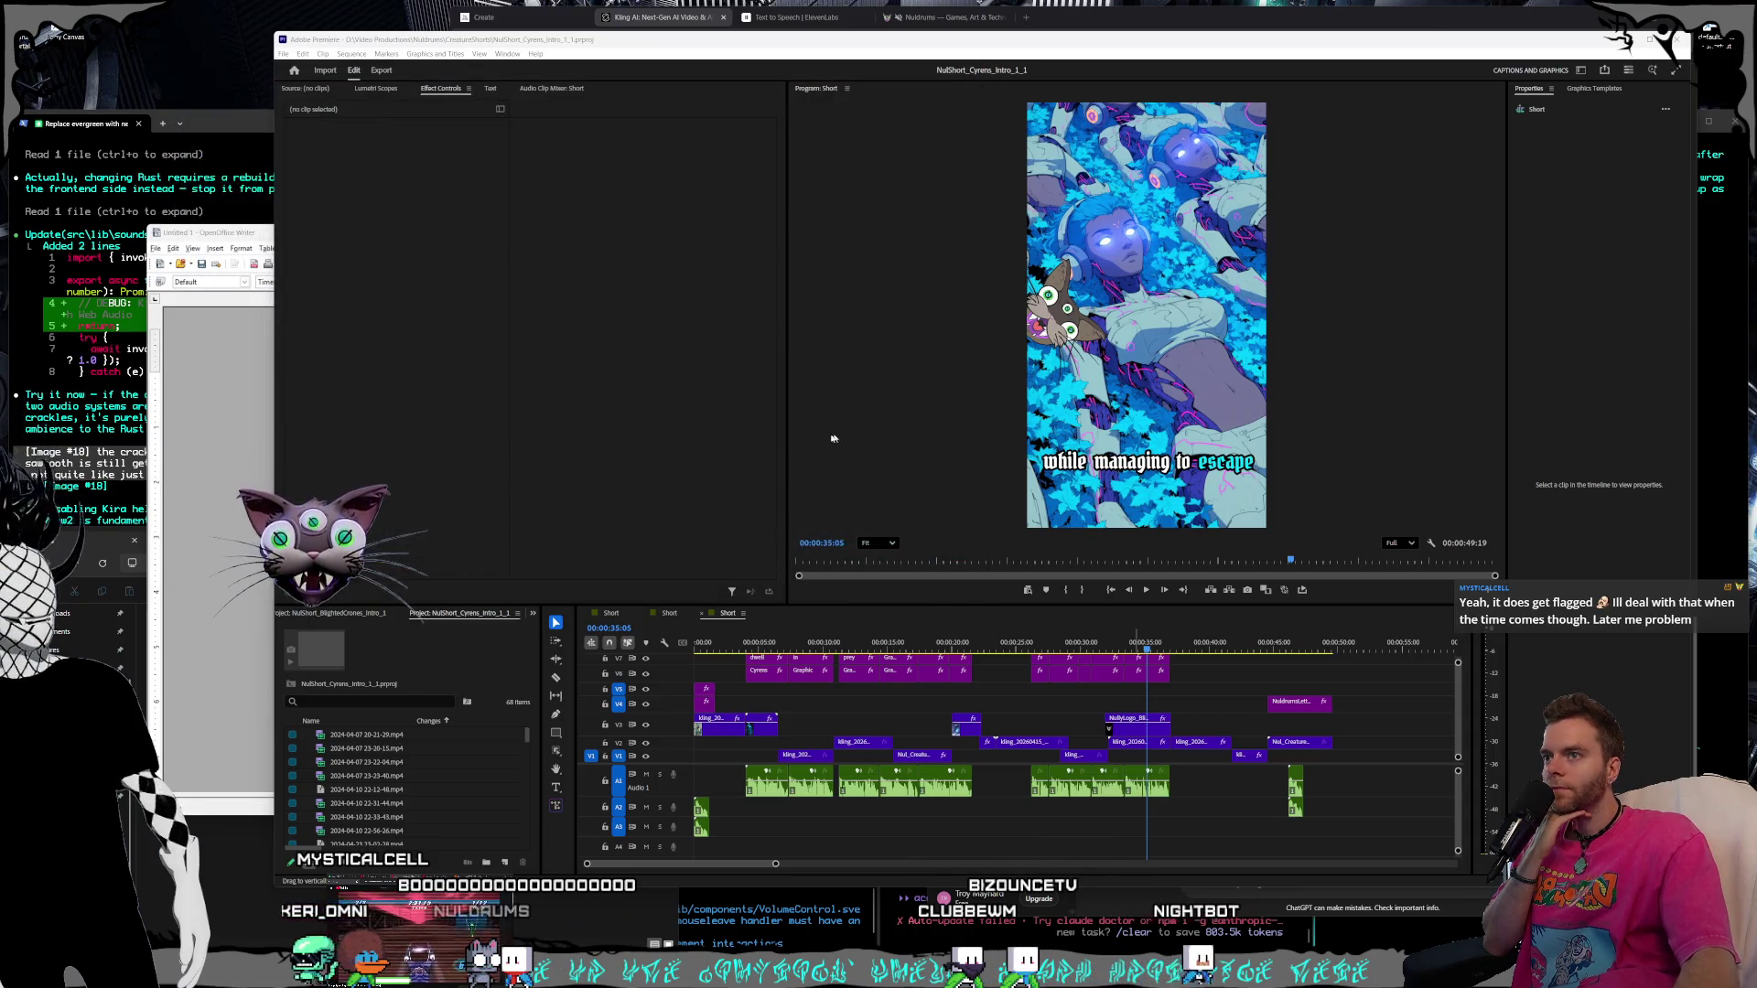
pyautogui.click(1091, 642)
# Play the Cyrens short briefly to test the audio, then stop and switch away from Premiere
pyautogui.click(1147, 591)
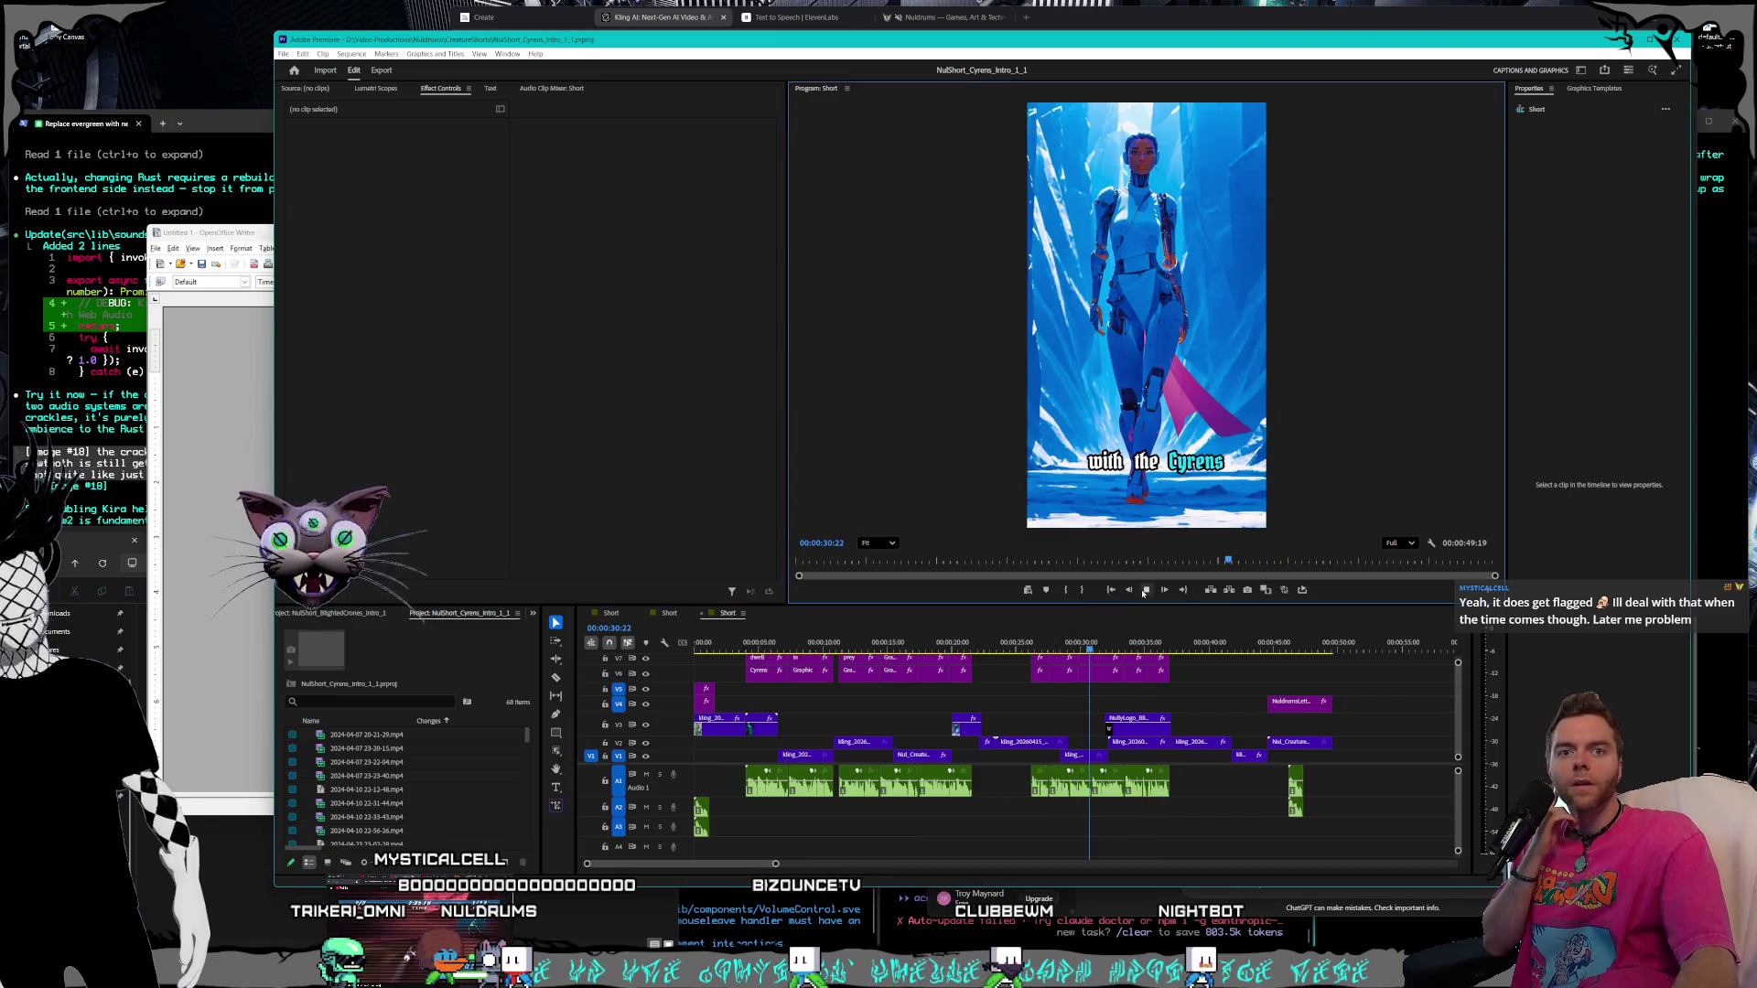
pyautogui.click(1146, 590)
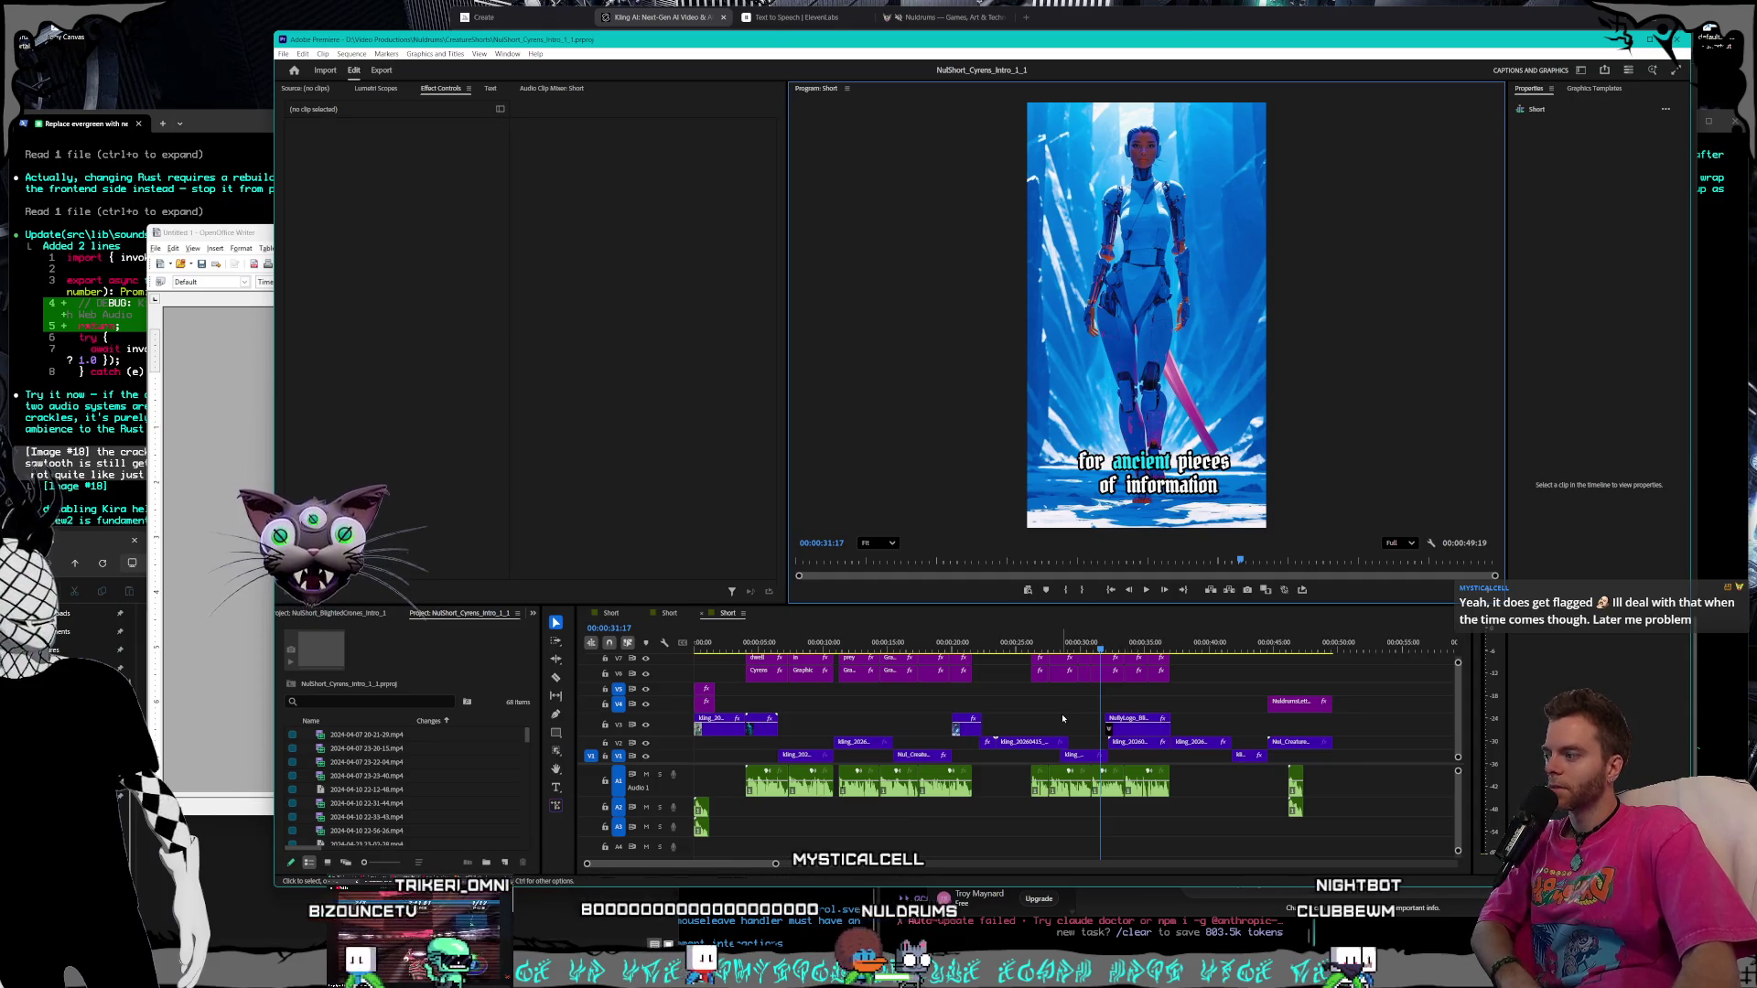
pyautogui.hotkey('alt', 'Tab')
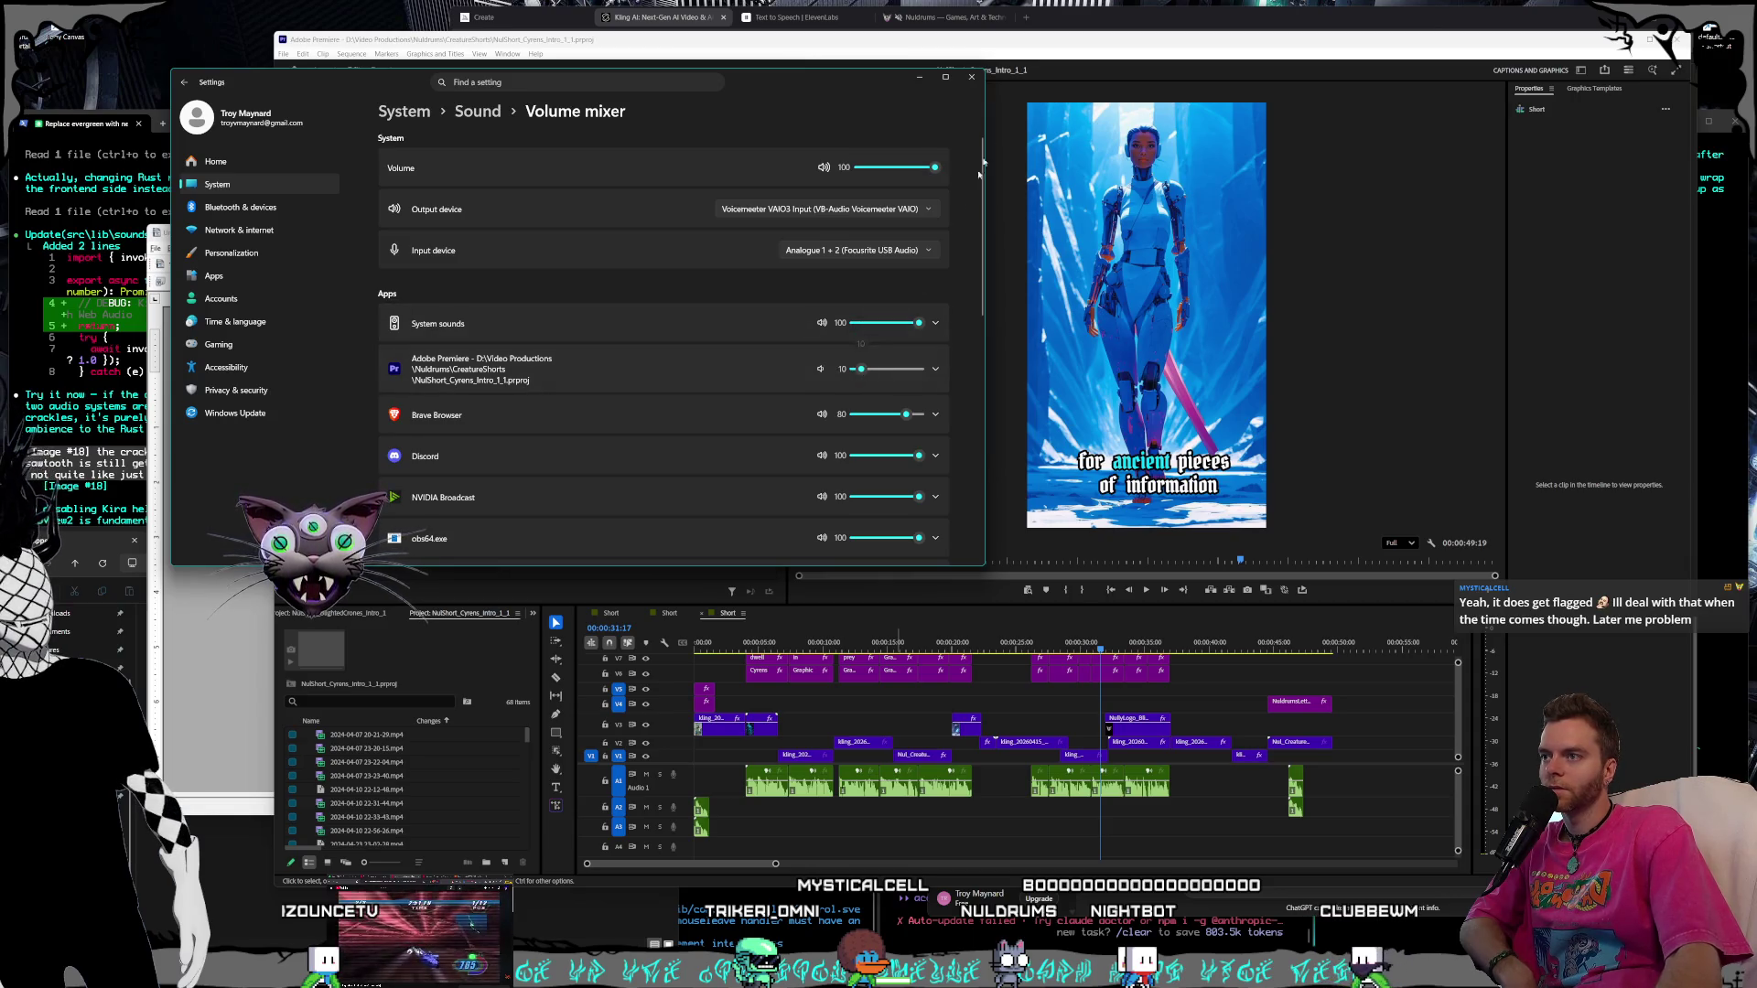
# Close the volume mixer window and play the Cyrens short again briefly before stopping
pyautogui.click(971, 77)
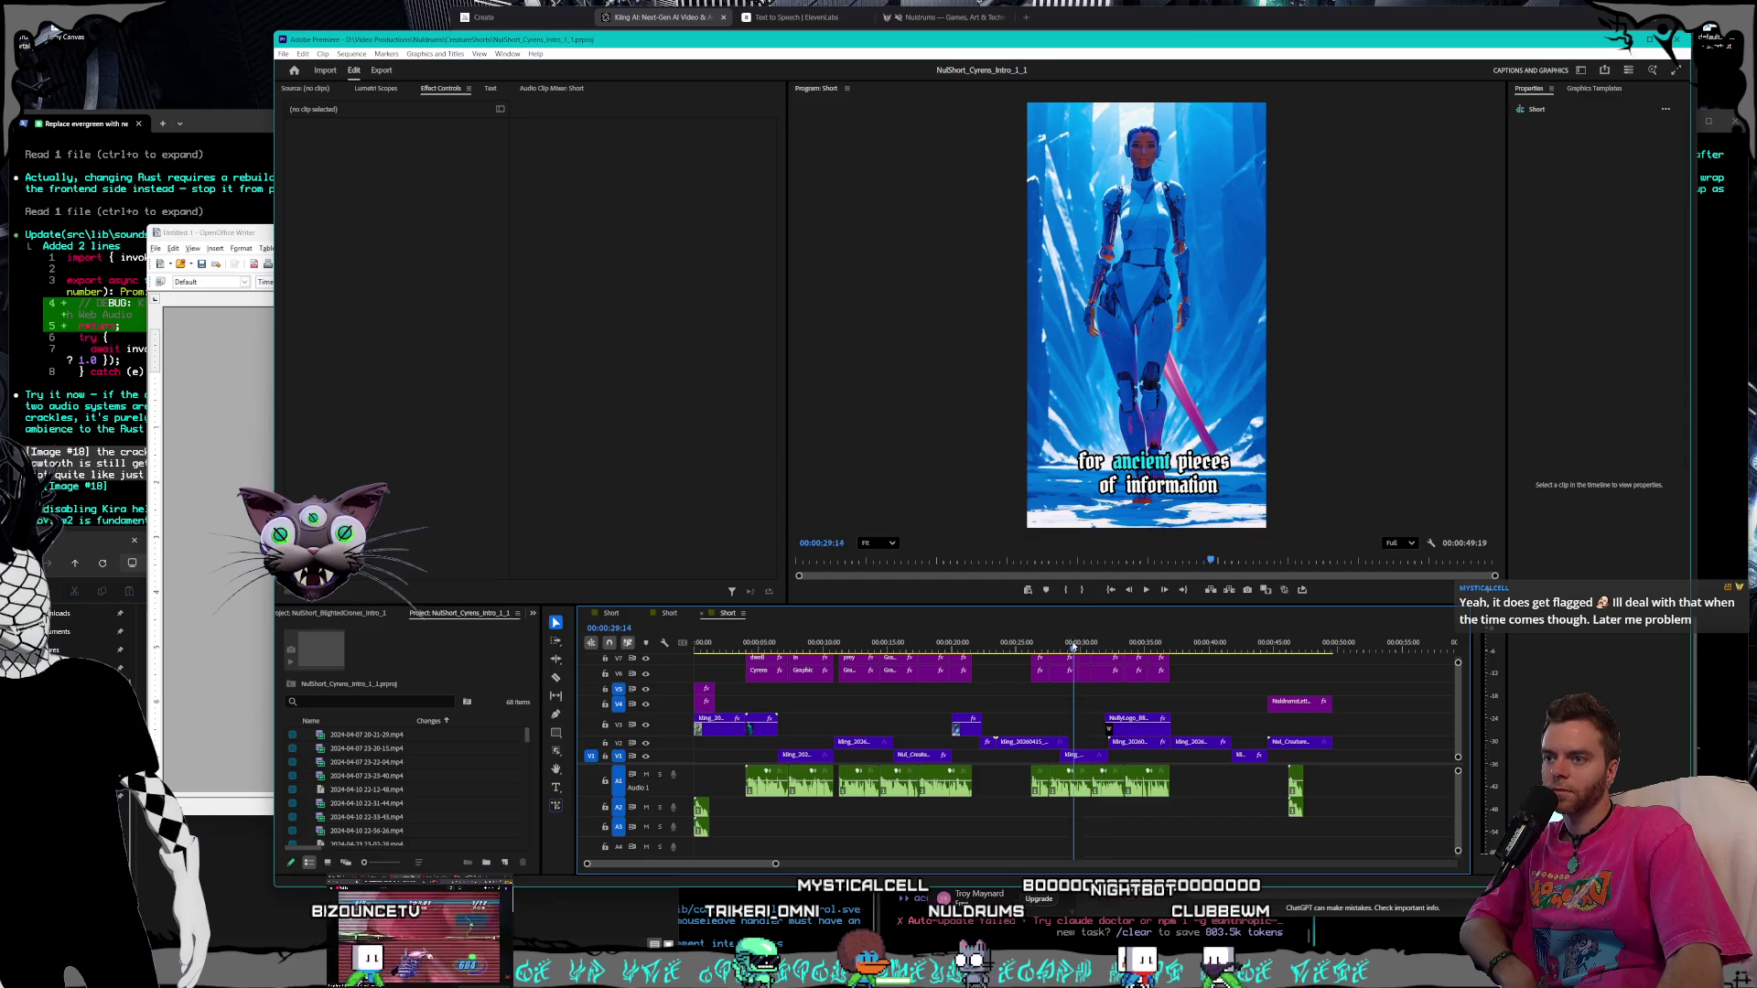
pyautogui.click(1148, 591)
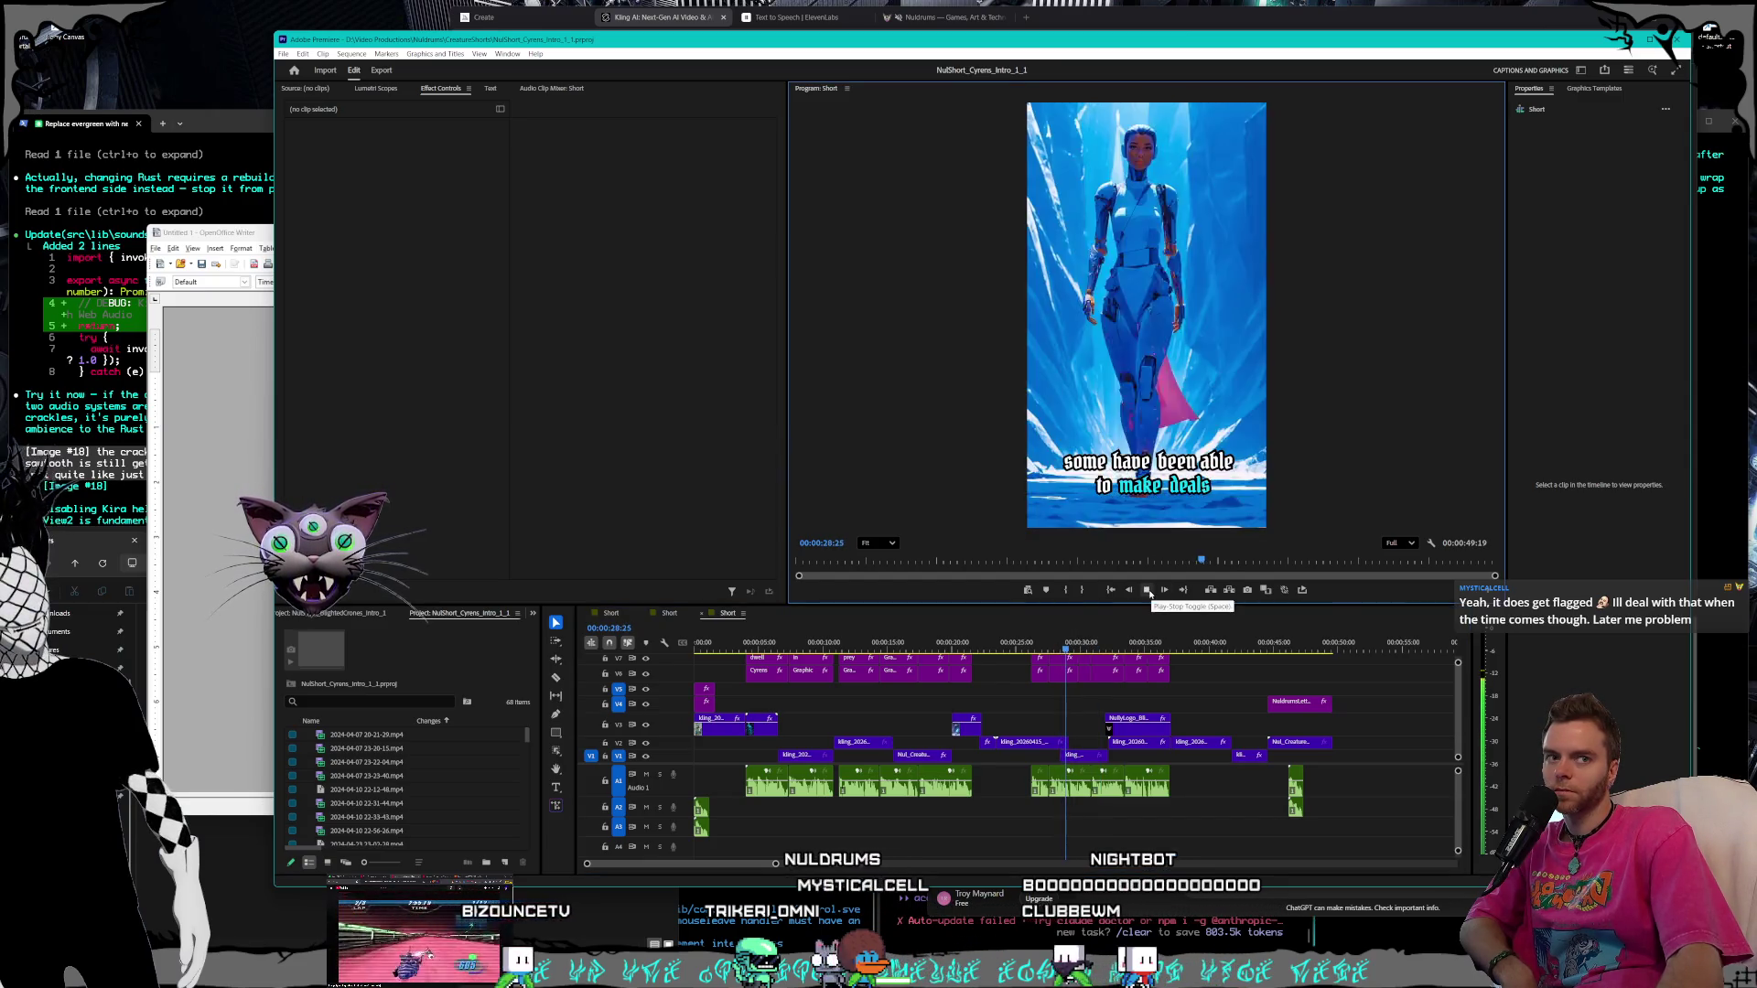
pyautogui.click(1148, 590)
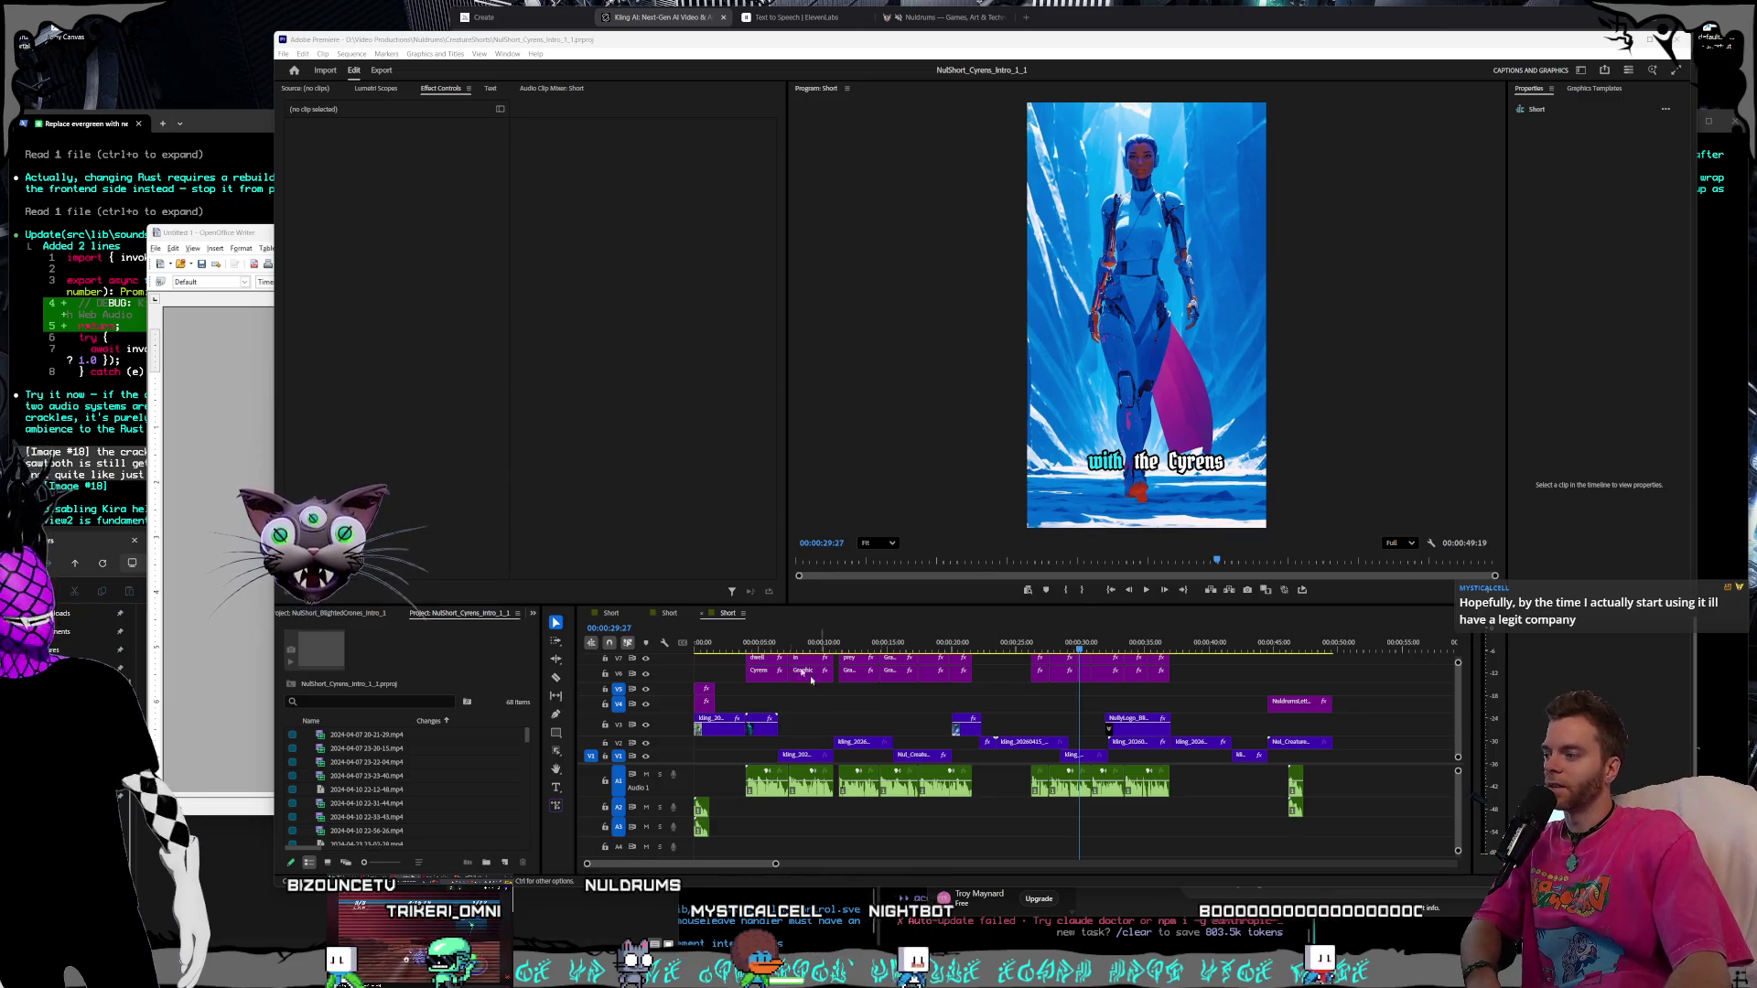
pyautogui.click(247, 231)
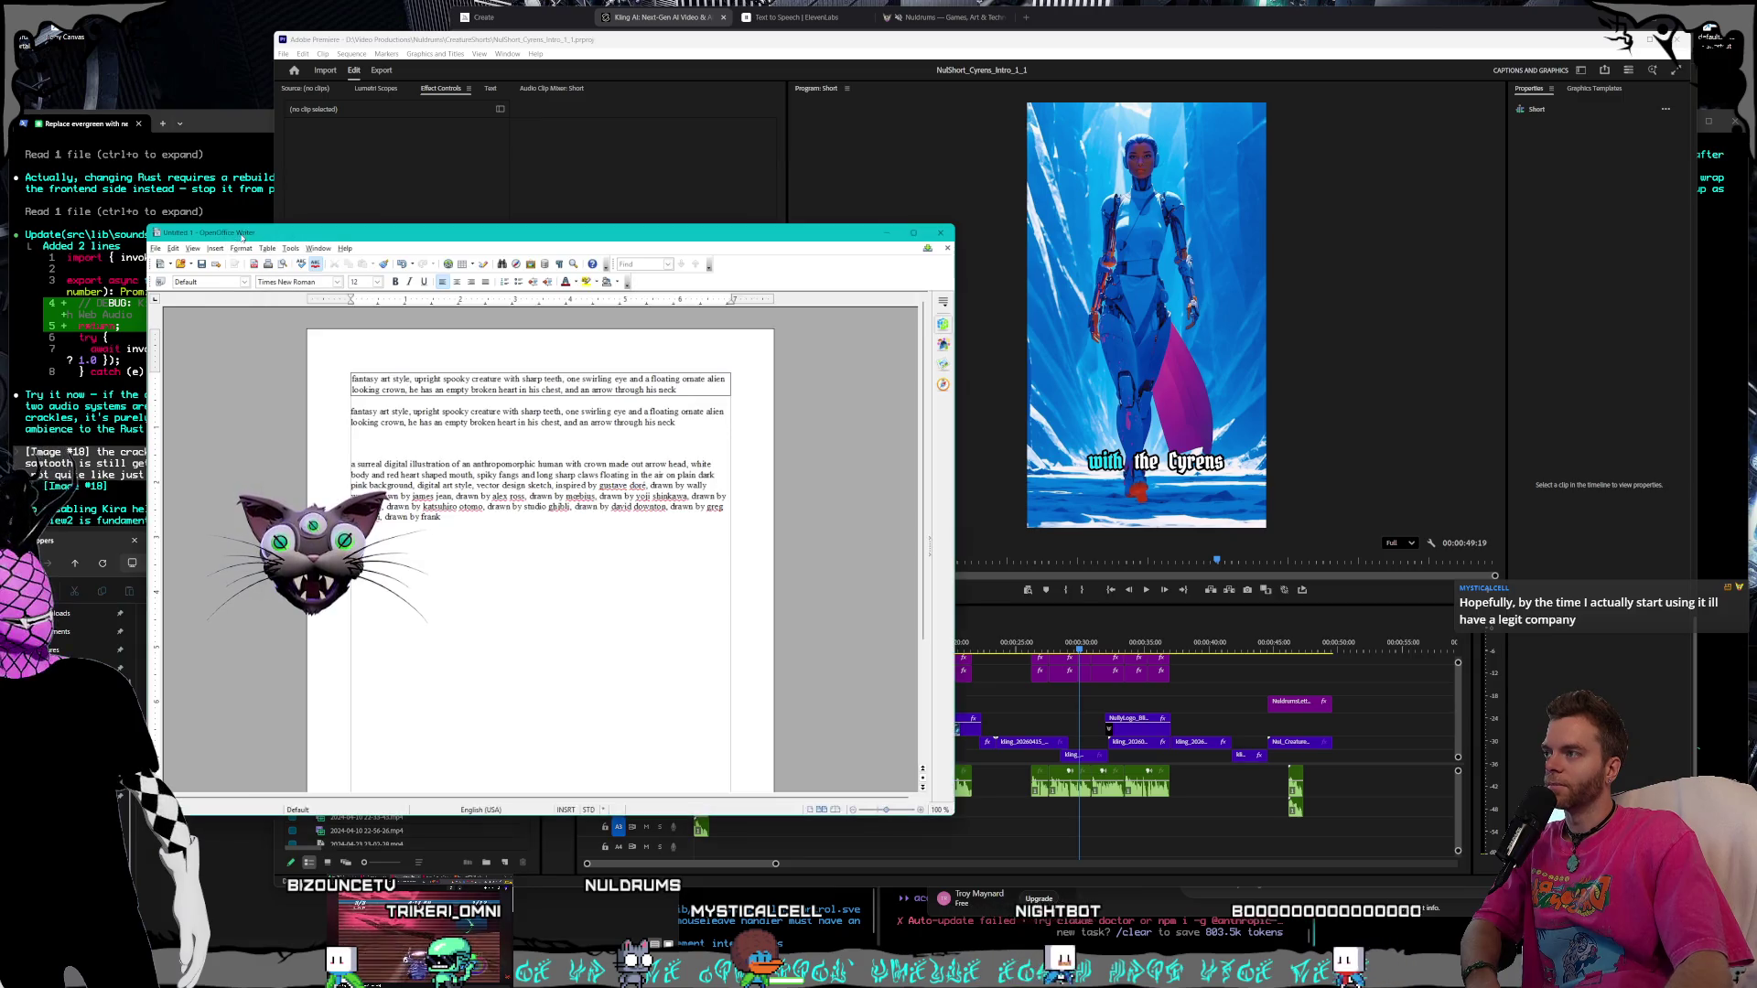
# Rearrange the prompt document and Rippers folder windows side by side for review
pyautogui.moveTo(289, 231); pyautogui.dragTo(356, 233)
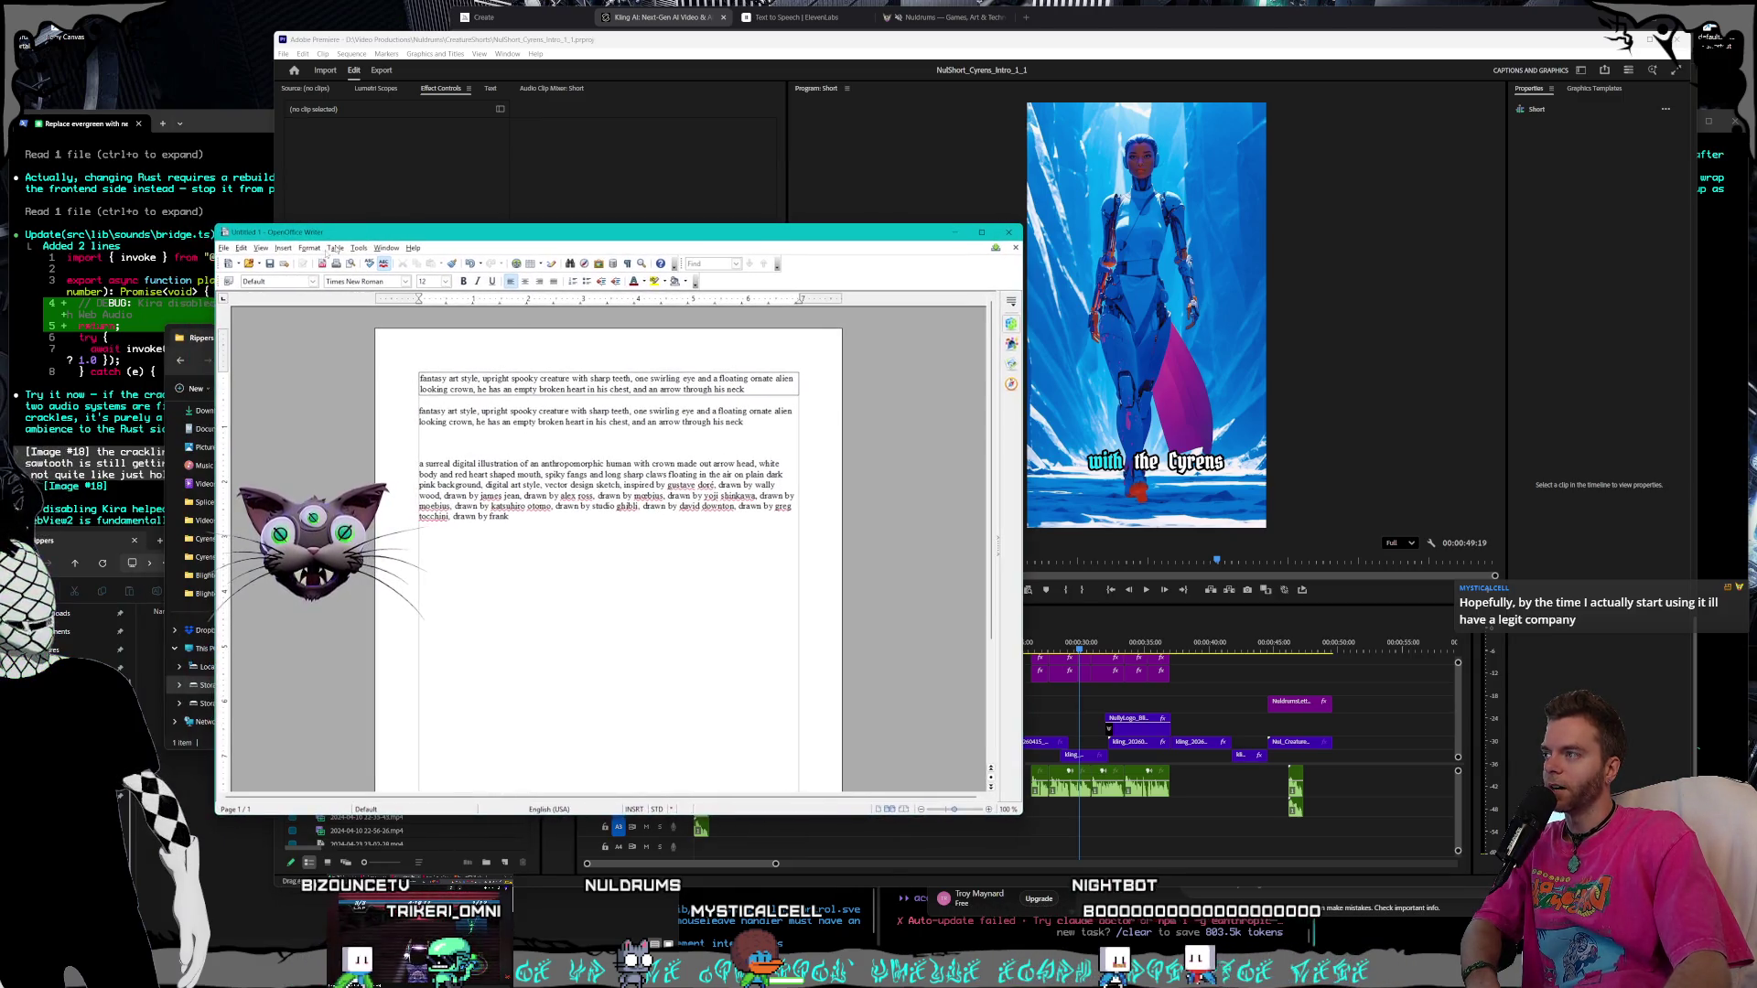
pyautogui.click(206, 358)
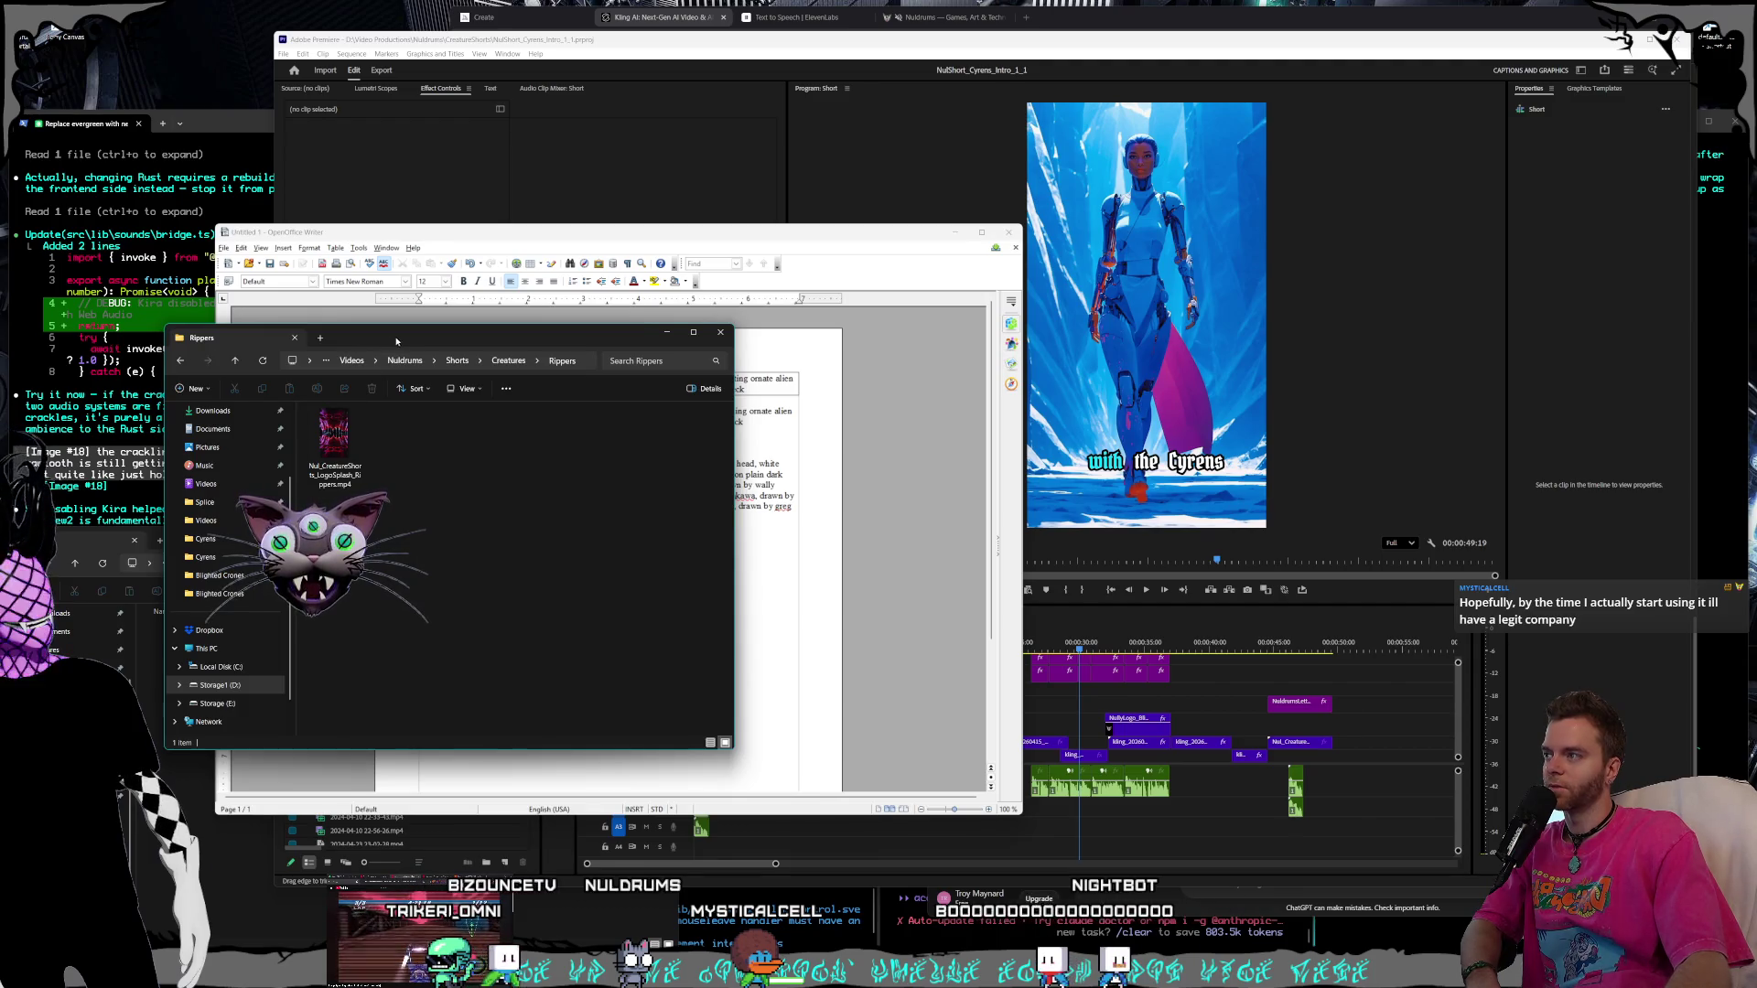
pyautogui.moveTo(396, 341); pyautogui.dragTo(383, 341)
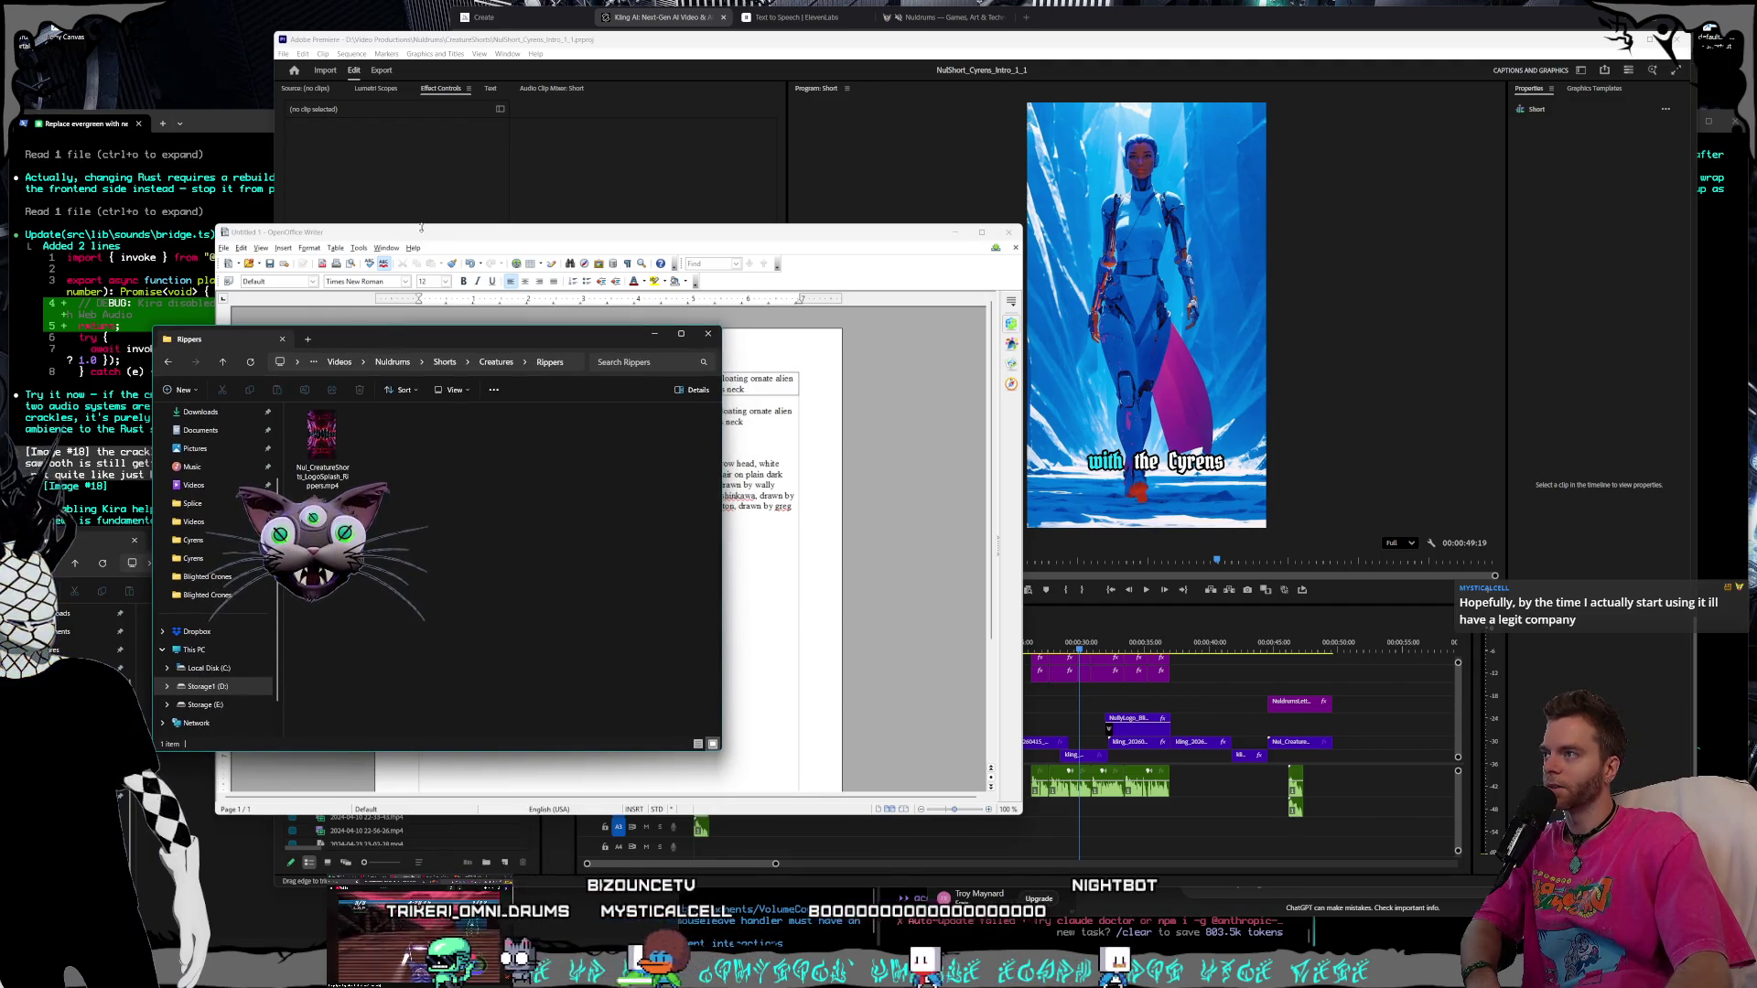
pyautogui.click(421, 231)
pyautogui.moveTo(448, 232); pyautogui.dragTo(466, 229)
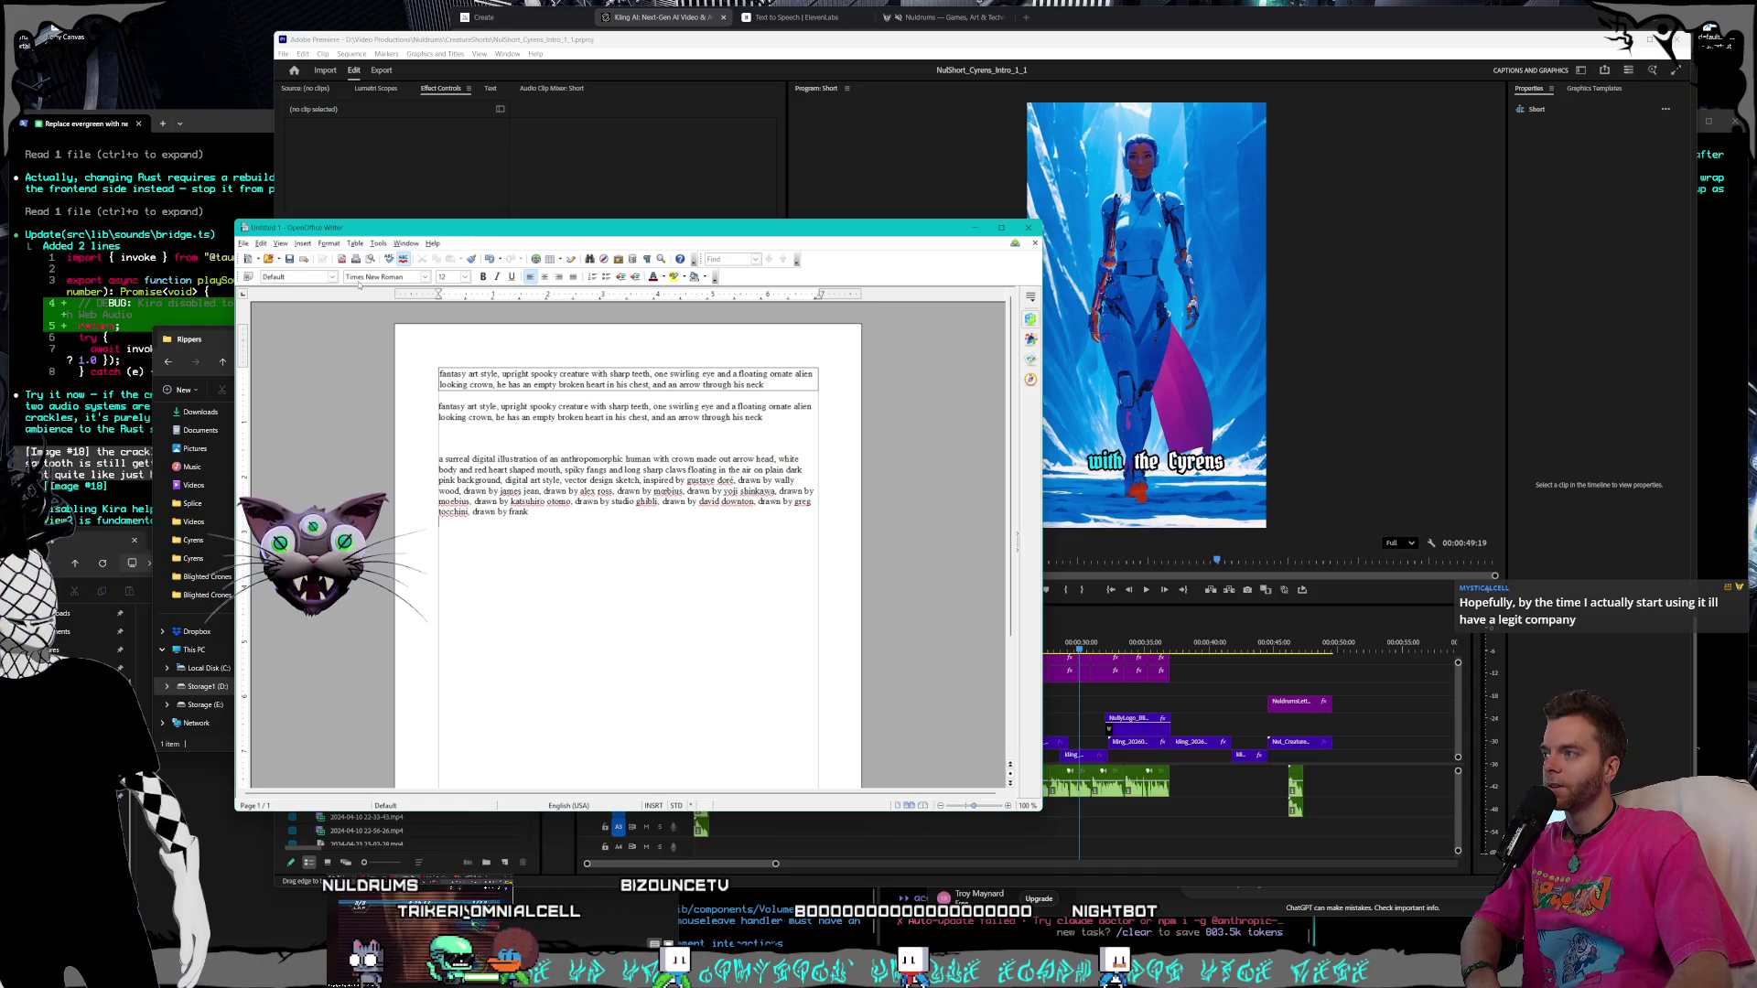
# Finish nudging the folder and document windows, then bring Premiere Pro back in front
pyautogui.click(206, 347)
pyautogui.moveTo(346, 335); pyautogui.dragTo(365, 335)
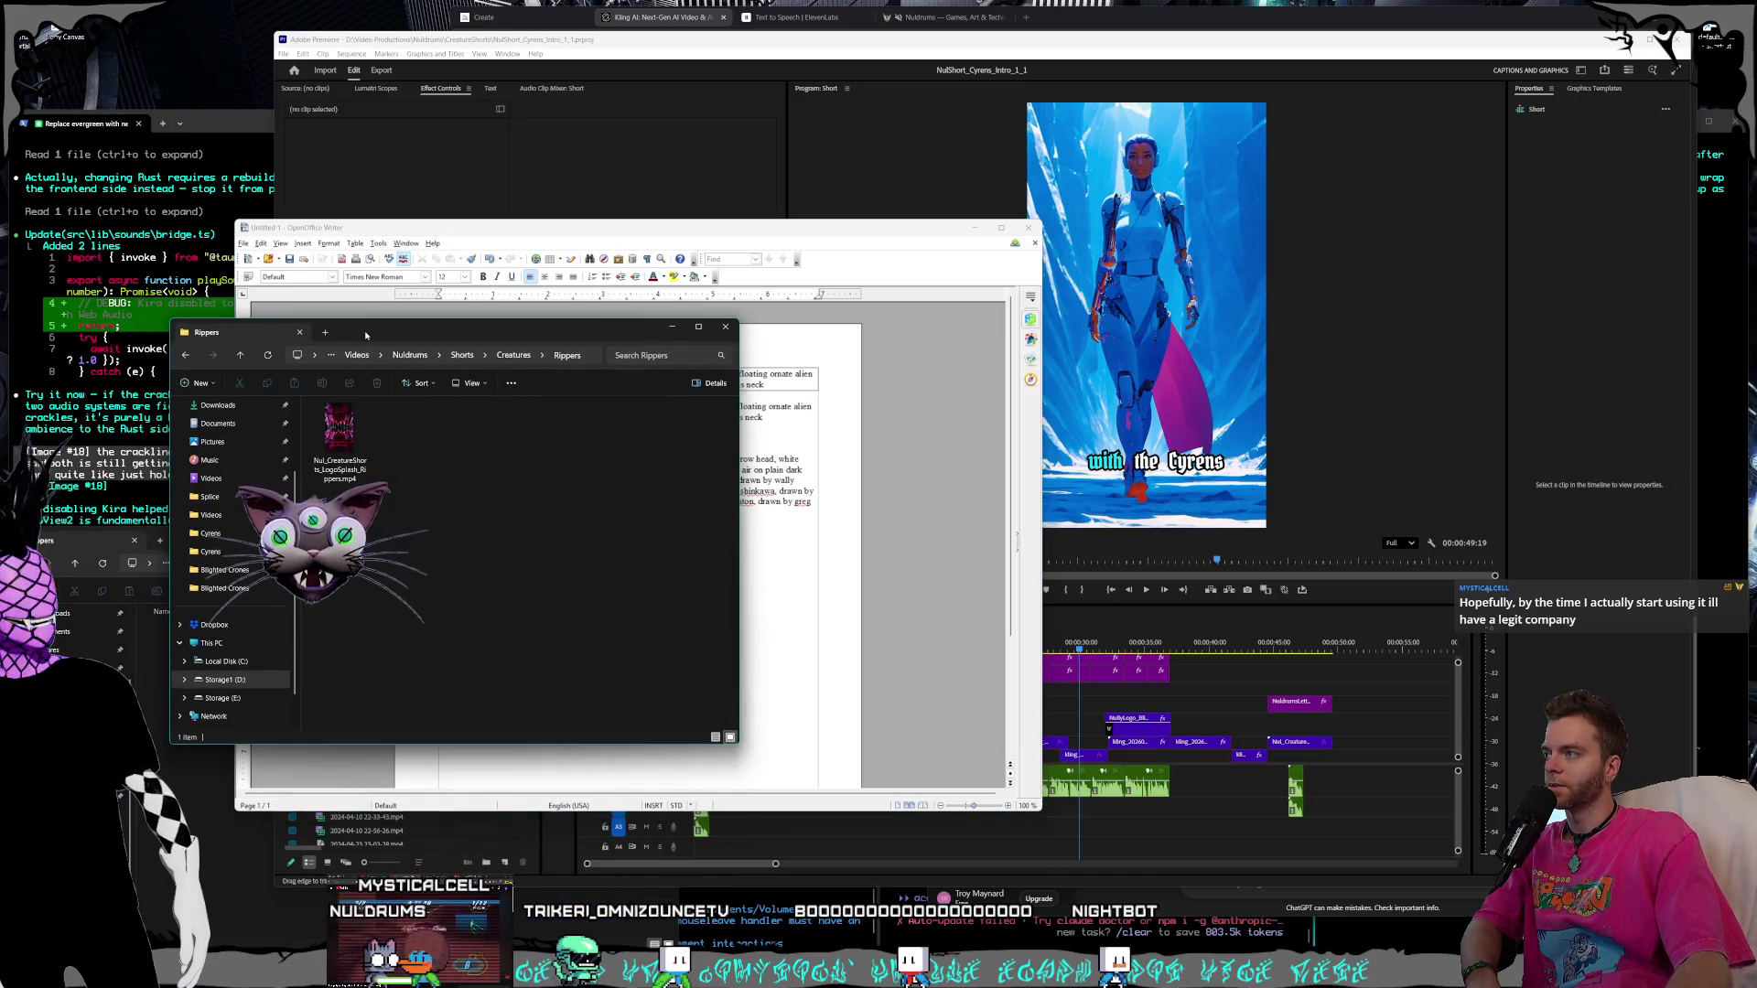
pyautogui.click(543, 230)
pyautogui.click(634, 216)
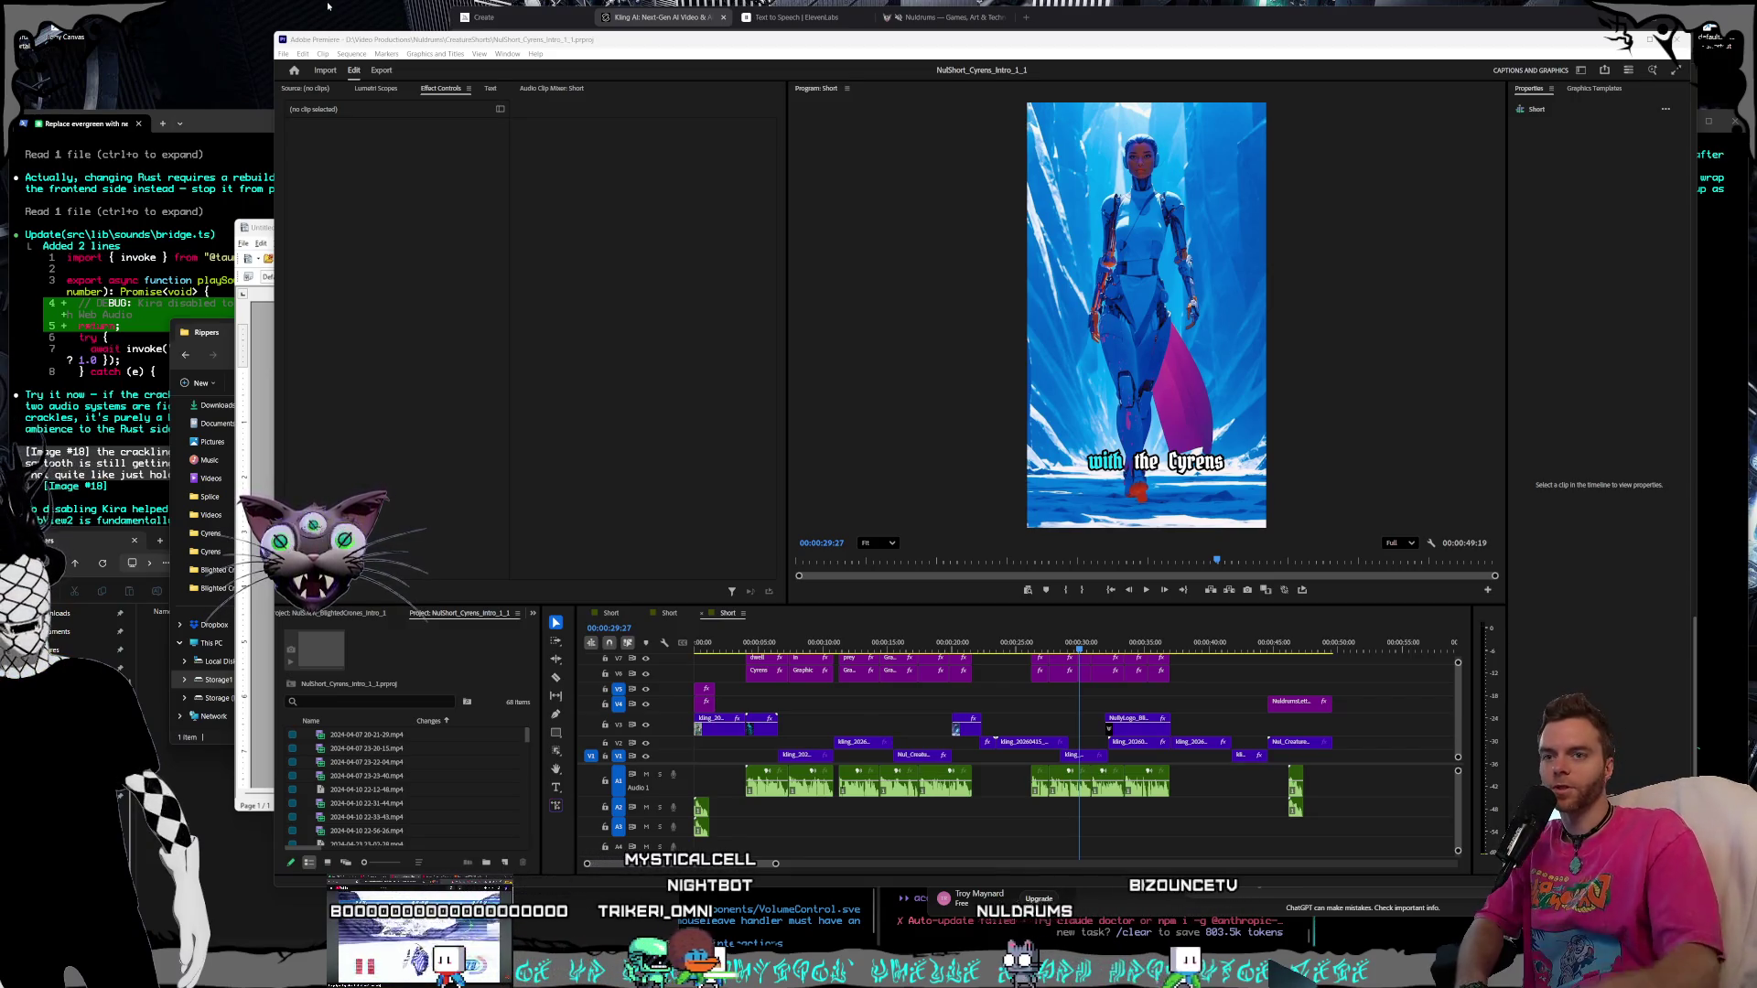
# Play the Cyrens sequence from its start with the Premiere window maximized to full screen
pyautogui.click(666, 608)
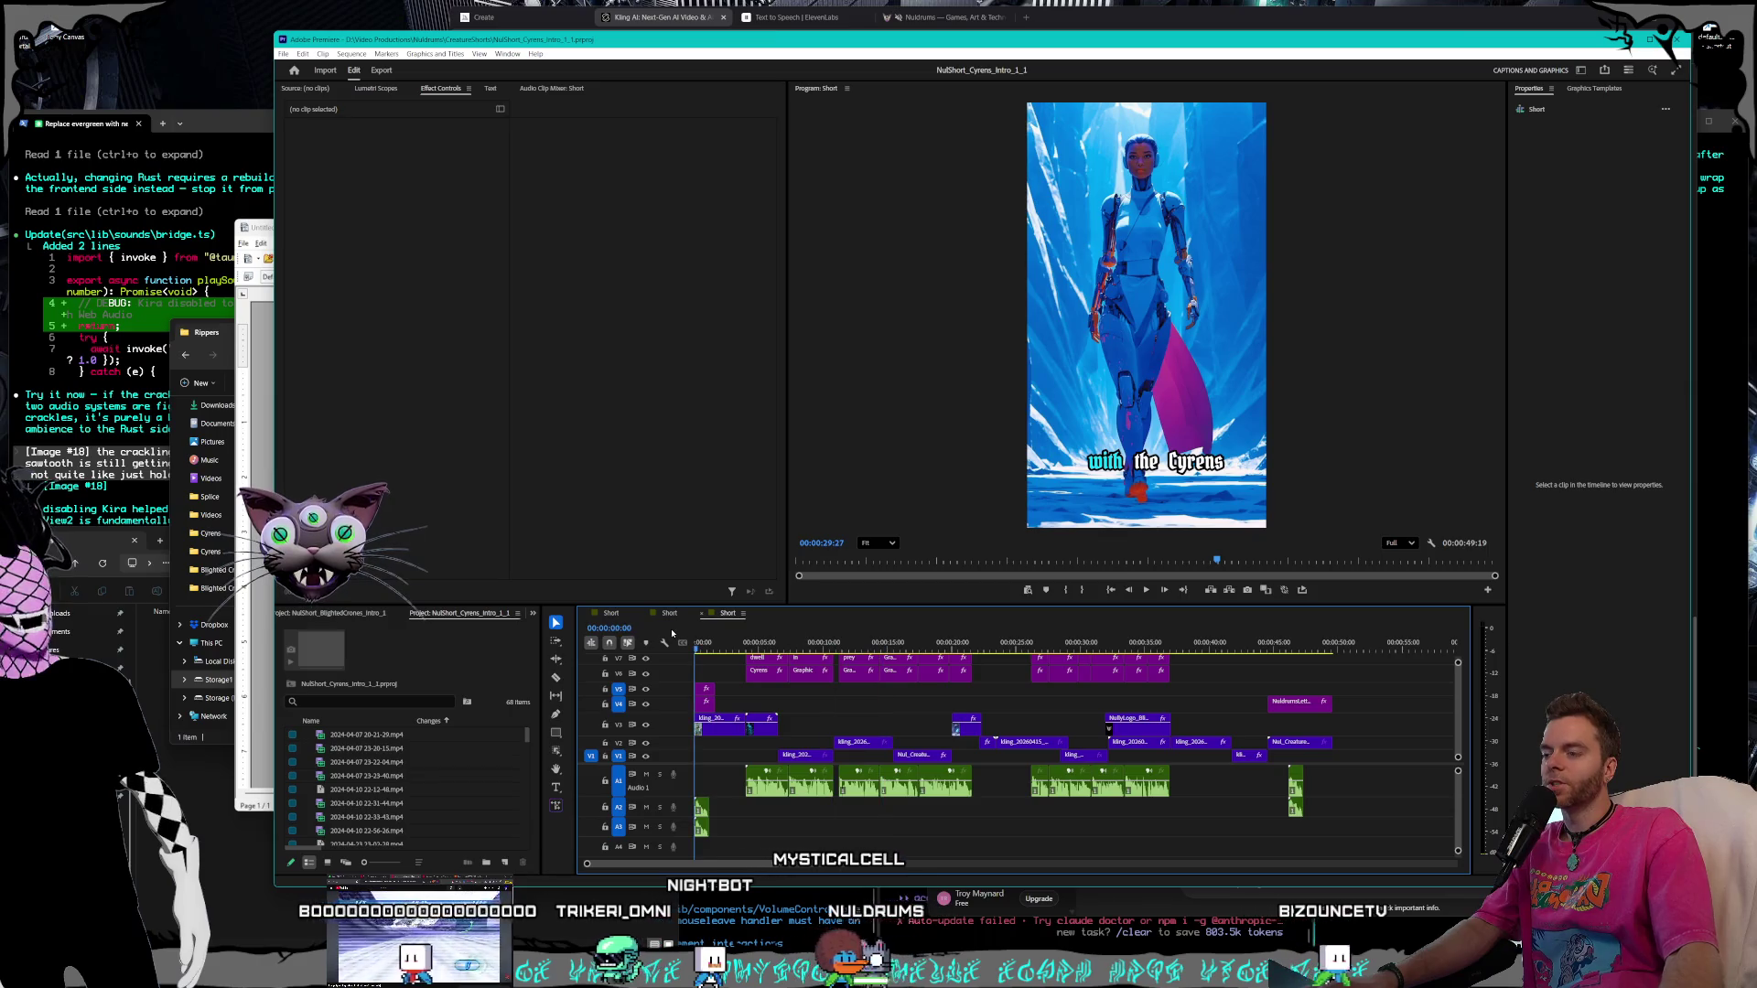
pyautogui.press('Home')
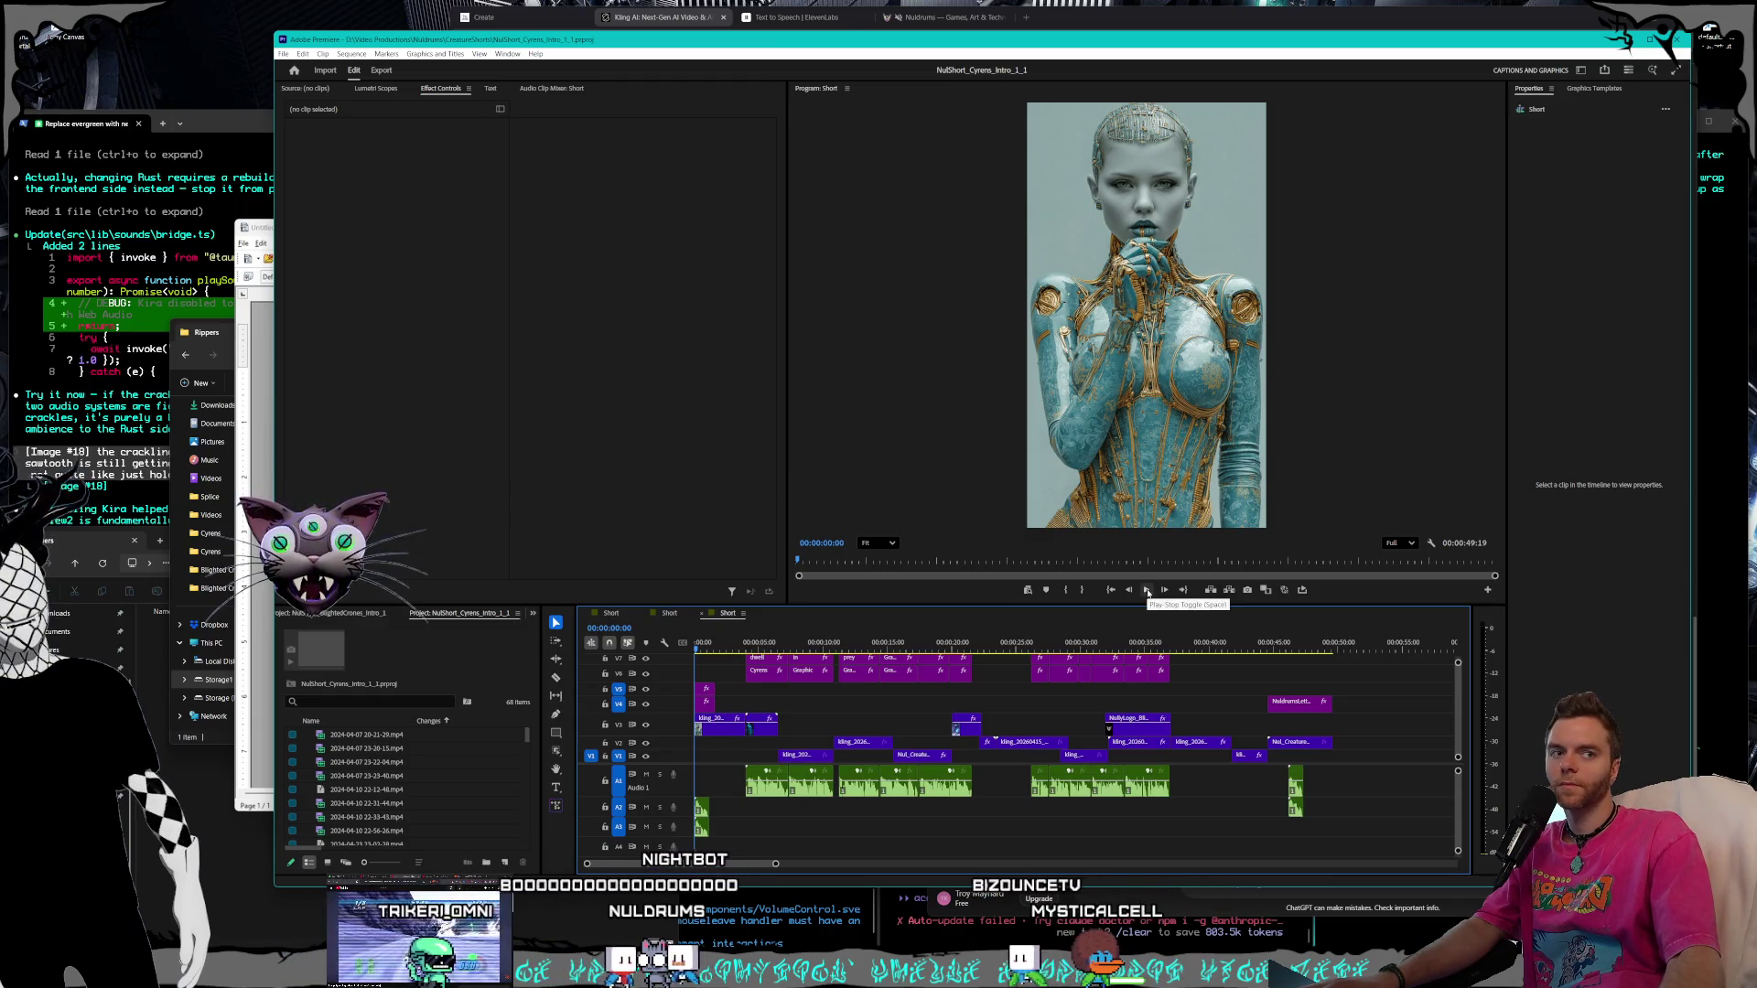
pyautogui.click(1148, 590)
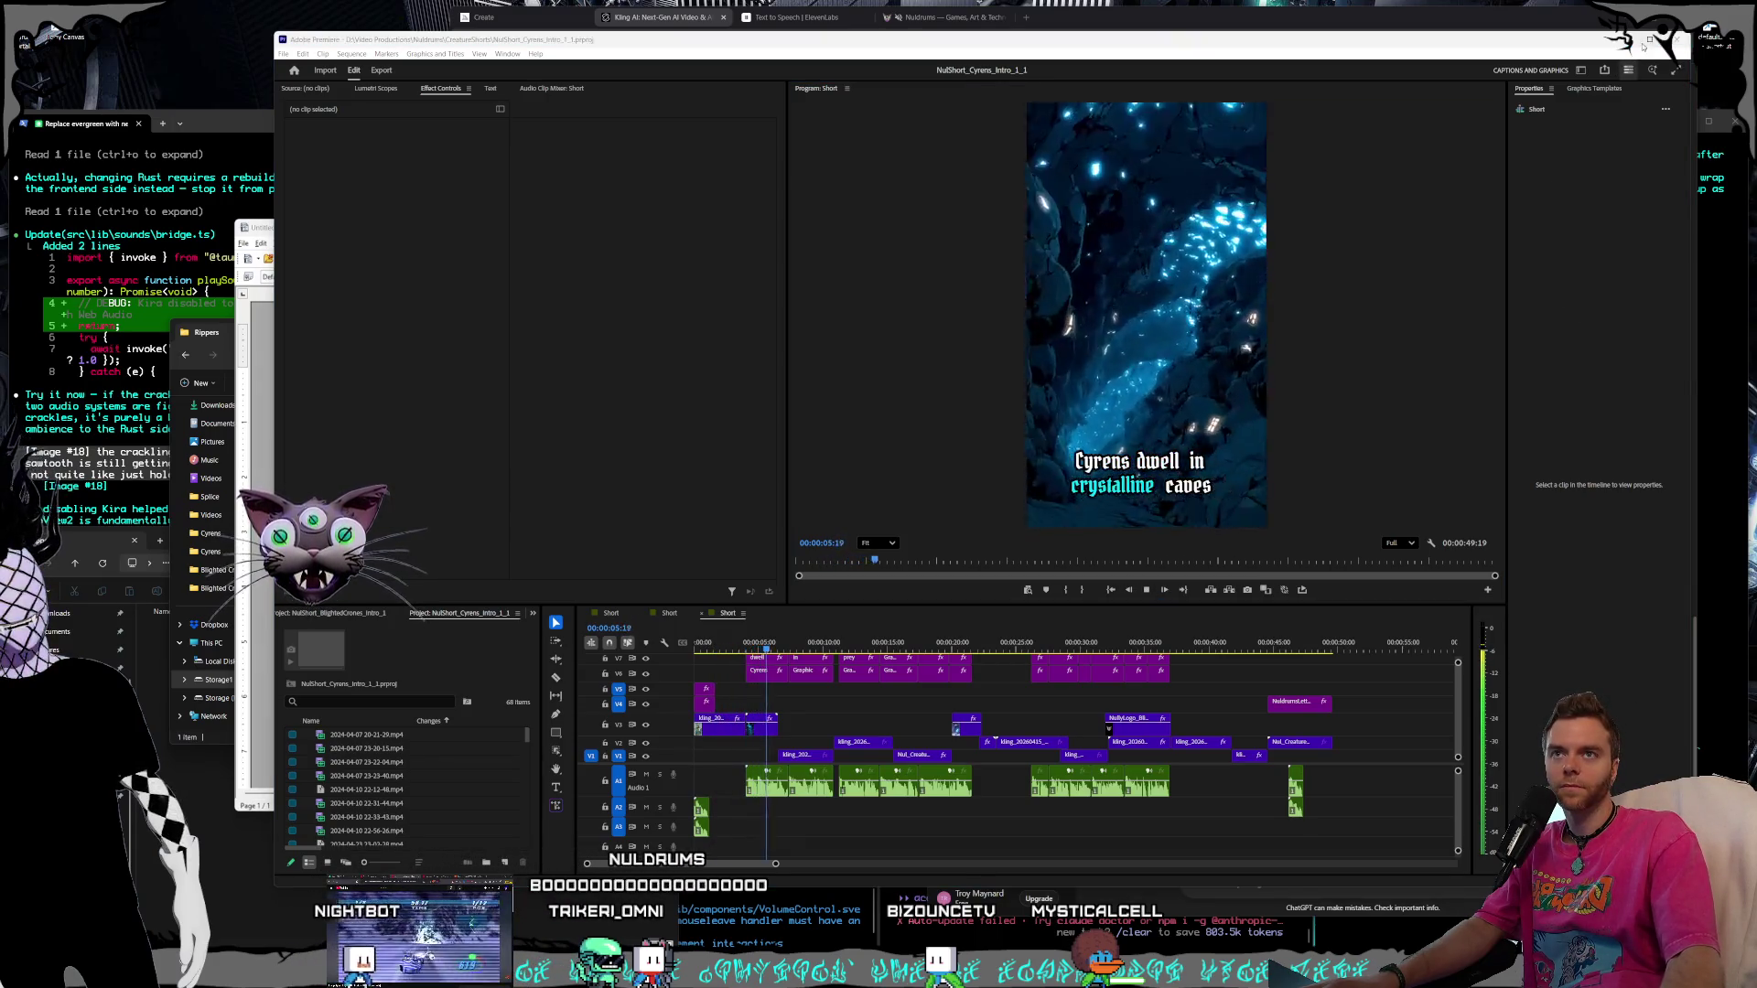
pyautogui.moveTo(1056, 39); pyautogui.dragTo(1058, 6)
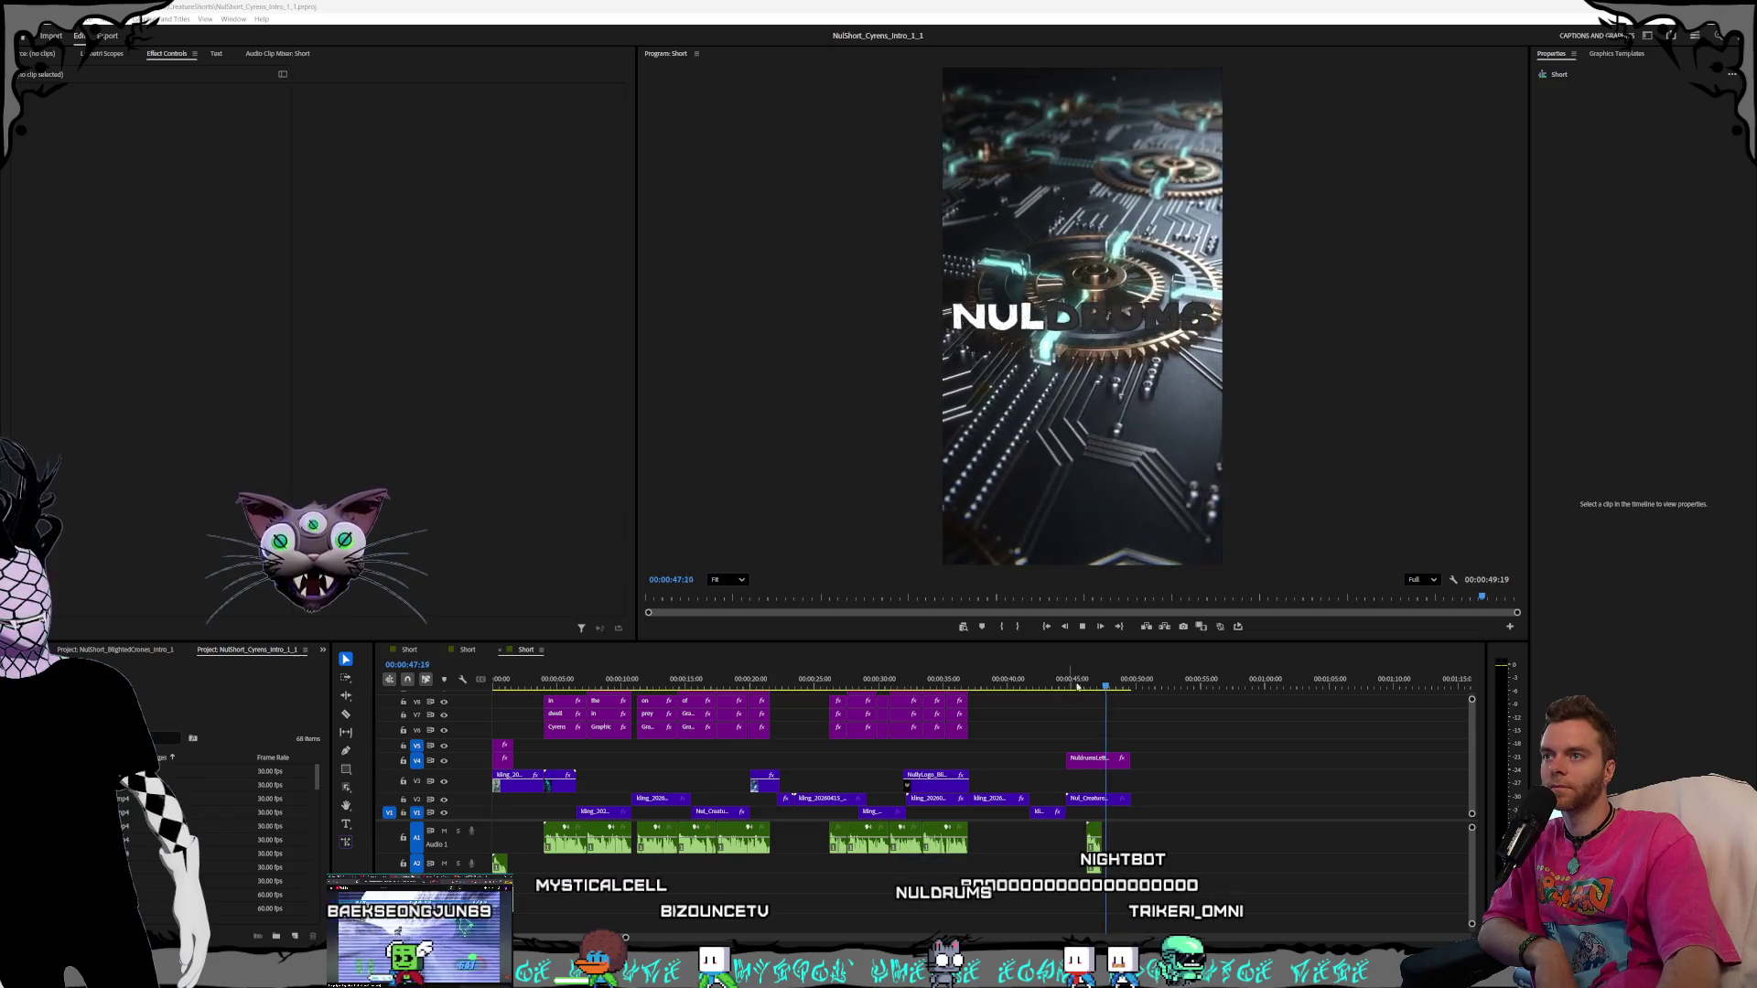
# Stop the Cyrens playback and scrub around the 25-second mark, selecting a clip
pyautogui.click(1083, 628)
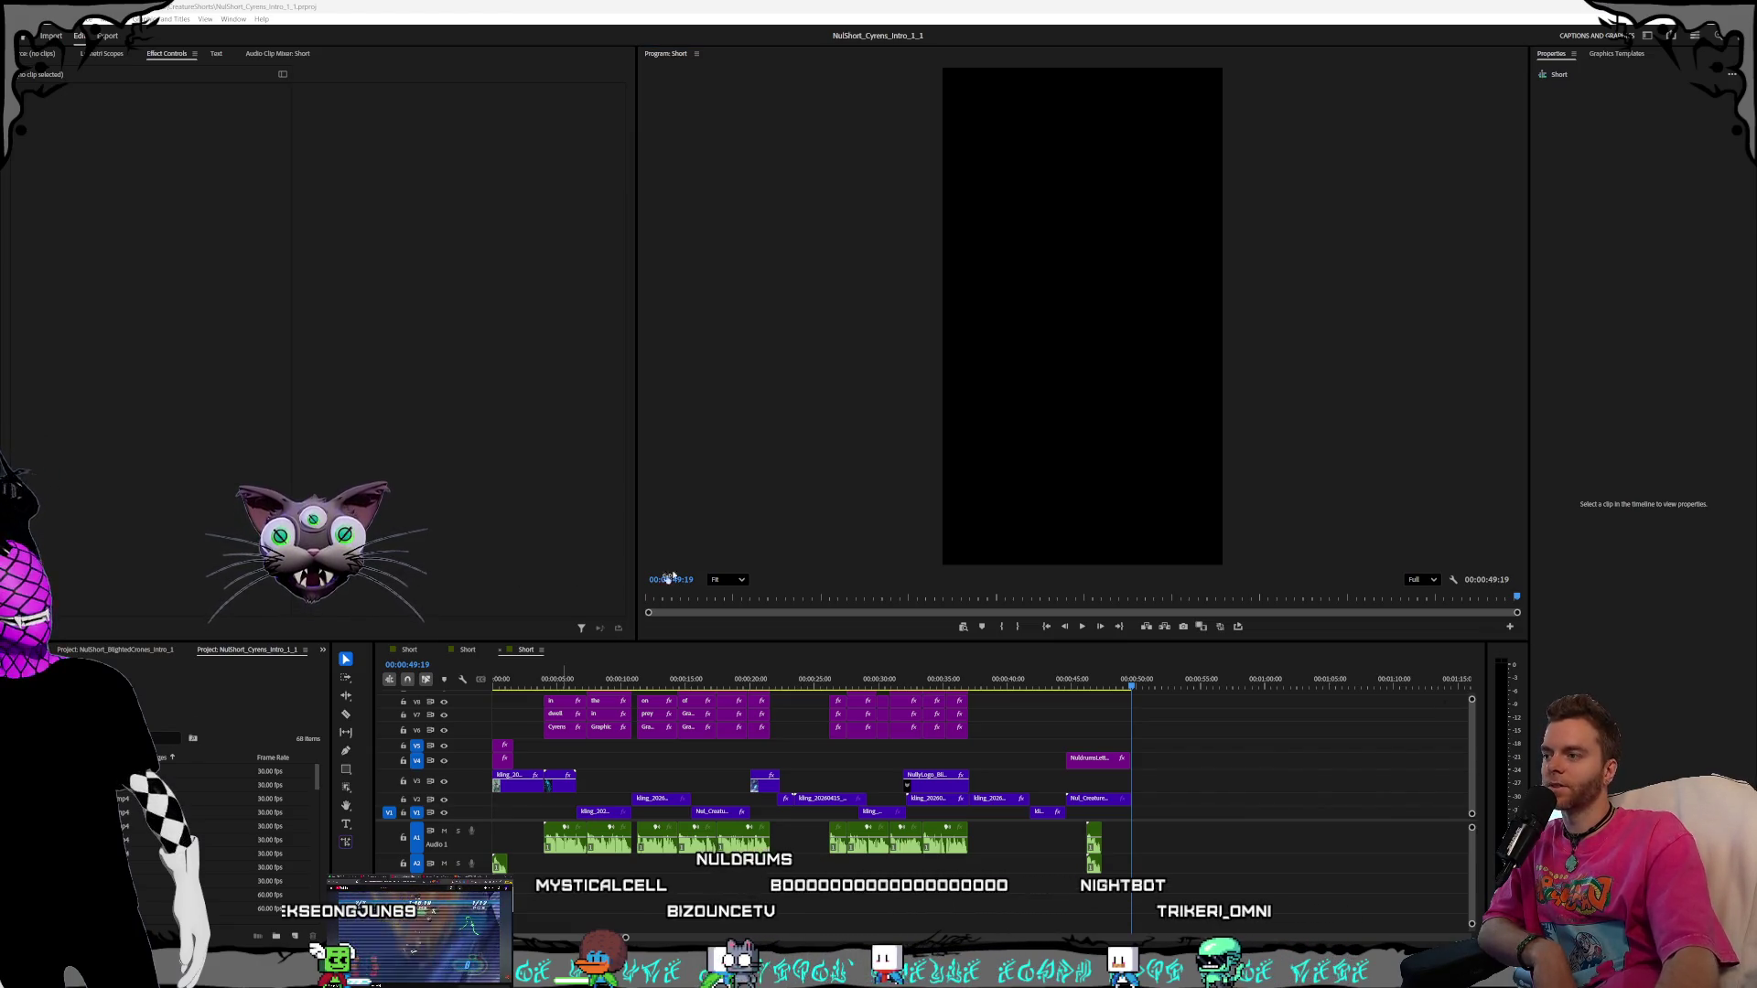
pyautogui.click(820, 679)
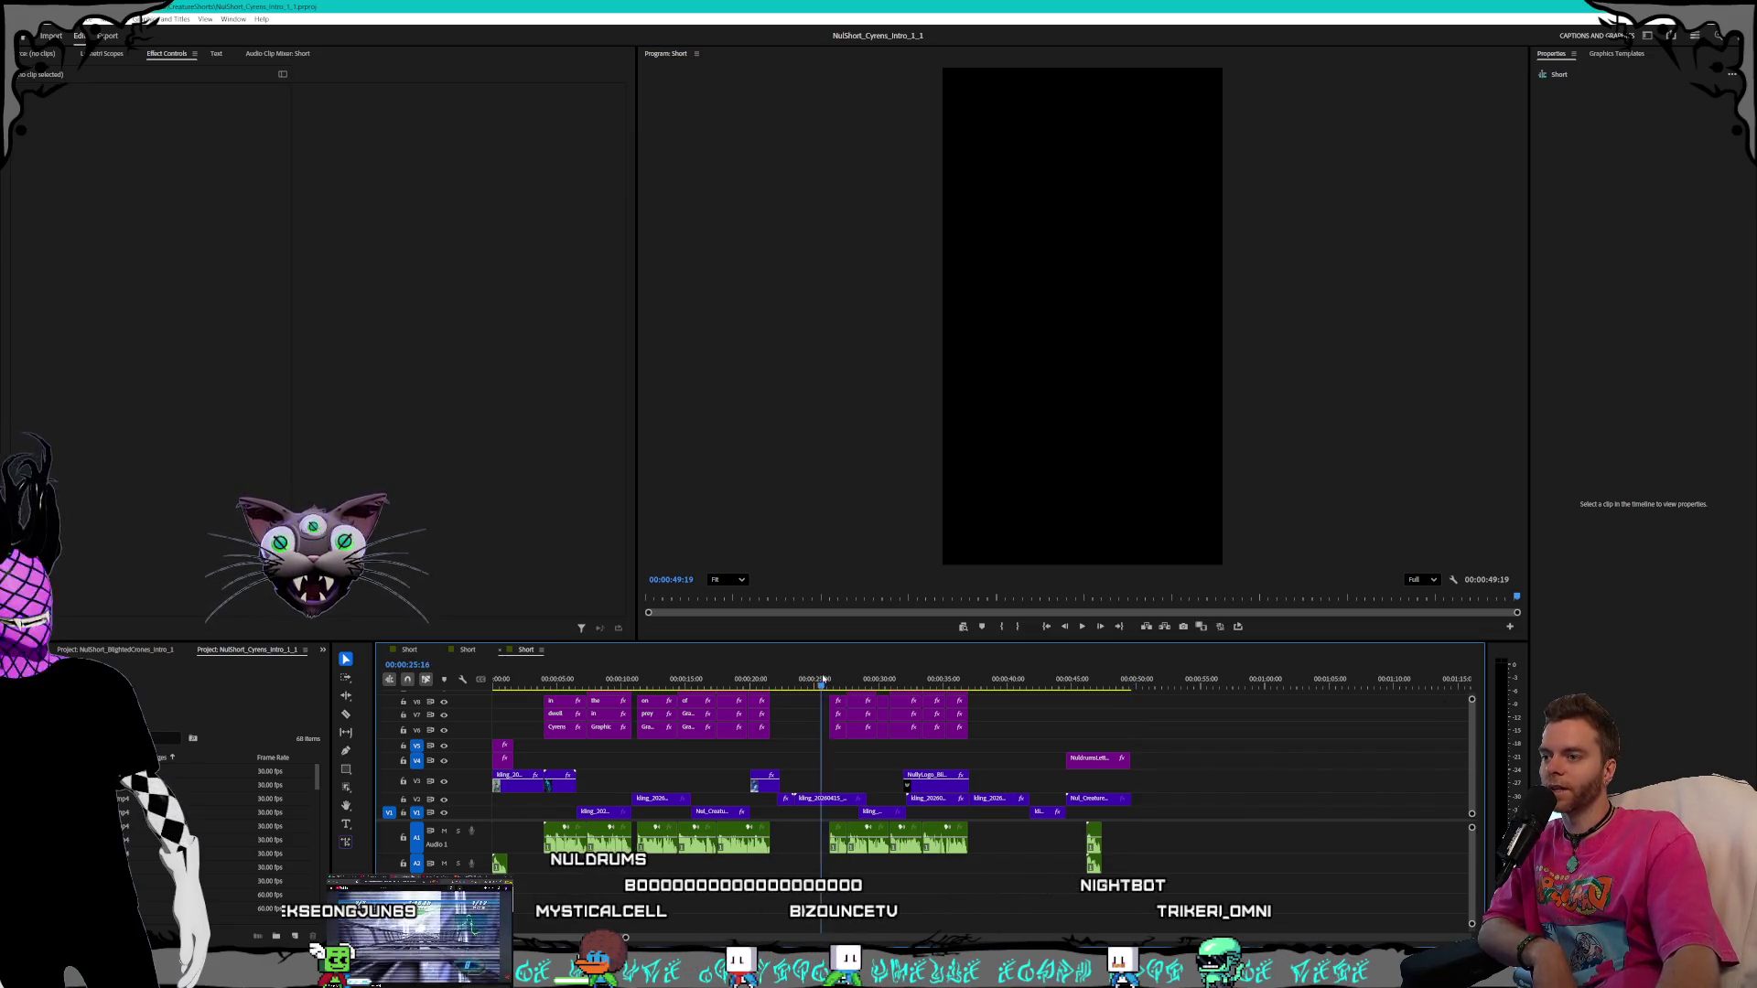
pyautogui.moveTo(820, 679)
pyautogui.mouseDown()
pyautogui.moveTo(837, 680)
pyautogui.moveTo(821, 680)
pyautogui.mouseUp()
pyautogui.click(933, 776)
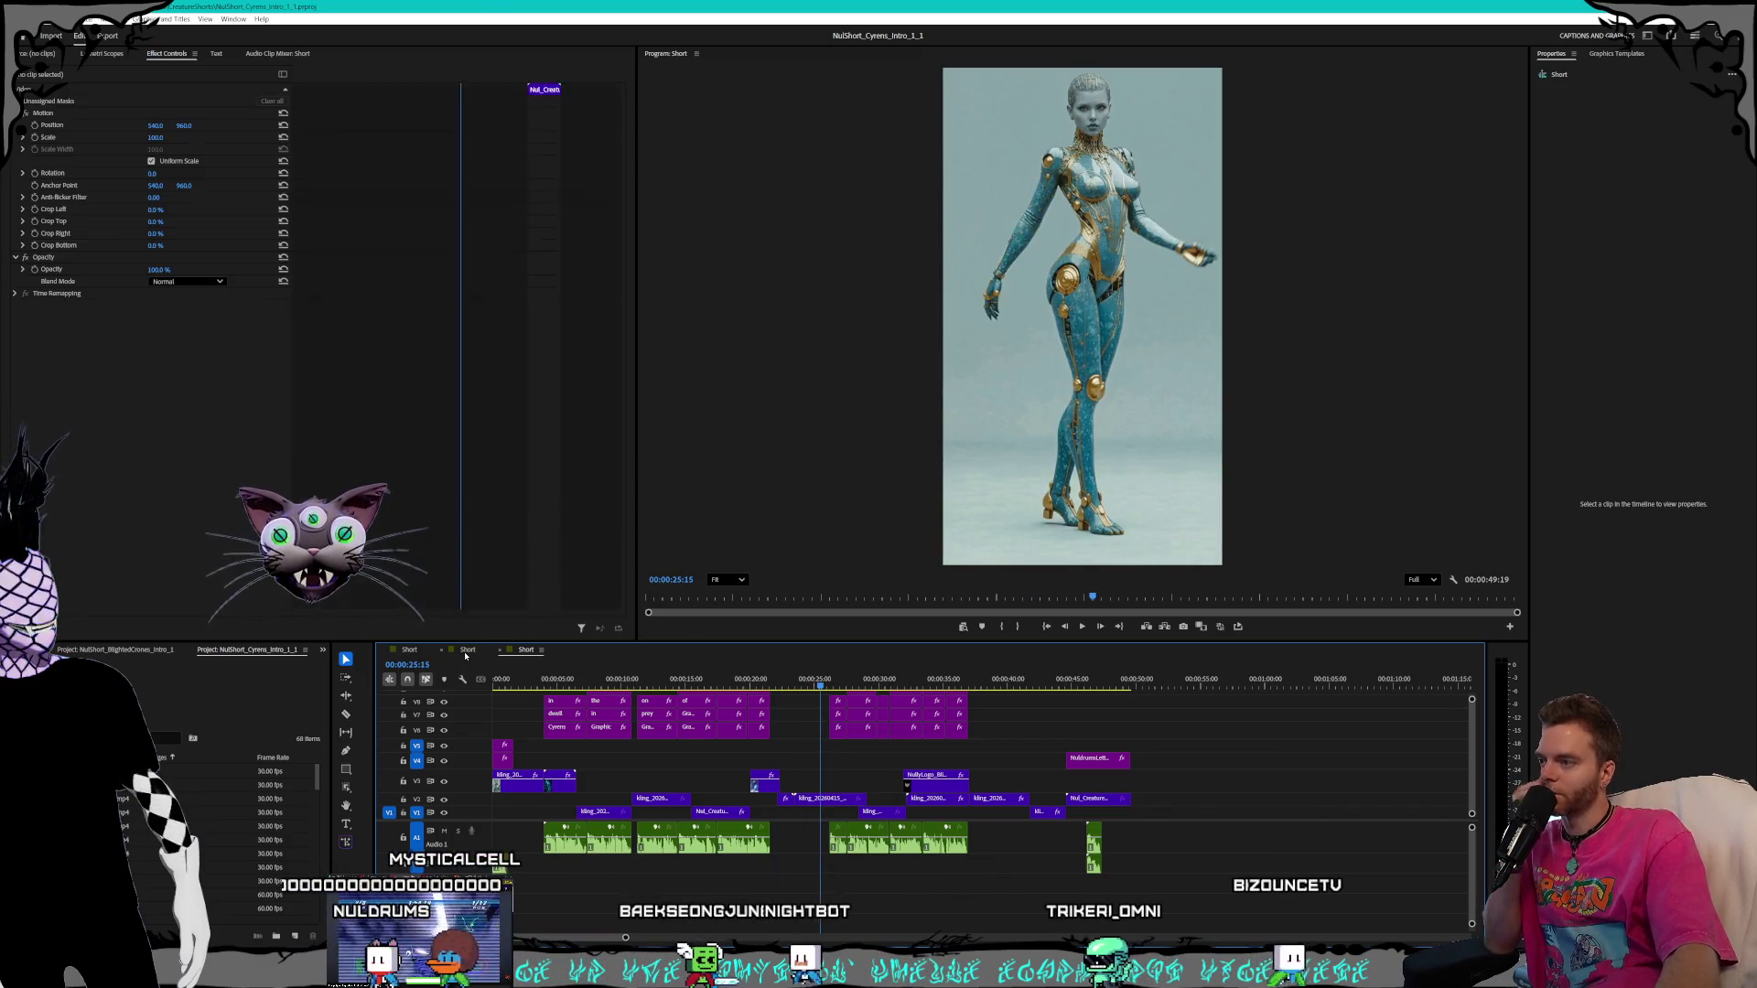
# Glance at the Rippers sequence, then switch to Blighted Crones and play it from the start
pyautogui.click(466, 650)
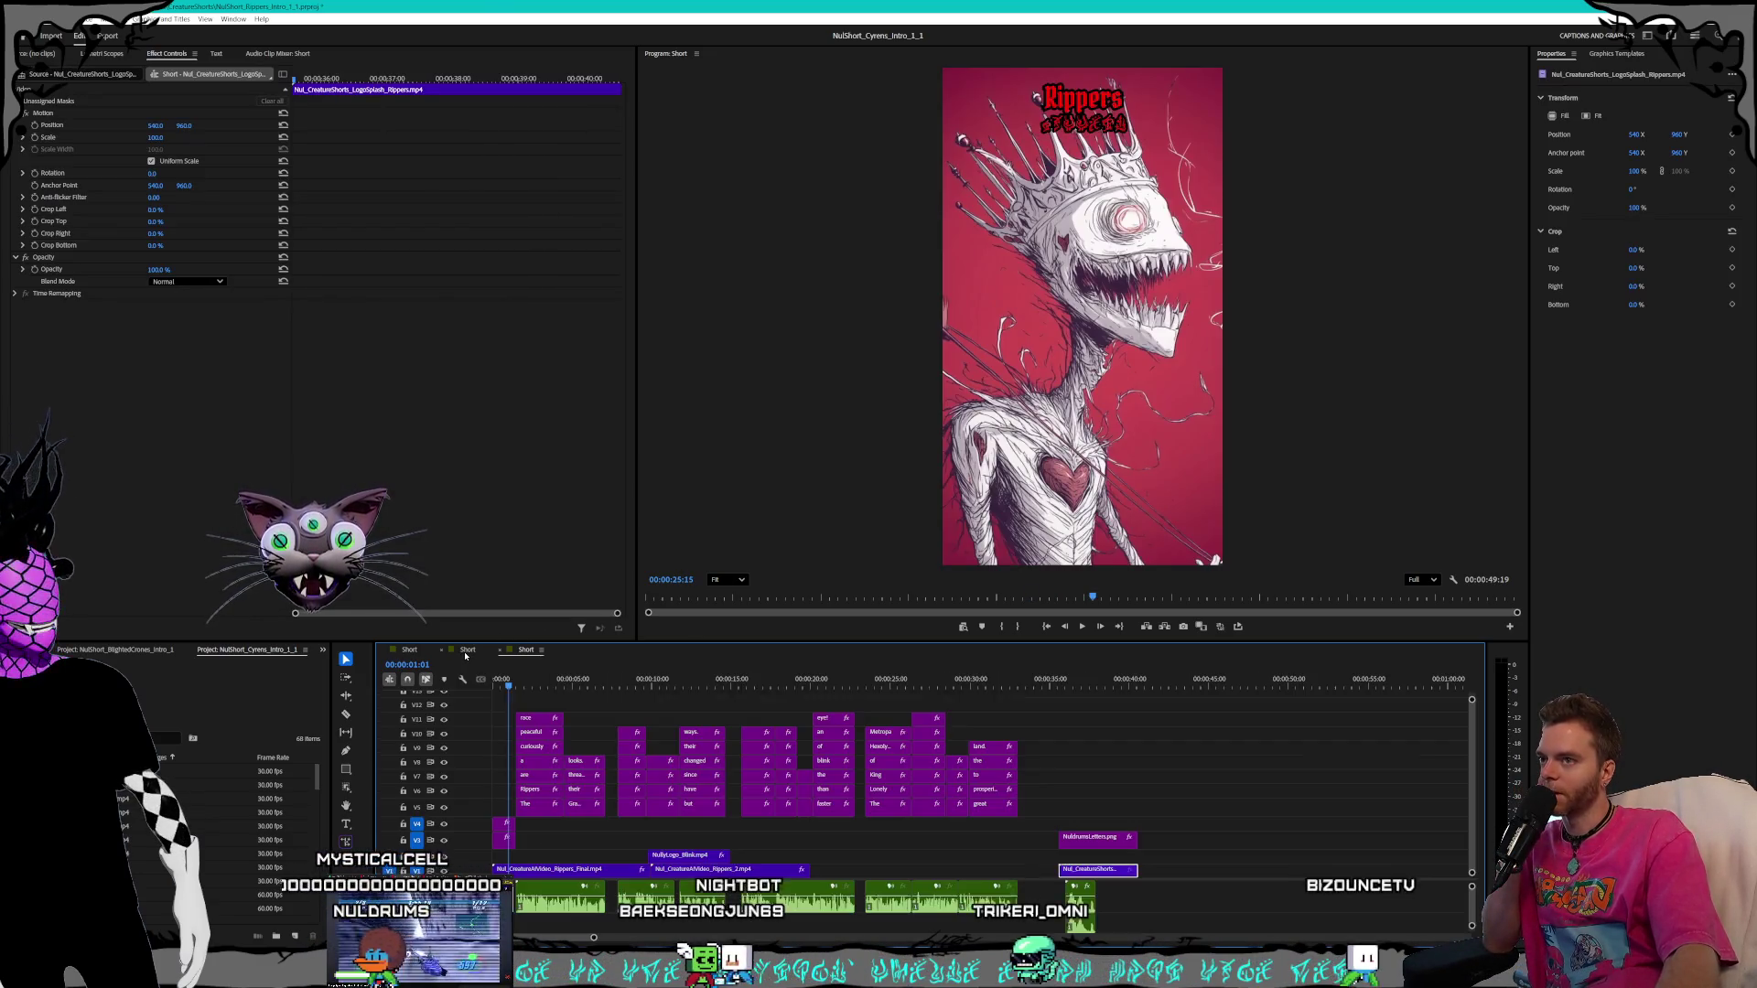
pyautogui.click(409, 651)
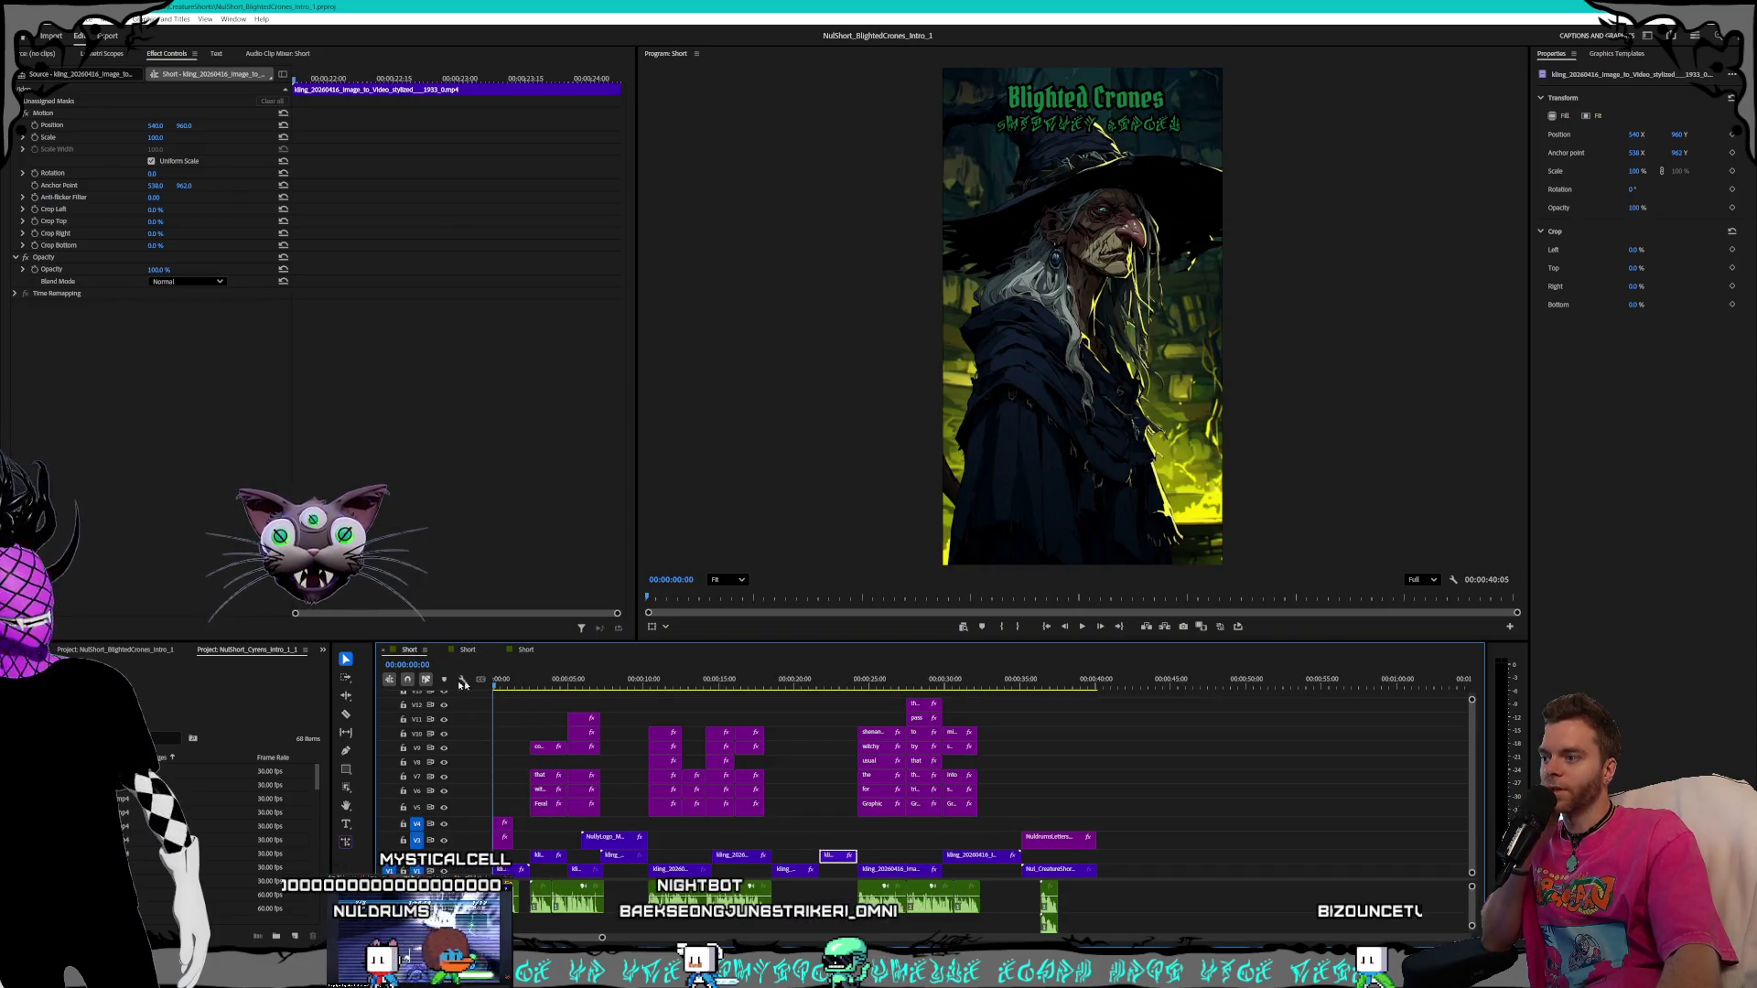
pyautogui.click(1083, 626)
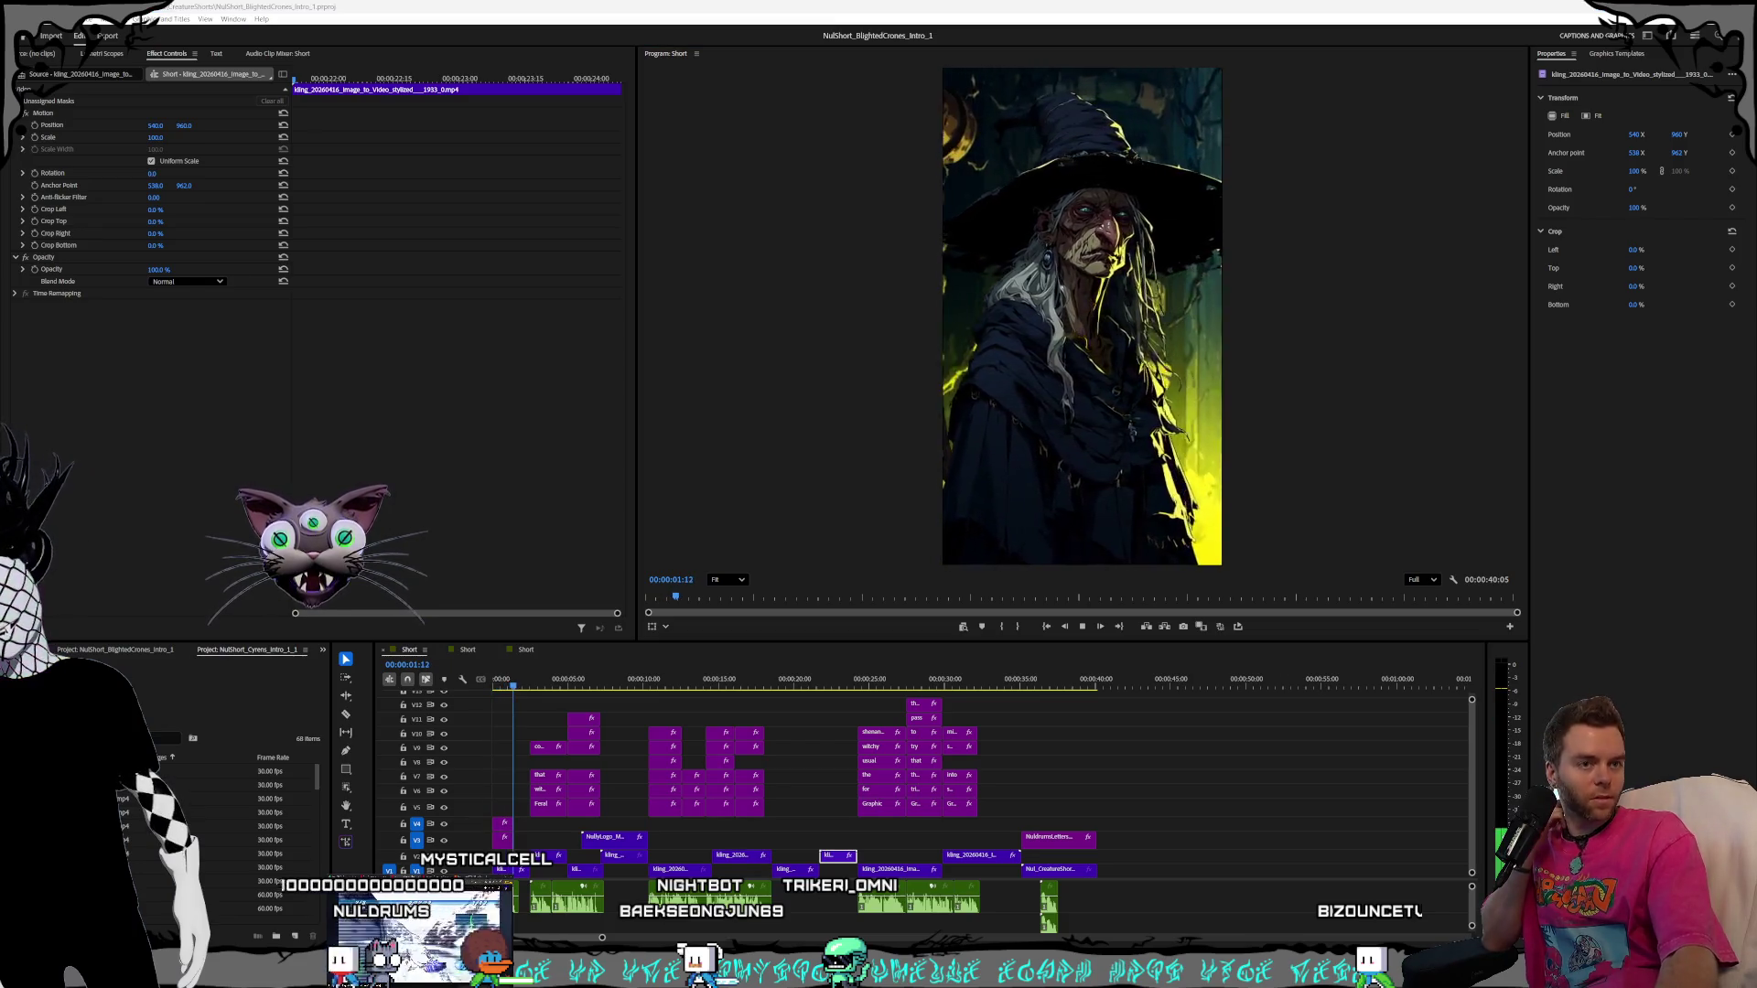